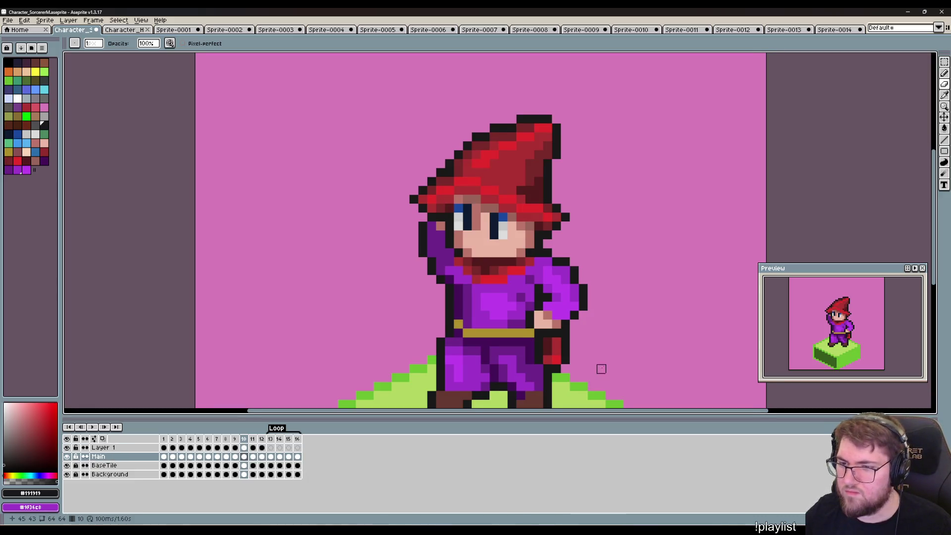
# Recentre the sorcerer and advance from frame 10 to frame 12, the purple magic-effect pose.
pyautogui.moveTo(600, 368); pyautogui.dragTo(616, 361)
pyautogui.click(579, 335)
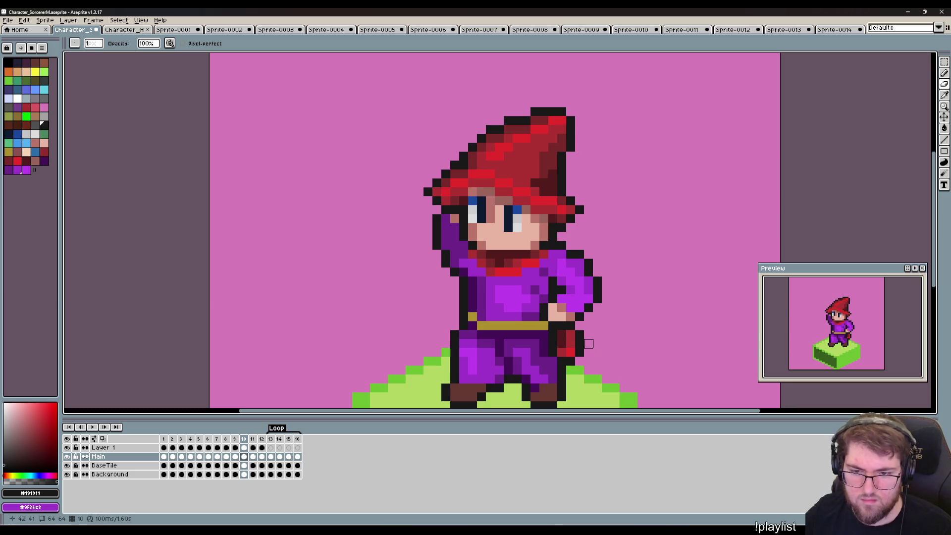
pyautogui.moveTo(606, 352); pyautogui.dragTo(636, 344)
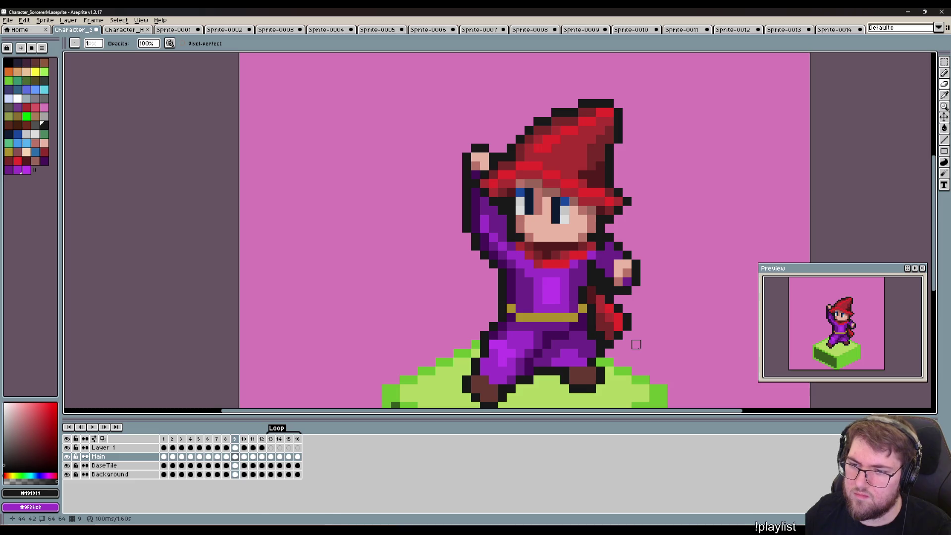
pyautogui.press('Right')
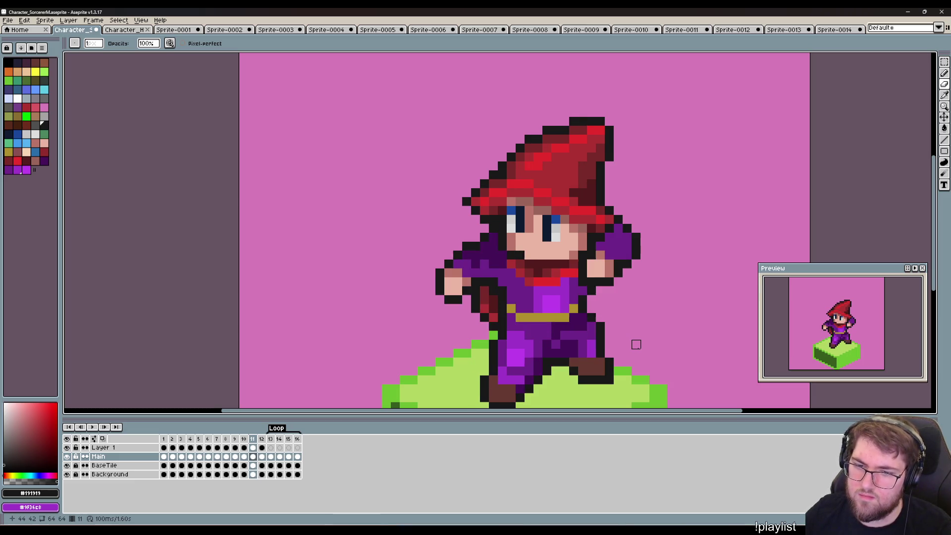
pyautogui.press('Right')
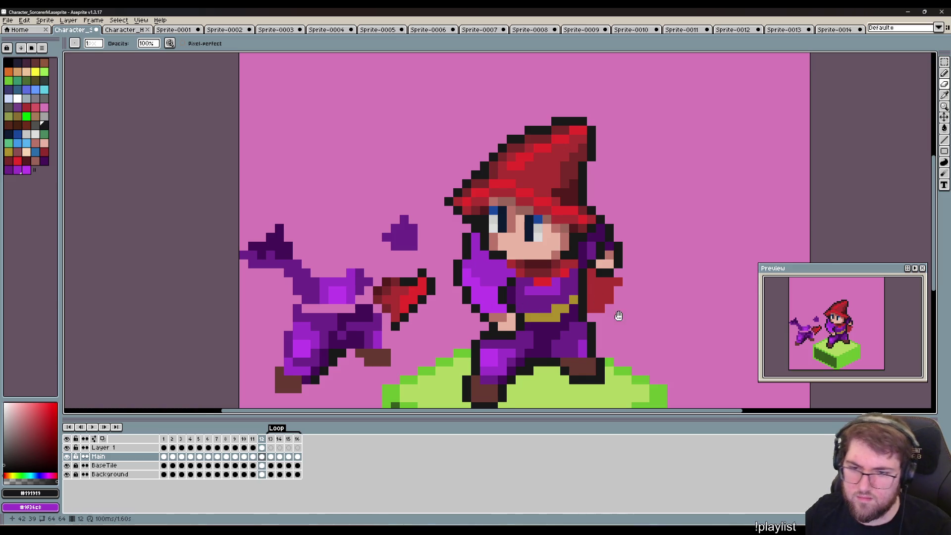
# On Layer 1, erase two strips of pixels beside the sorcerer's red arm.
pyautogui.moveTo(616, 314); pyautogui.dragTo(648, 331)
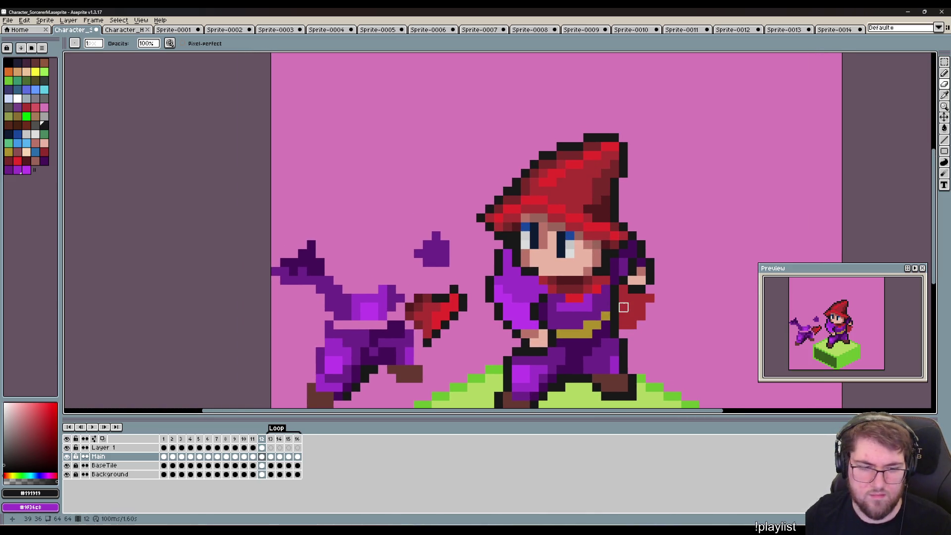
pyautogui.hotkey('alt', 'Up')
pyautogui.moveTo(623, 325); pyautogui.dragTo(624, 298)
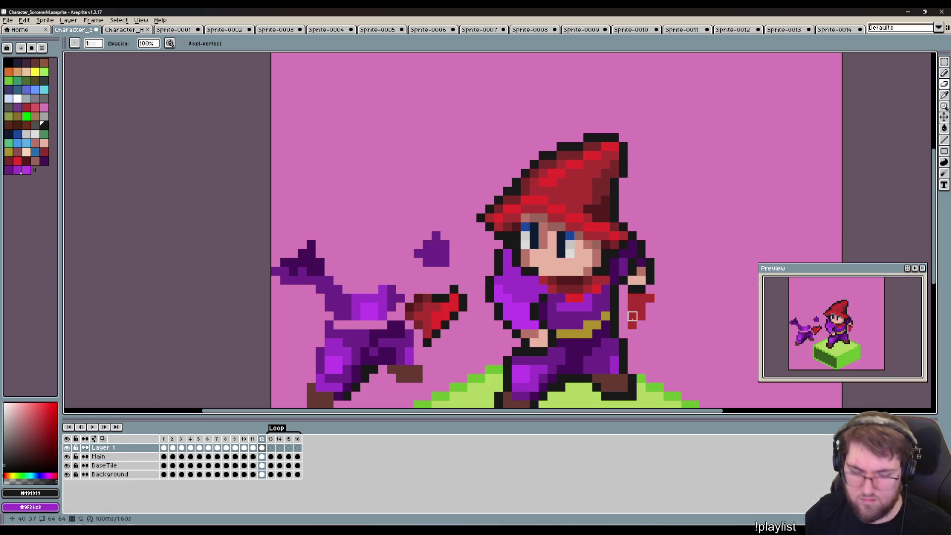
pyautogui.keyDown('alt'); pyautogui.click(632, 316); pyautogui.keyUp('alt')
pyautogui.moveTo(632, 326); pyautogui.dragTo(633, 298)
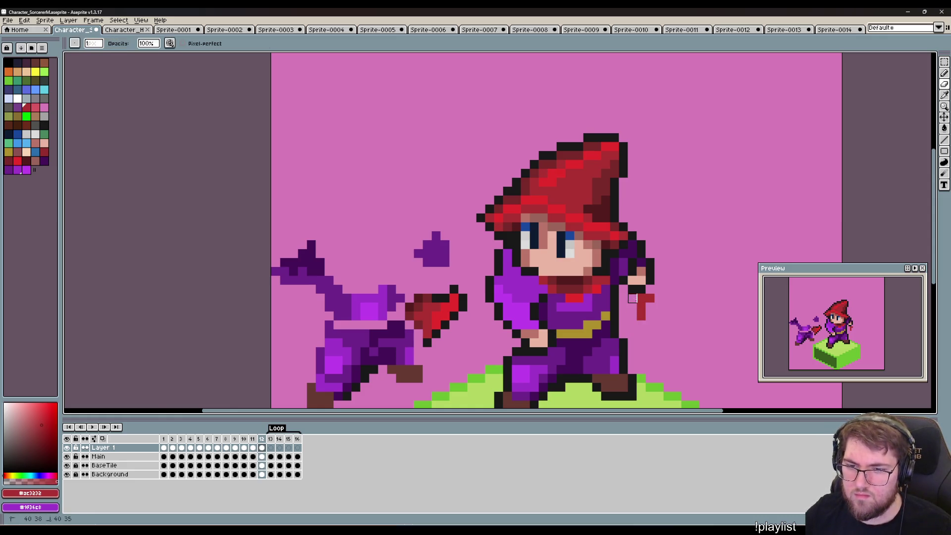
# Draw a dark-red cape curve left of the body, redoing it once.
pyautogui.moveTo(543, 334); pyautogui.dragTo(603, 320)
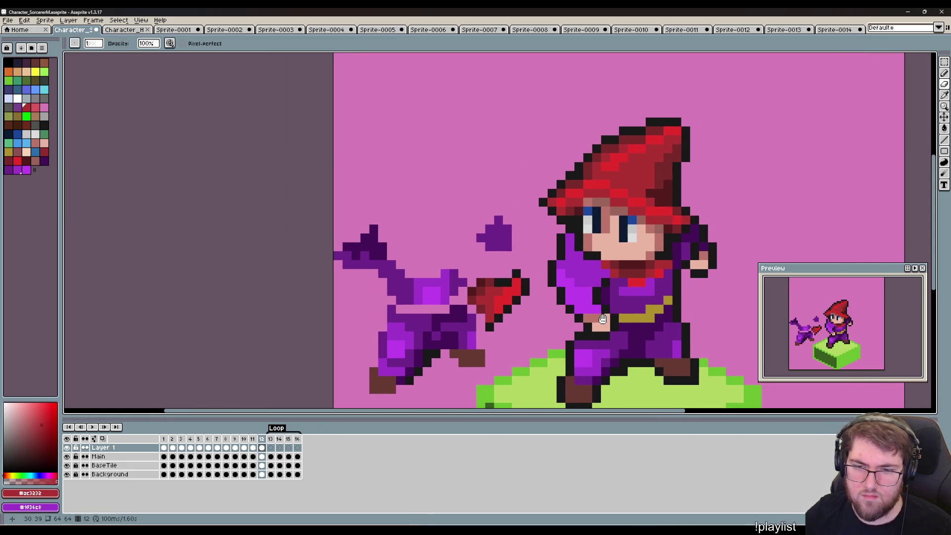
pyautogui.press('e')
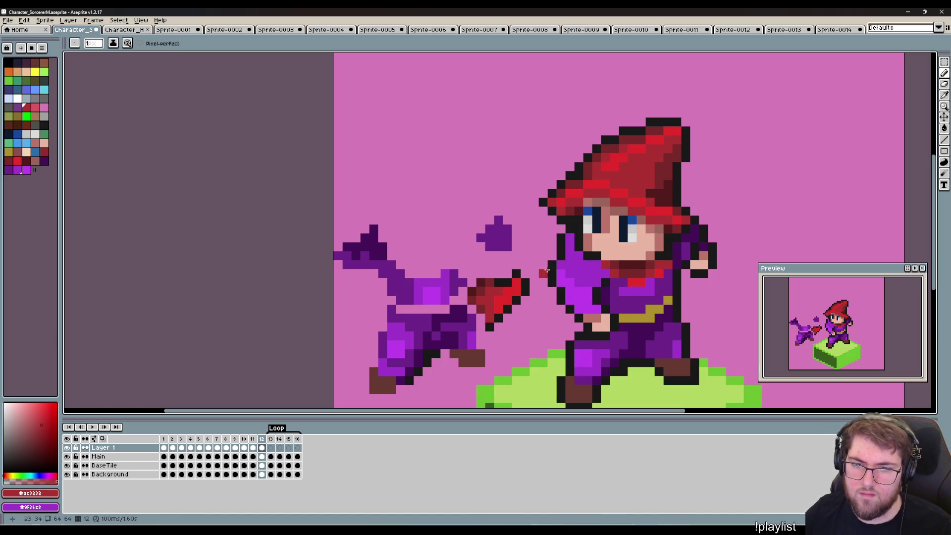
pyautogui.moveTo(549, 277); pyautogui.dragTo(564, 324)
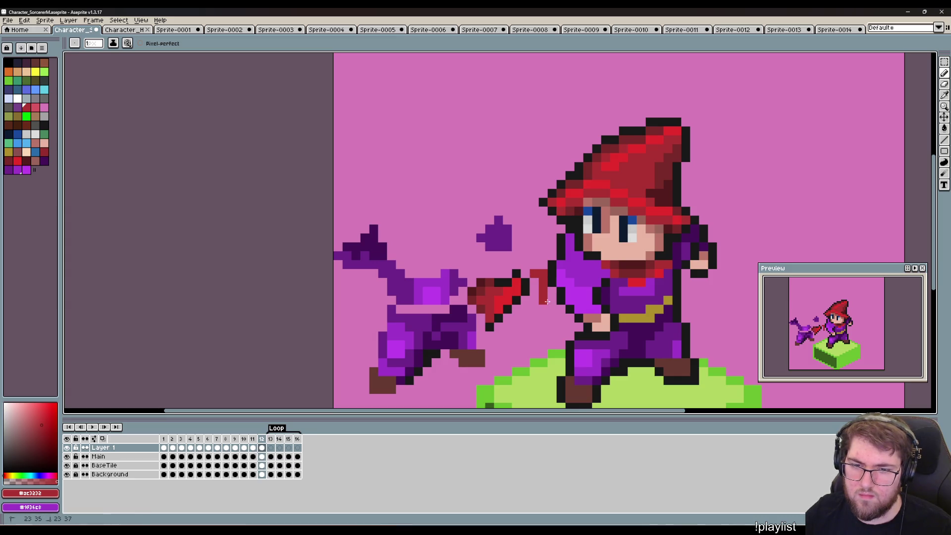
pyautogui.hotkey('ctrl', 'z')
pyautogui.click(569, 321)
pyautogui.moveTo(569, 321); pyautogui.dragTo(539, 284)
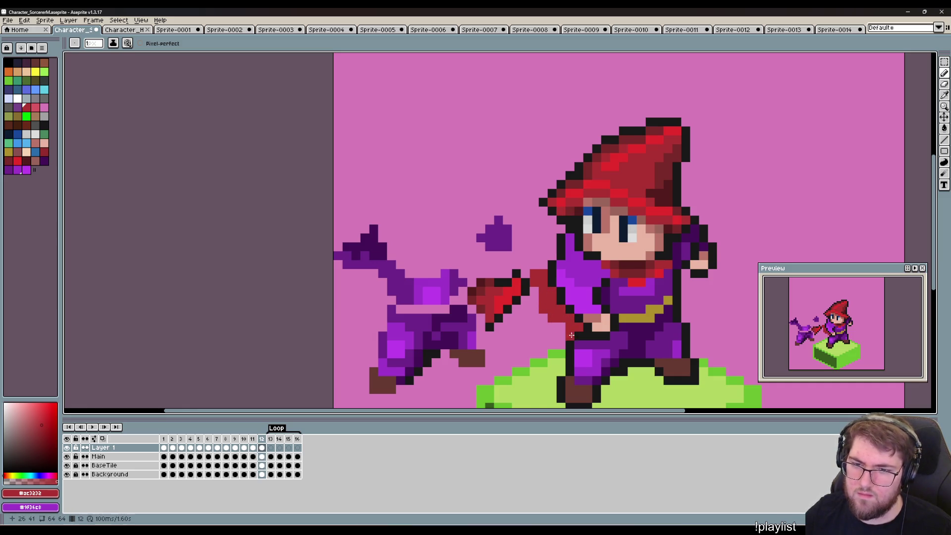
pyautogui.moveTo(538, 302)
pyautogui.mouseDown()
pyautogui.moveTo(621, 276)
pyautogui.moveTo(590, 257)
pyautogui.moveTo(582, 196)
pyautogui.moveTo(565, 277)
pyautogui.mouseUp()
# Erase the red weapon and marquee-select the purple creature on the left.
pyautogui.press('e')
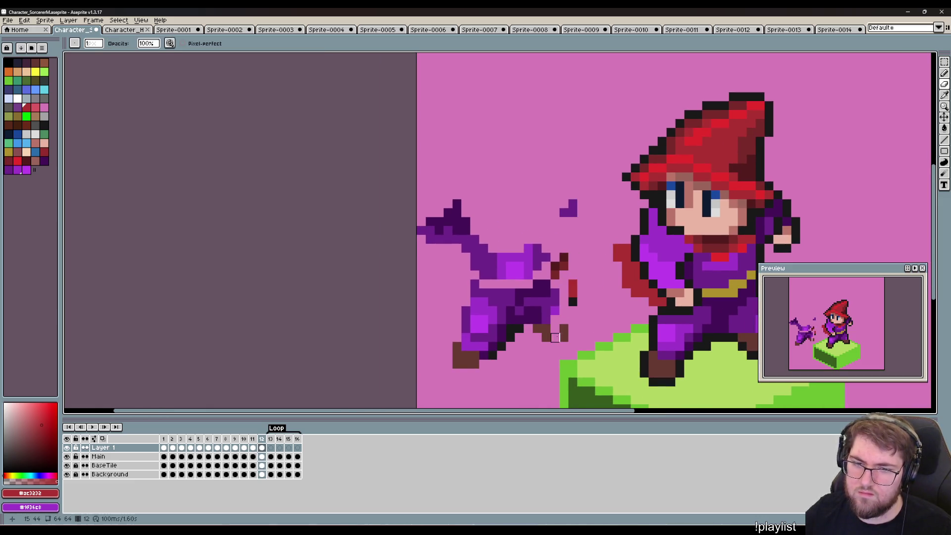
pyautogui.moveTo(555, 325); pyautogui.dragTo(555, 342)
pyautogui.press('m')
pyautogui.moveTo(581, 374); pyautogui.dragTo(429, 167)
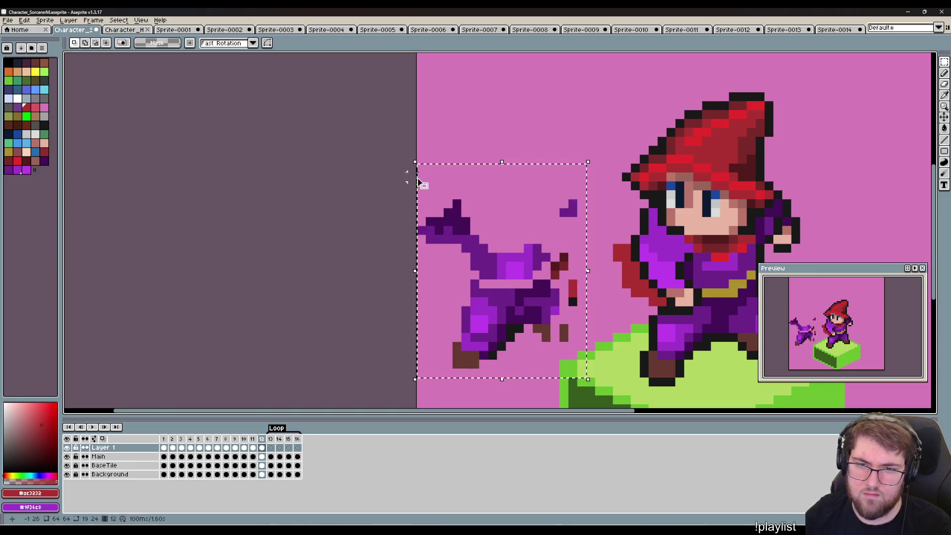
# Delete the selected purple creature and extend the red cape up and to the left.
pyautogui.press('Delete')
pyautogui.hscroll(4, 491, 268)
pyautogui.press('i')
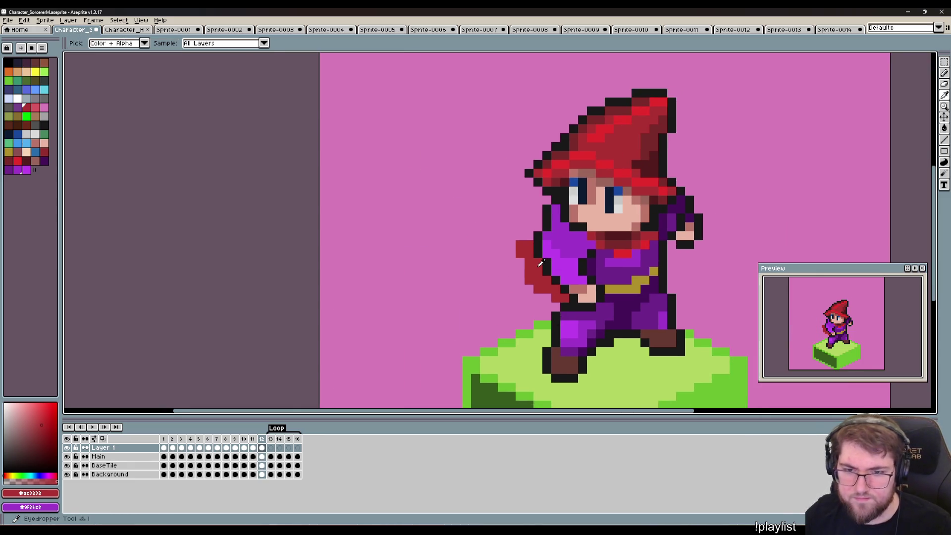
pyautogui.press('b')
pyautogui.moveTo(526, 270); pyautogui.dragTo(511, 253)
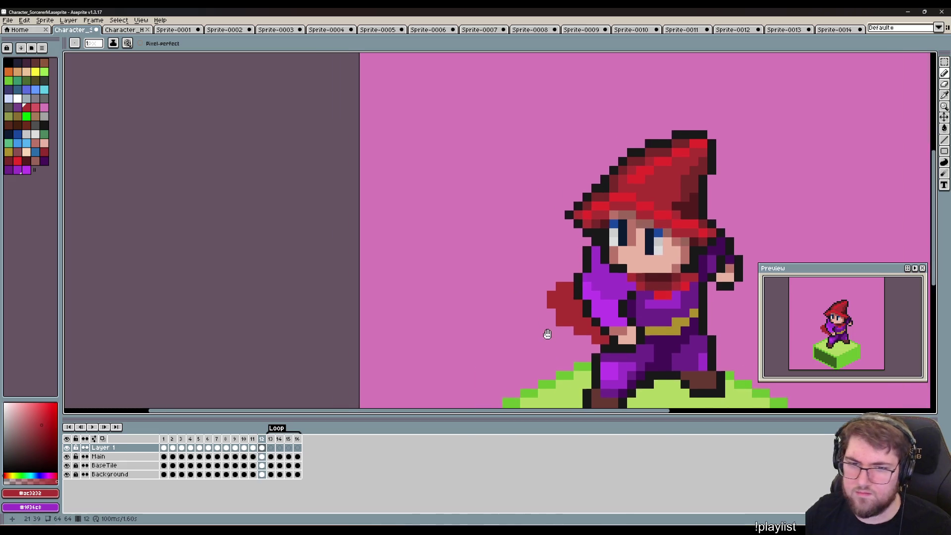
# Shade the cape with a darker red picked from the sprite.
pyautogui.moveTo(504, 289); pyautogui.dragTo(545, 333)
pyautogui.press('i')
pyautogui.click(633, 166)
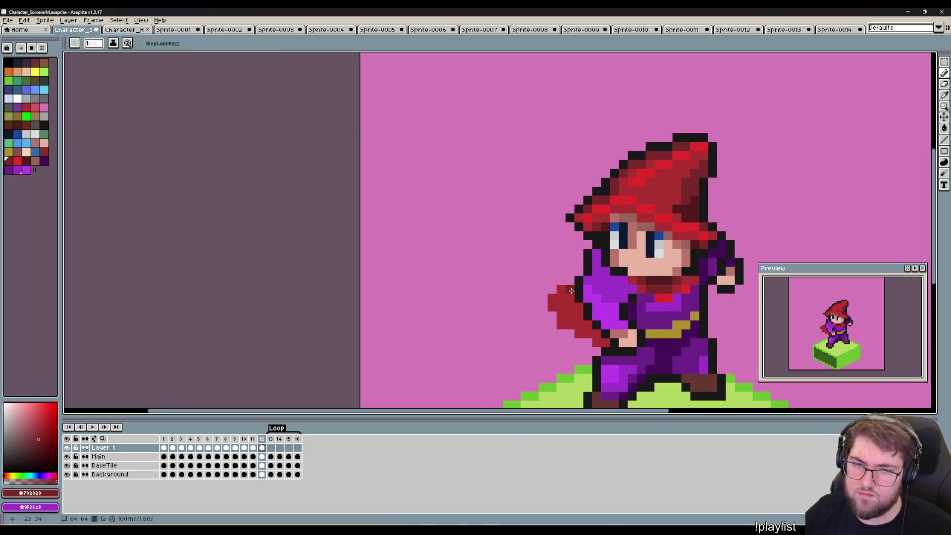
pyautogui.moveTo(577, 310); pyautogui.dragTo(588, 327)
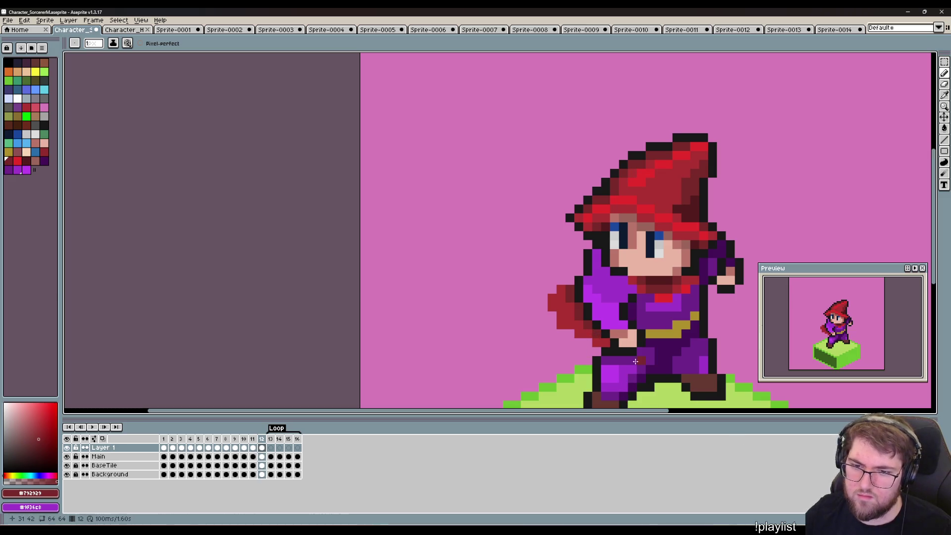
# Add mid-red pixels along the cape's lower edge, undoing the final extending stroke.
pyautogui.moveTo(609, 342)
pyautogui.mouseDown()
pyautogui.moveTo(581, 301)
pyautogui.moveTo(620, 299)
pyautogui.mouseUp()
pyautogui.press('m')
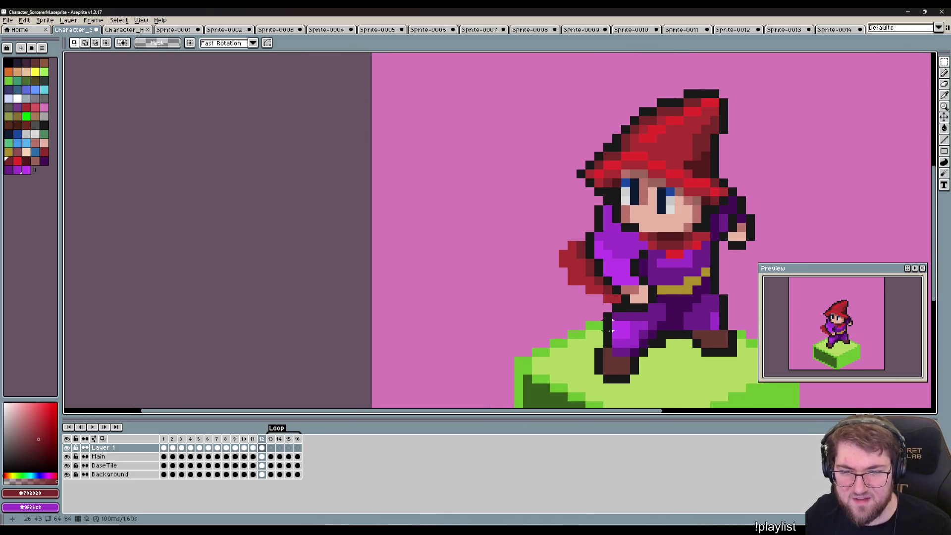
pyautogui.press('b')
pyautogui.keyDown('alt'); pyautogui.click(590, 292); pyautogui.keyUp('alt')
pyautogui.click(593, 302)
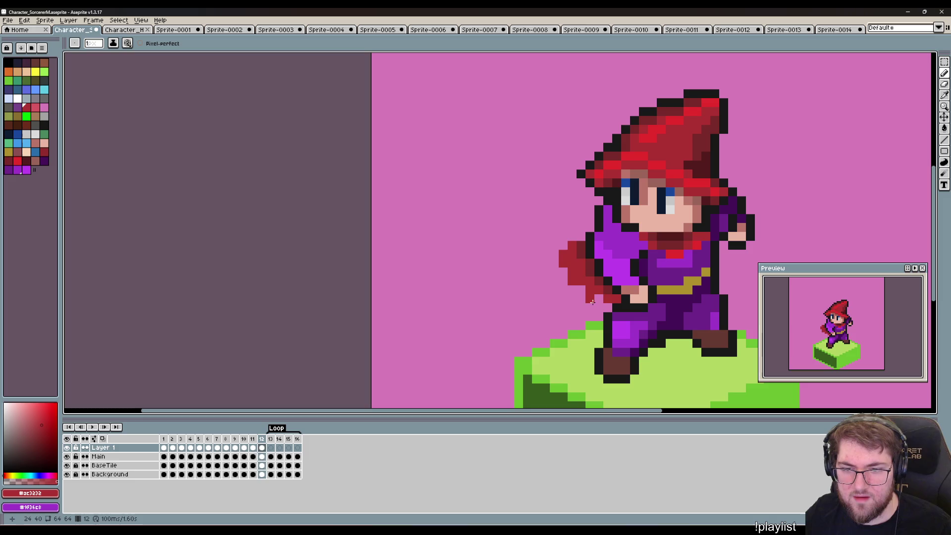
pyautogui.moveTo(592, 302); pyautogui.dragTo(552, 264)
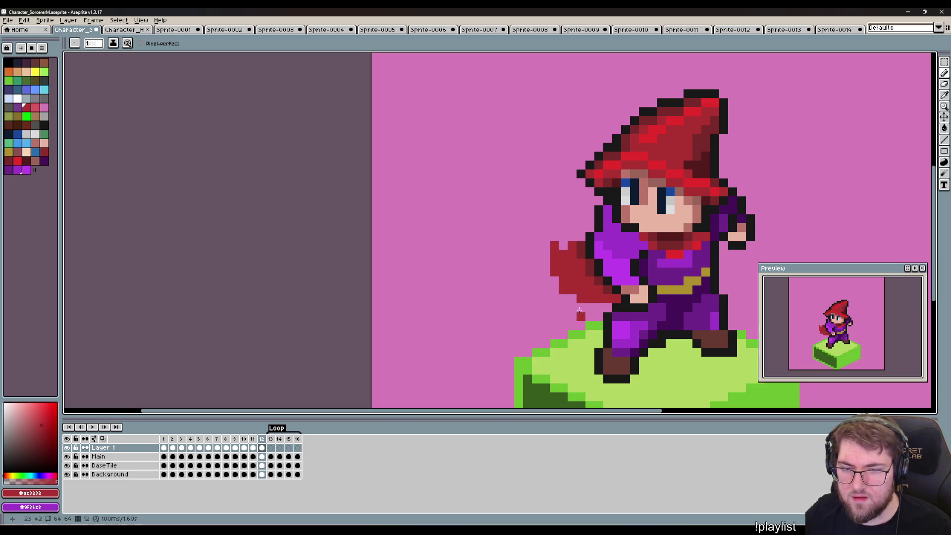
pyautogui.hotkey('ctrl', 'z')
# Erase the cape's upper-left red pixels.
pyautogui.press('e')
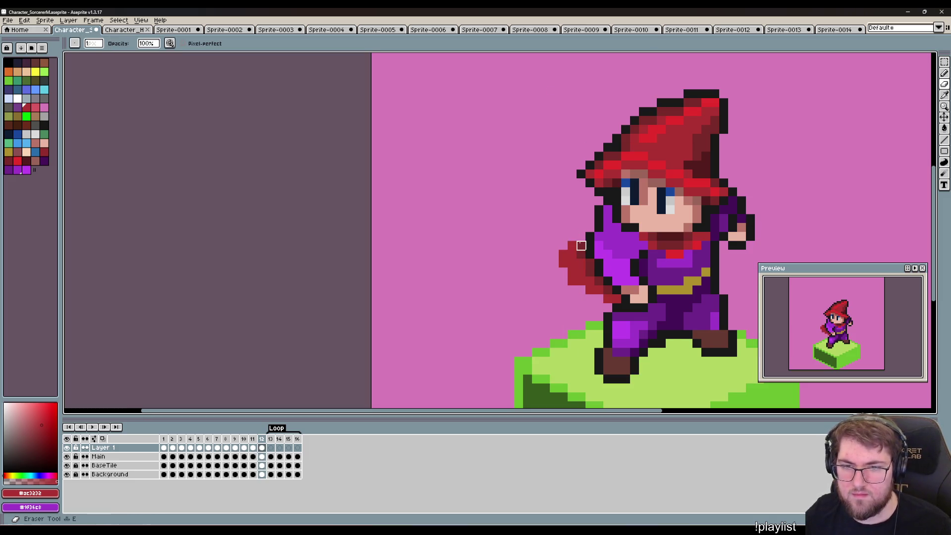
pyautogui.moveTo(575, 245); pyautogui.dragTo(545, 272)
pyautogui.press('i')
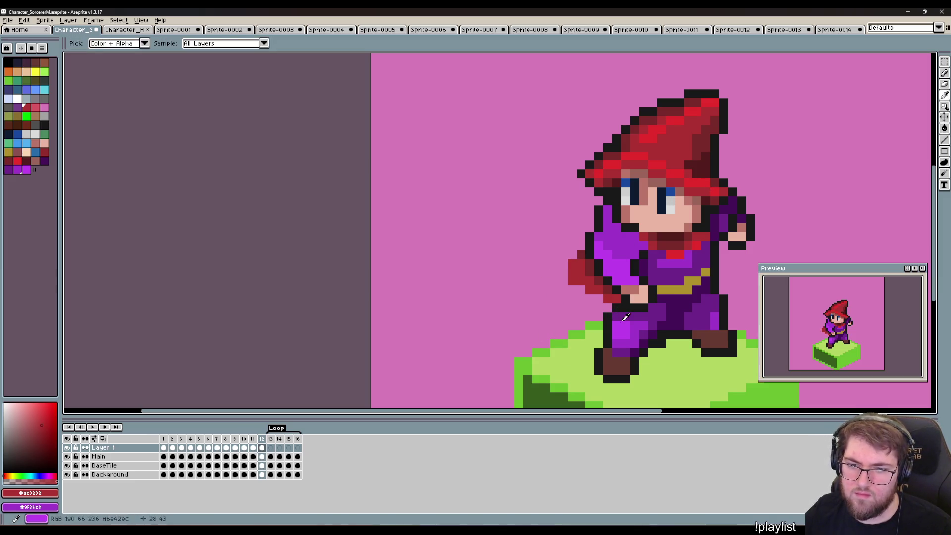
pyautogui.press('b')
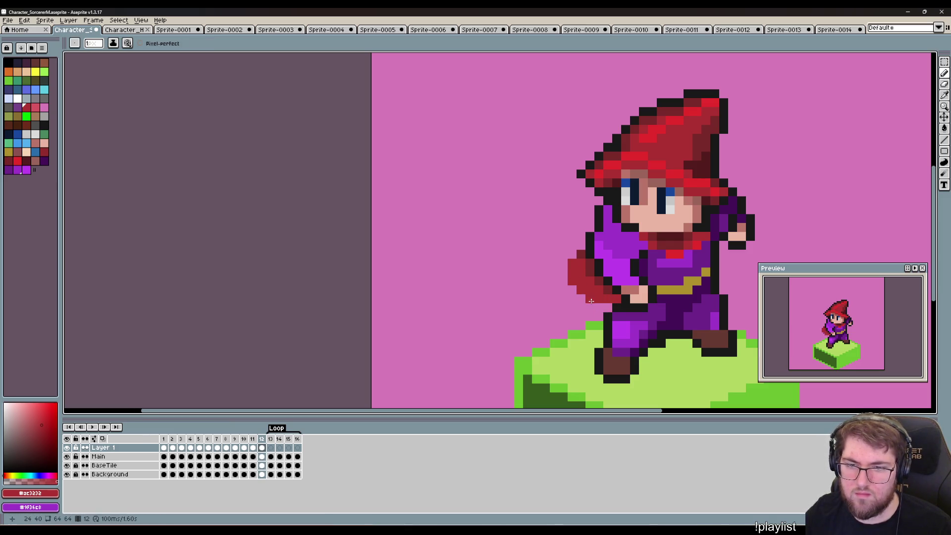
# Add bright red highlights from the collar colour onto the cape's top.
pyautogui.press('i')
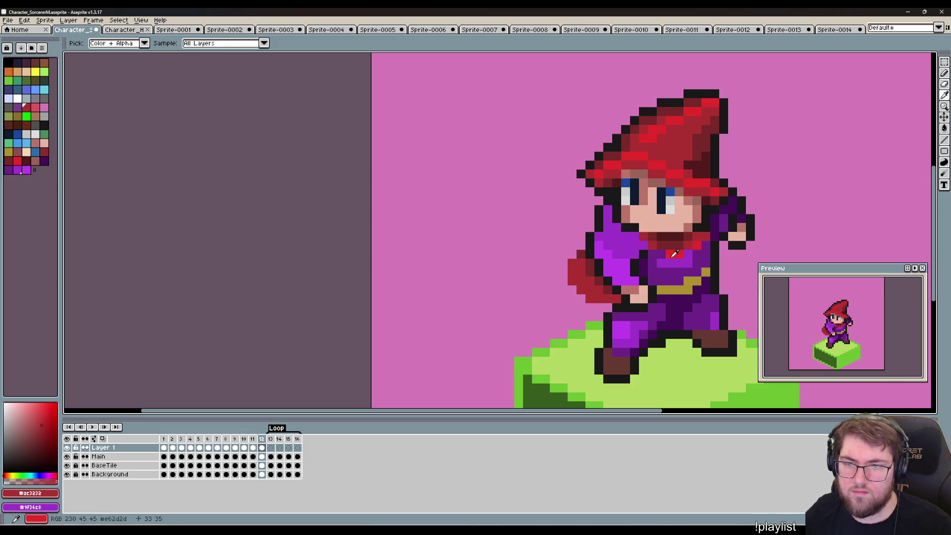
pyautogui.click(674, 254)
pyautogui.press('b')
pyautogui.click(573, 281)
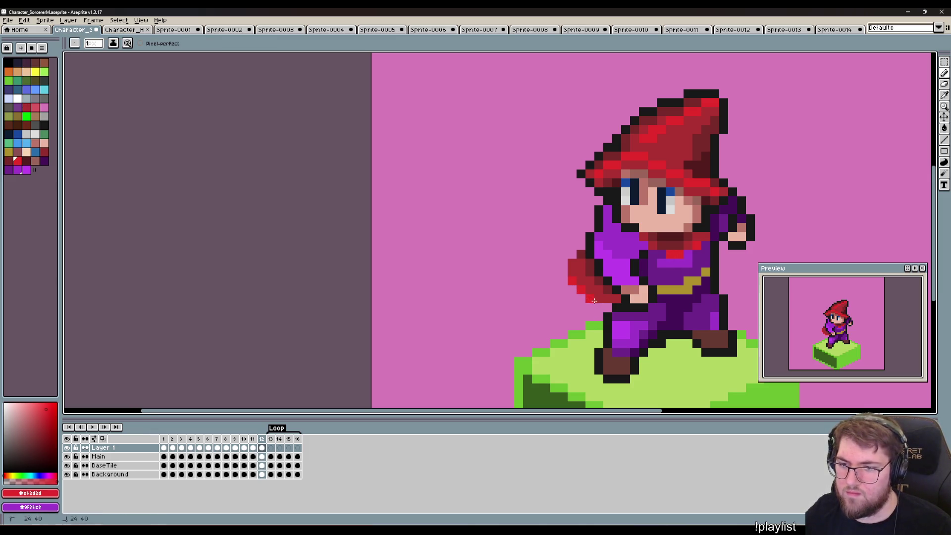
pyautogui.click(570, 273)
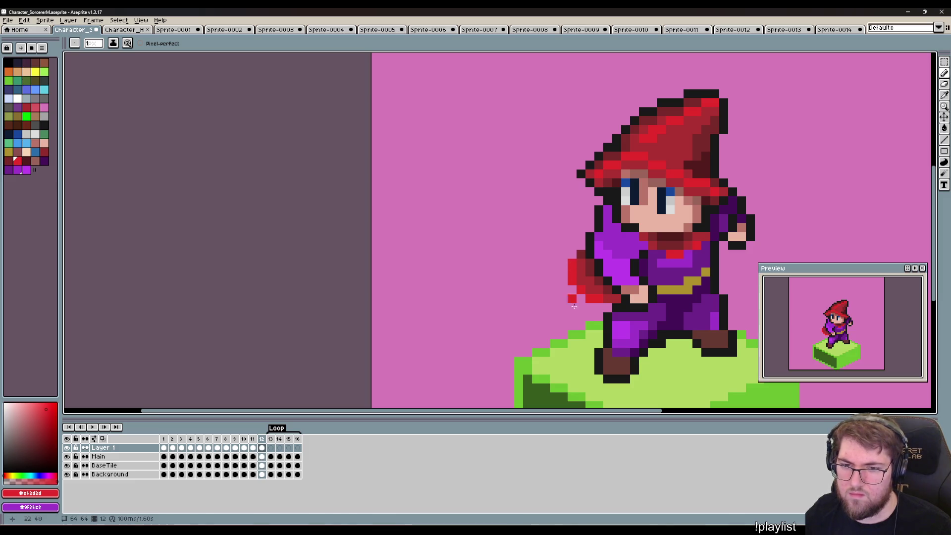
# Outline the cape's left edge and hem bottom in near-black.
pyautogui.press('i')
pyautogui.click(589, 245)
pyautogui.press('b')
pyautogui.click(572, 254)
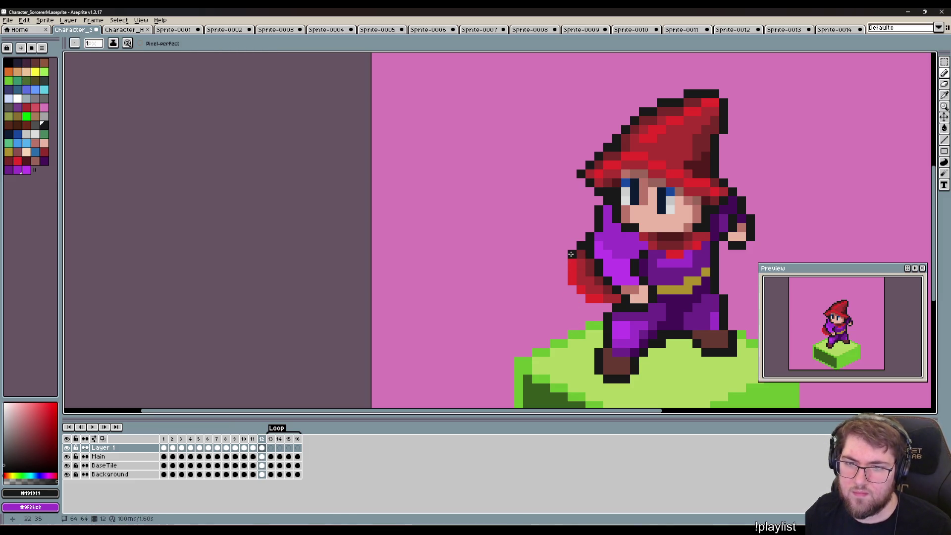
pyautogui.click(563, 263)
pyautogui.click(563, 276)
pyautogui.click(572, 289)
pyautogui.click(581, 299)
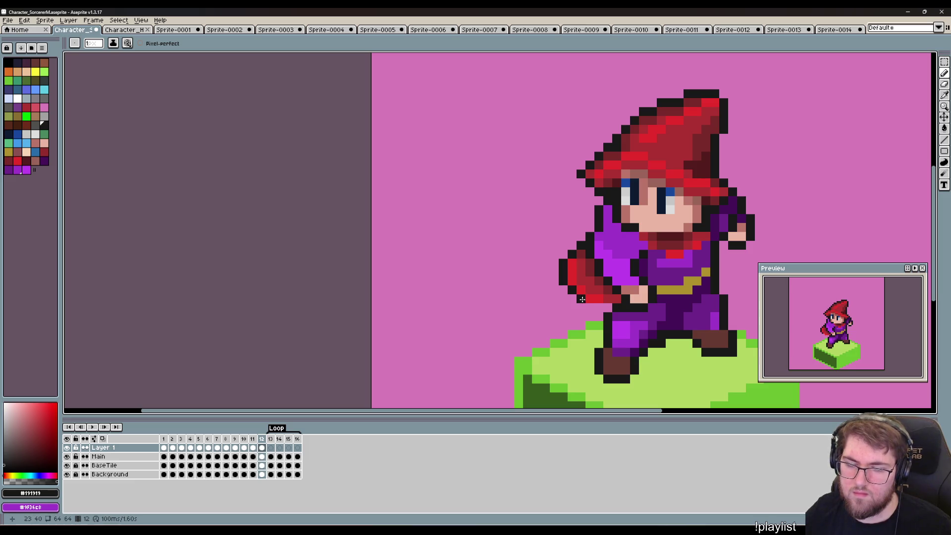
pyautogui.moveTo(589, 308); pyautogui.dragTo(608, 310)
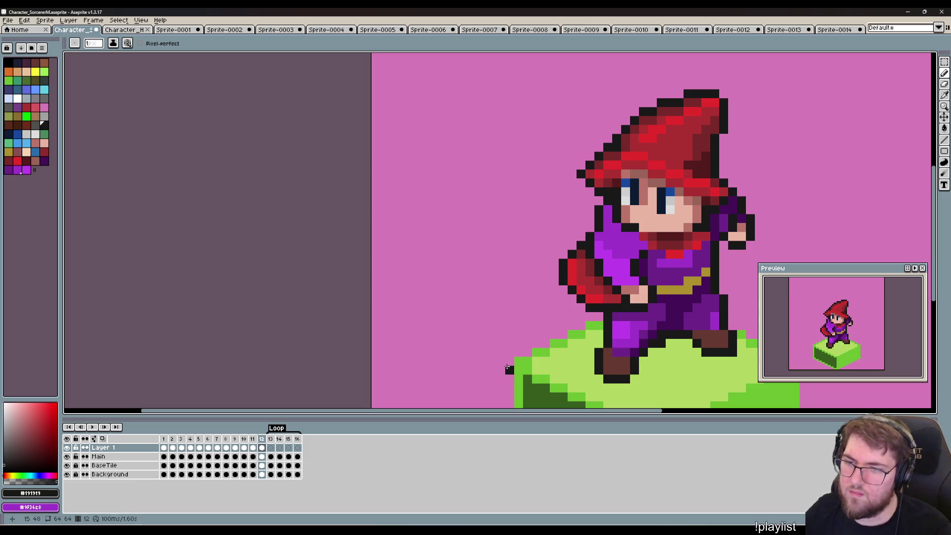
# Compare frames 11 and 12, then erase stray pixels near the hand and cape.
pyautogui.press('Left')
pyautogui.press('Right')
pyautogui.press('Left')
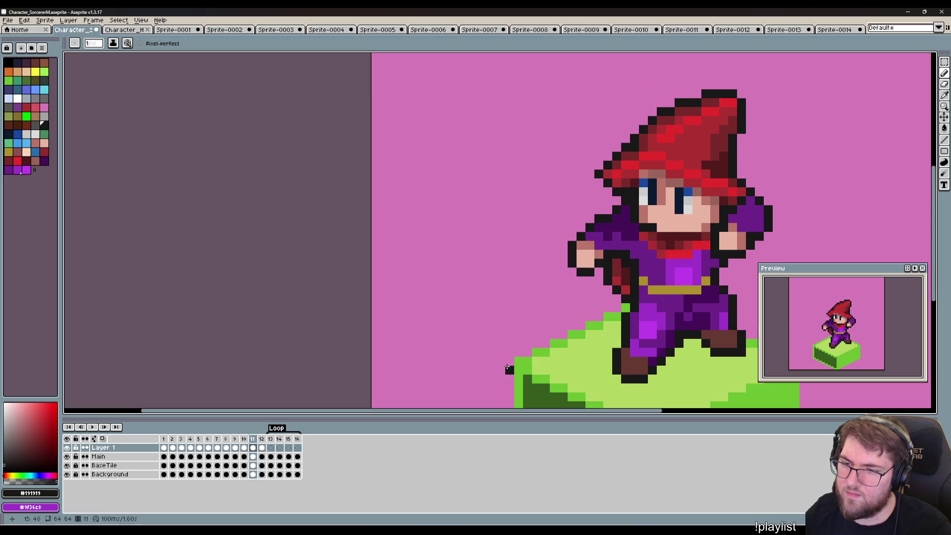
pyautogui.press('Right')
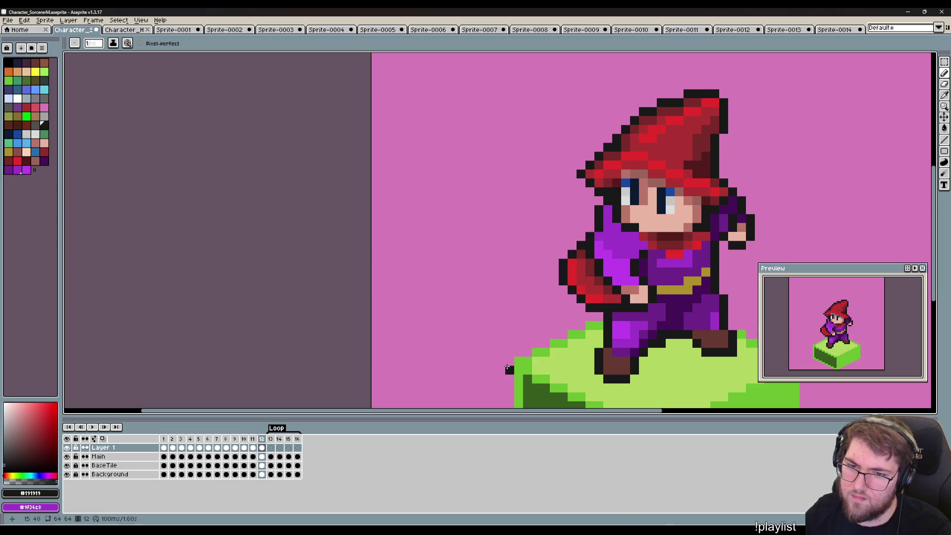
pyautogui.press('l')
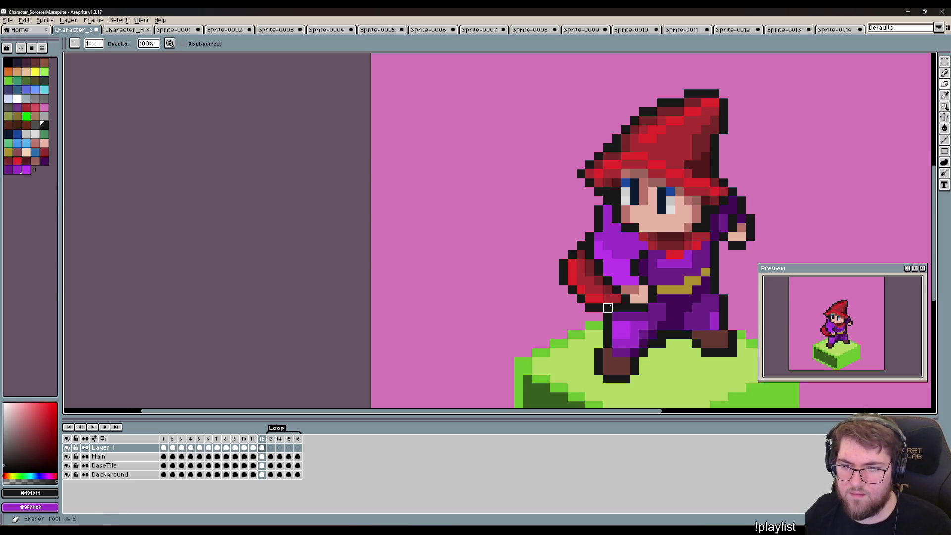
pyautogui.moveTo(617, 299); pyautogui.dragTo(599, 308)
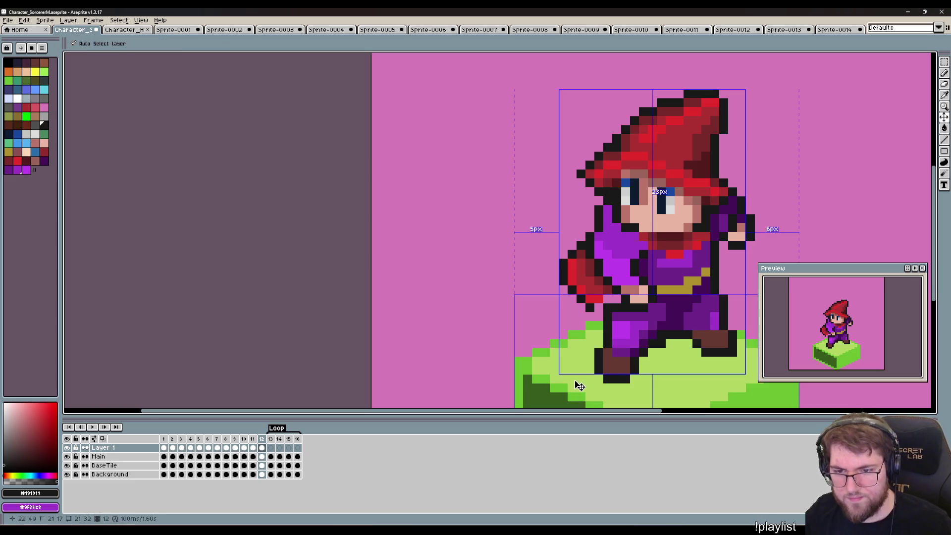
# Undo the hand erase and try a dark red #521c1c pixel near the cape, then undo it.
pyautogui.hotkey('ctrl', 'z')
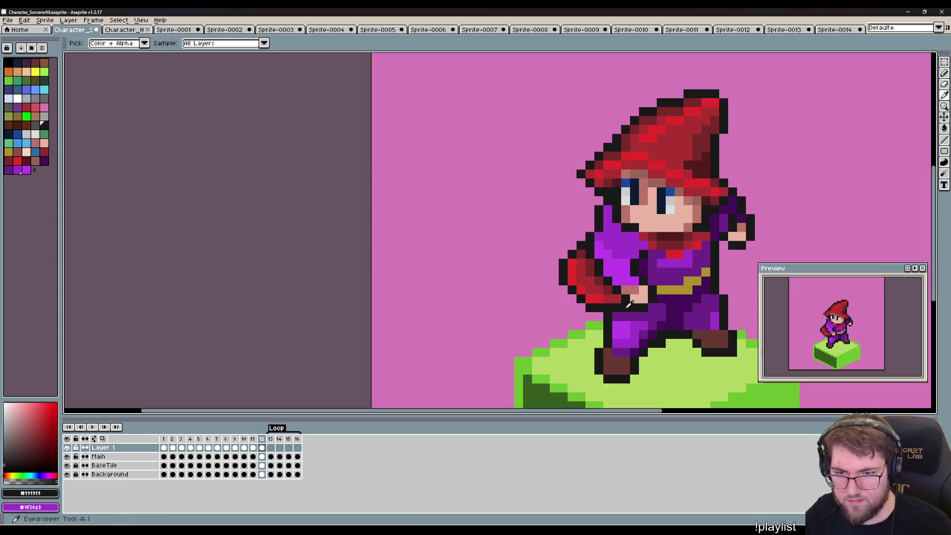
pyautogui.press('b')
pyautogui.keyDown('alt'); pyautogui.click(613, 298); pyautogui.keyUp('alt')
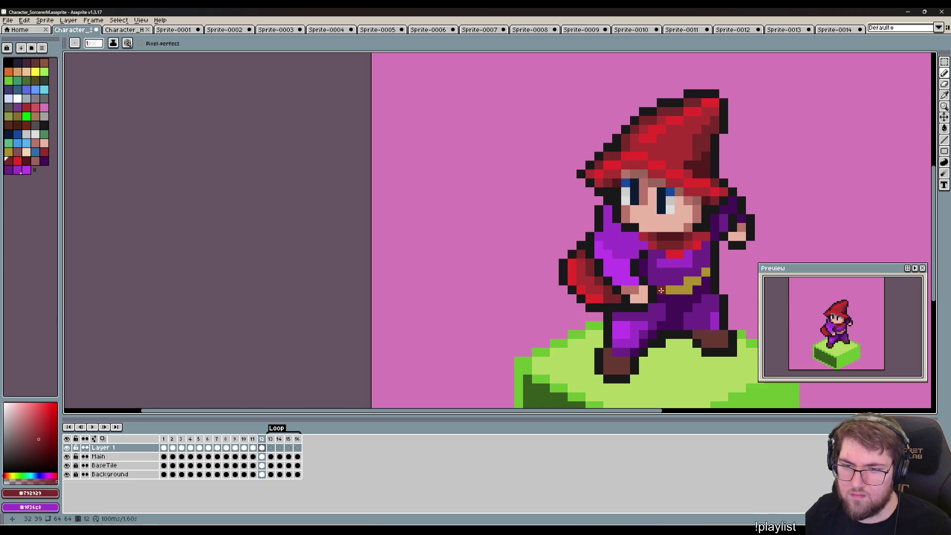
pyautogui.press('i')
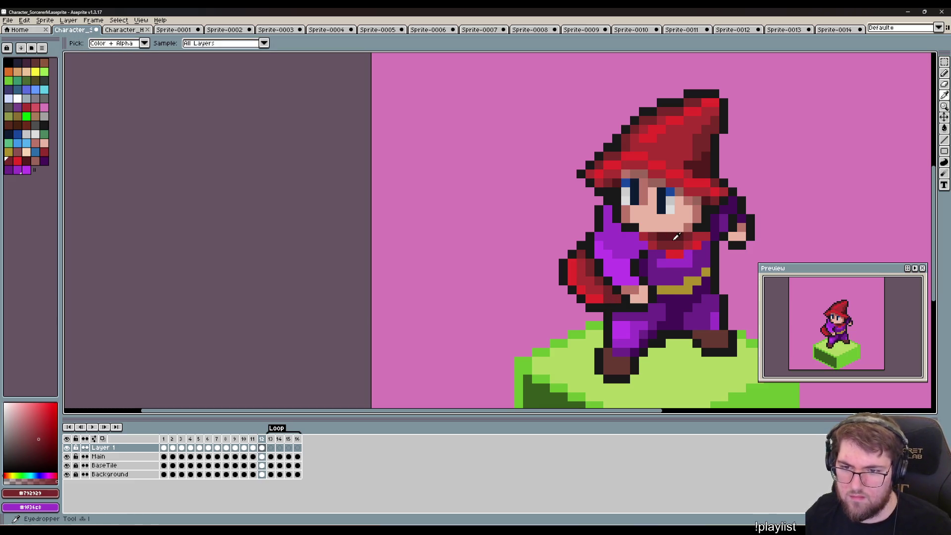
pyautogui.click(676, 237)
pyautogui.press('b')
pyautogui.click(571, 325)
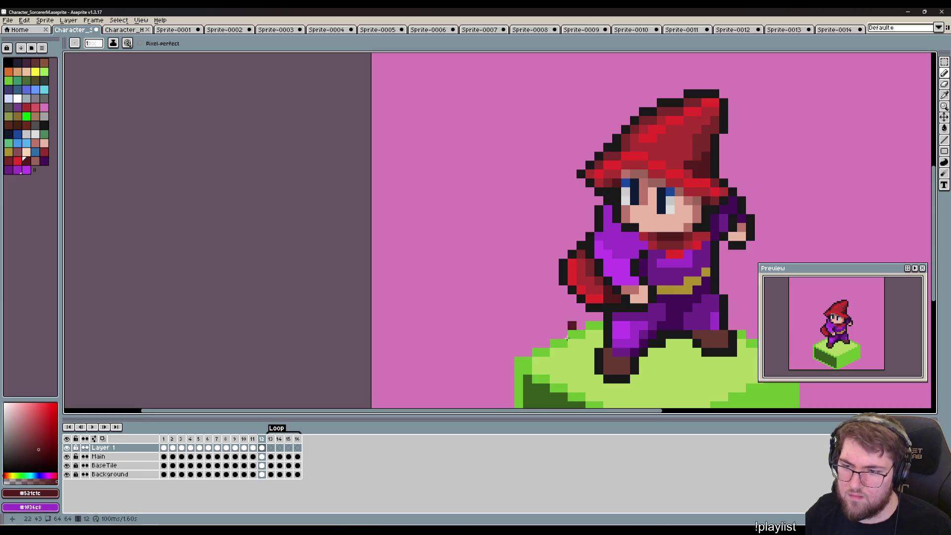
pyautogui.hotkey('ctrl', 'z')
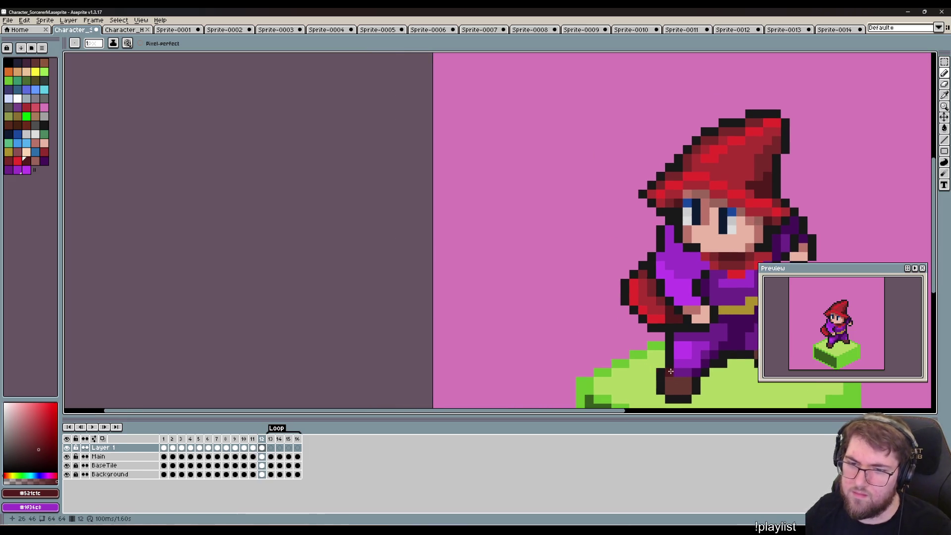
# Paint bright red pixels onto the scarf, including its left edge.
pyautogui.moveTo(642, 397); pyautogui.dragTo(594, 297)
pyautogui.press('i')
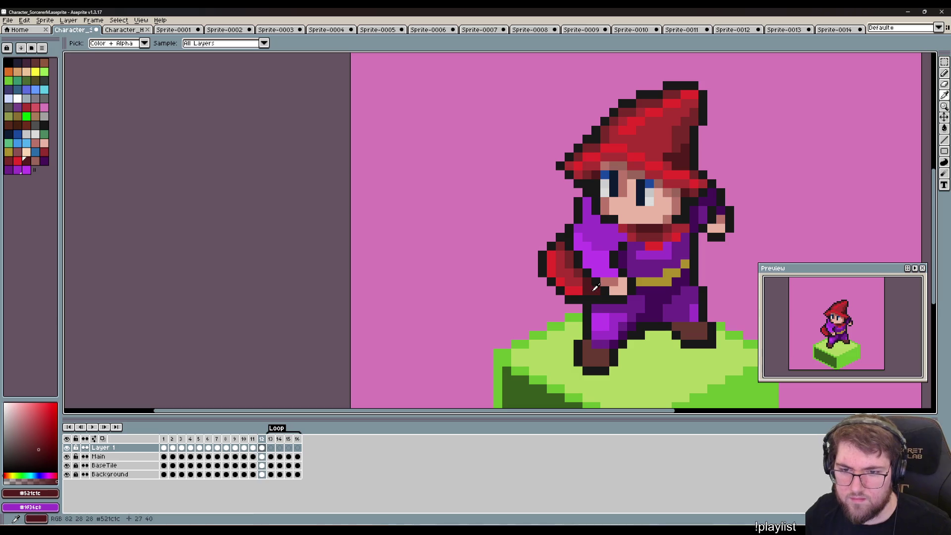
pyautogui.press('b')
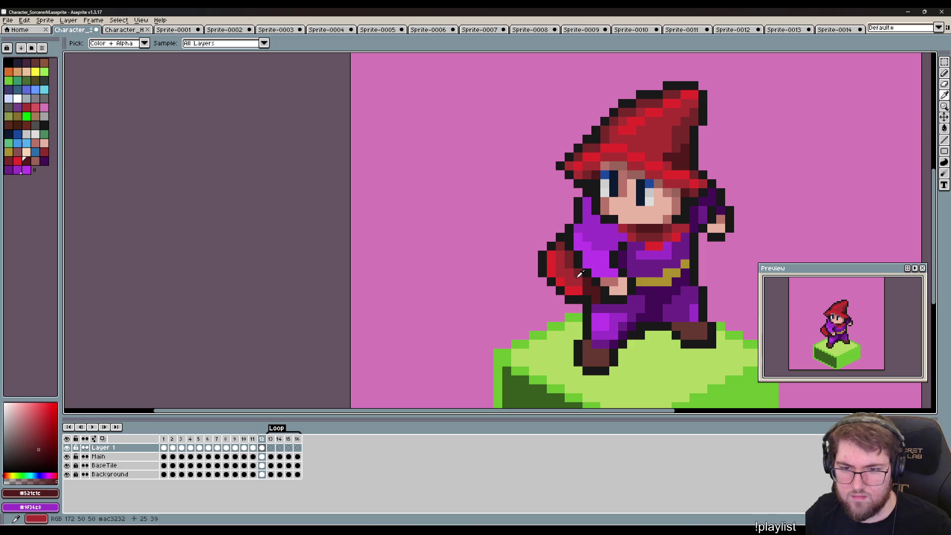
pyautogui.keyDown('alt'); pyautogui.click(586, 297); pyautogui.keyUp('alt')
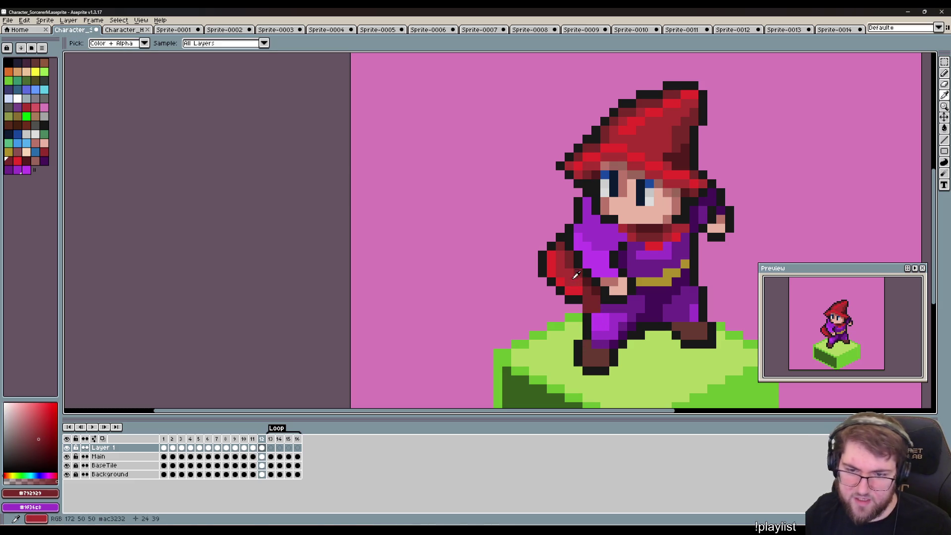
pyautogui.keyDown('alt'); pyautogui.click(574, 290); pyautogui.keyUp('alt')
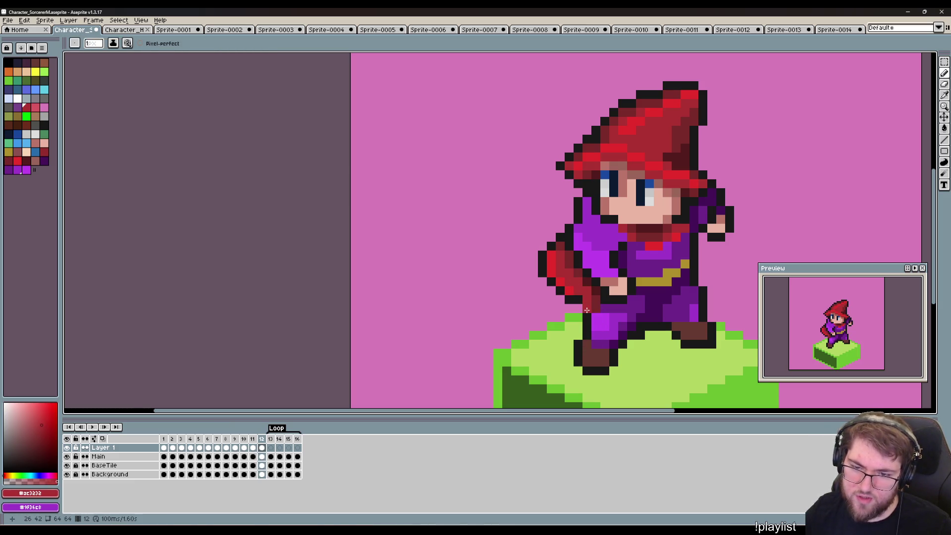
pyautogui.press('i')
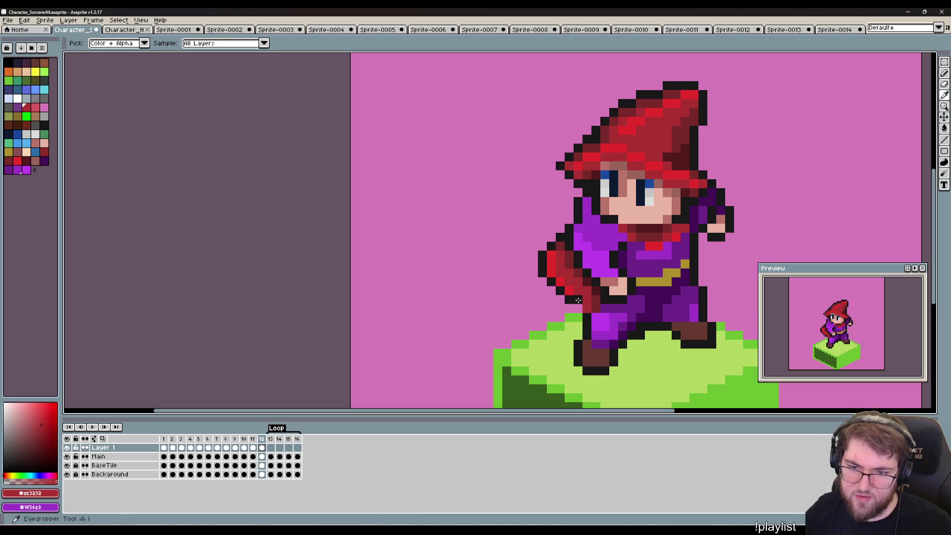
pyautogui.click(588, 296)
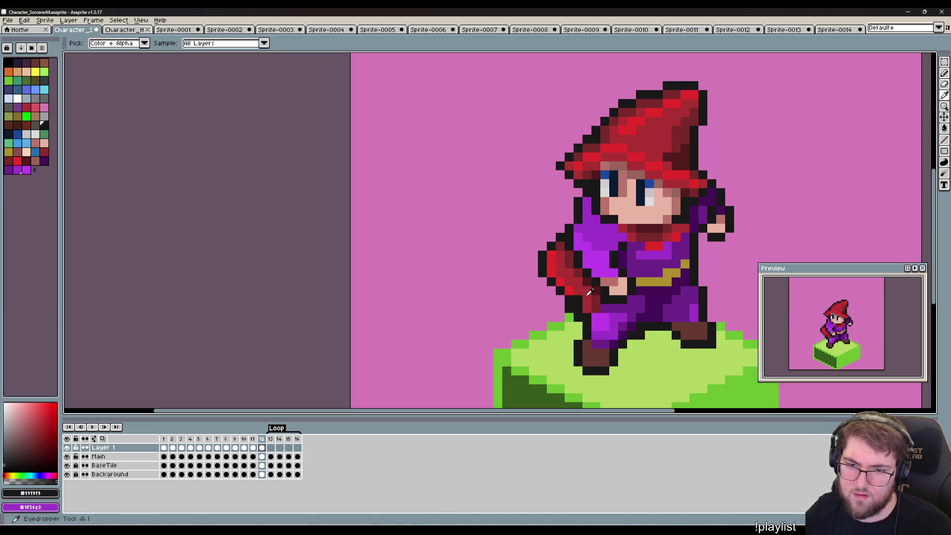
pyautogui.click(588, 298)
pyautogui.click(570, 287)
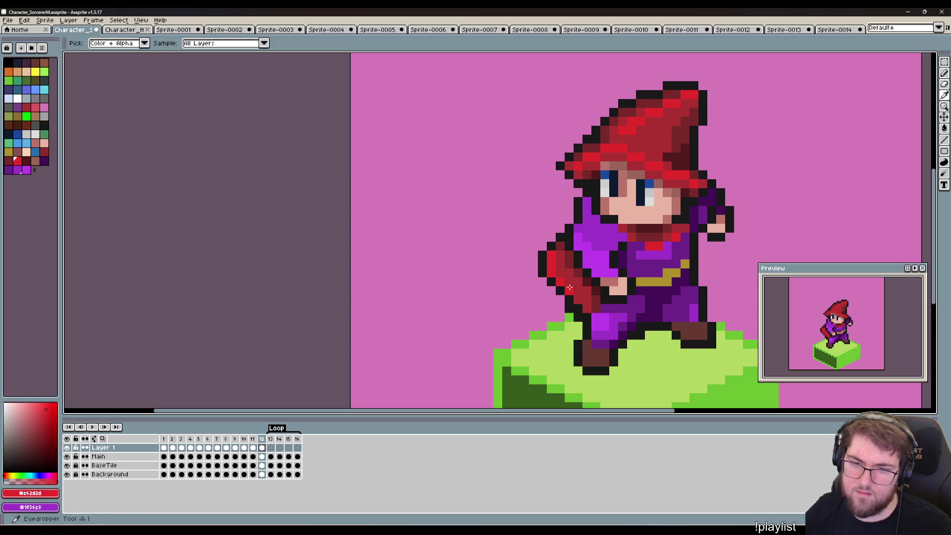
pyautogui.press('b')
pyautogui.click(578, 302)
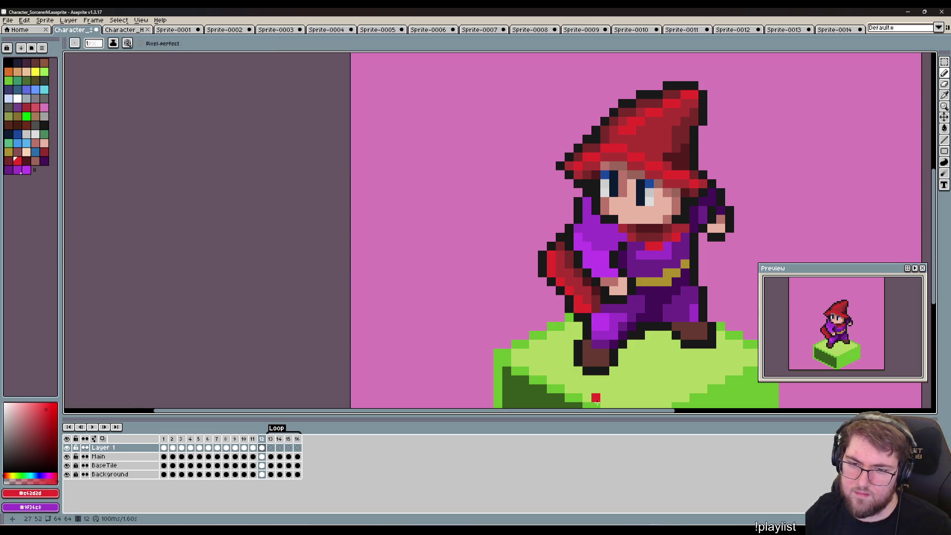
pyautogui.click(562, 298)
# Turn a cloak-edge pixel black using the outline colour.
pyautogui.press('i')
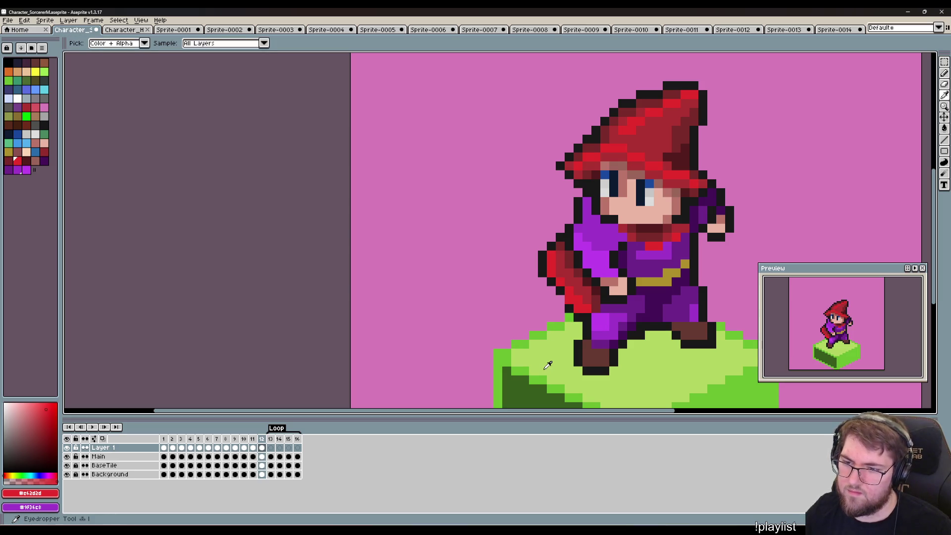
pyautogui.hscroll(-2, 590, 278)
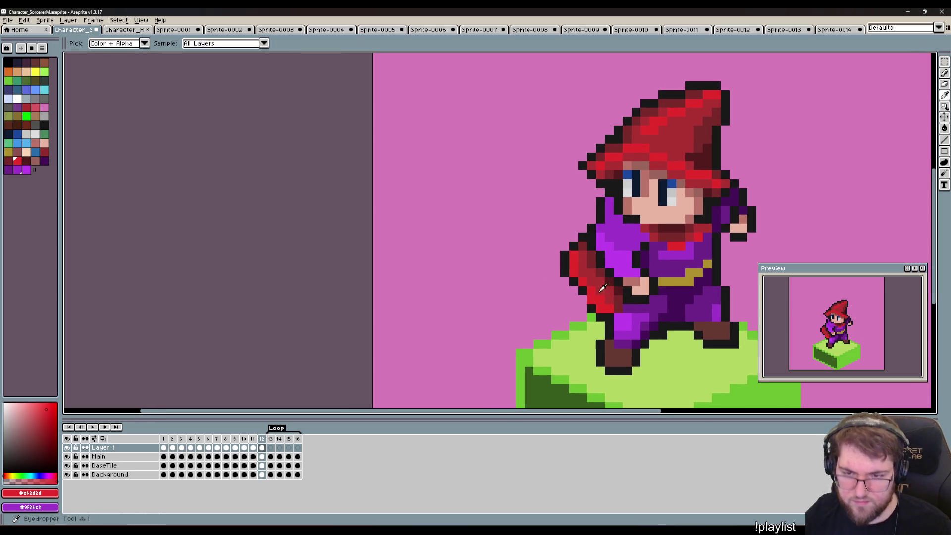
pyautogui.click(587, 235)
pyautogui.press('b')
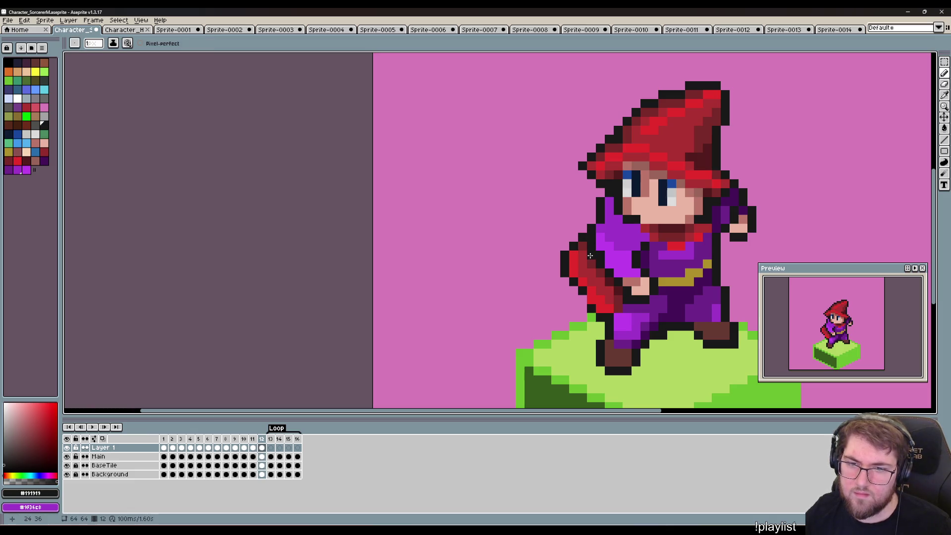
pyautogui.click(573, 272)
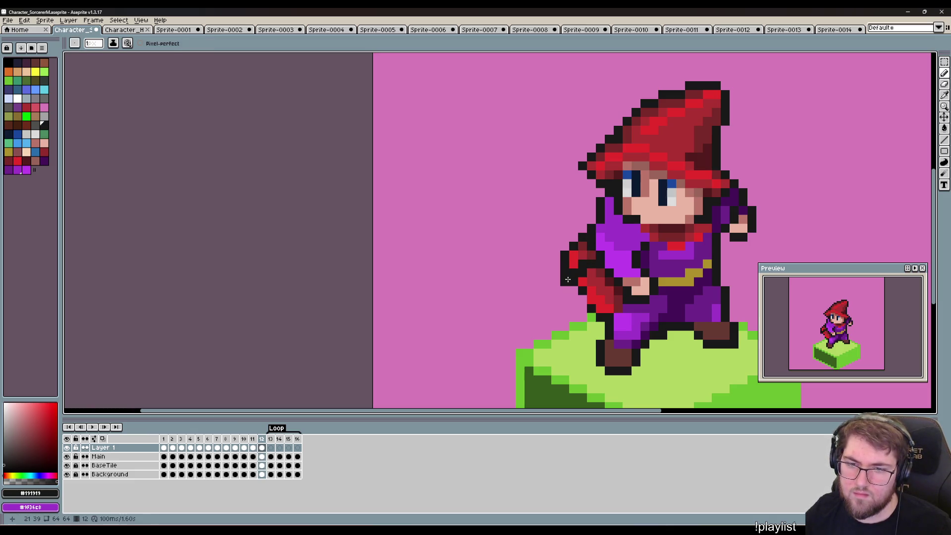
# Erase cape pixels sticking out left of the body, restoring the last outline pixel.
pyautogui.press('e')
pyautogui.moveTo(583, 255)
pyautogui.mouseDown()
pyautogui.moveTo(574, 263)
pyautogui.moveTo(583, 229)
pyautogui.moveTo(565, 256)
pyautogui.moveTo(565, 281)
pyautogui.mouseUp()
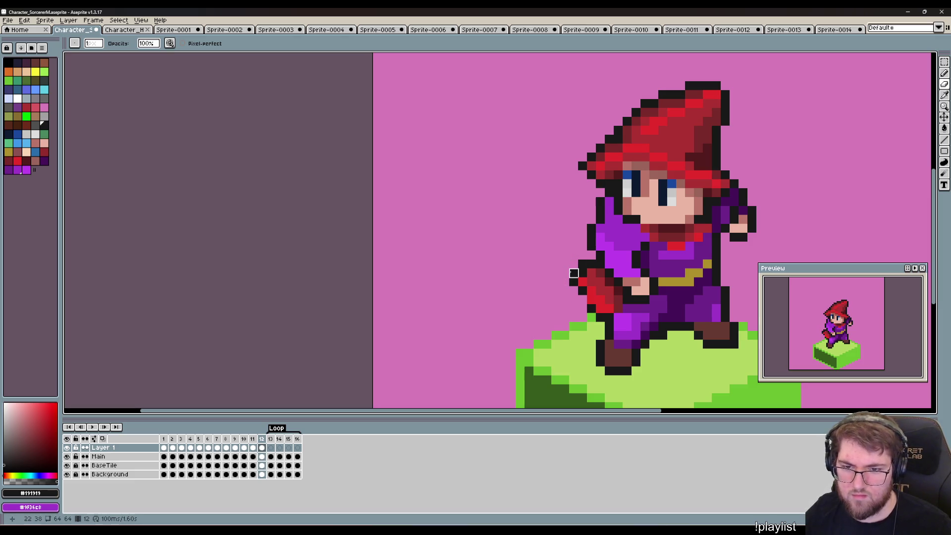
pyautogui.click(583, 263)
pyautogui.click(573, 273)
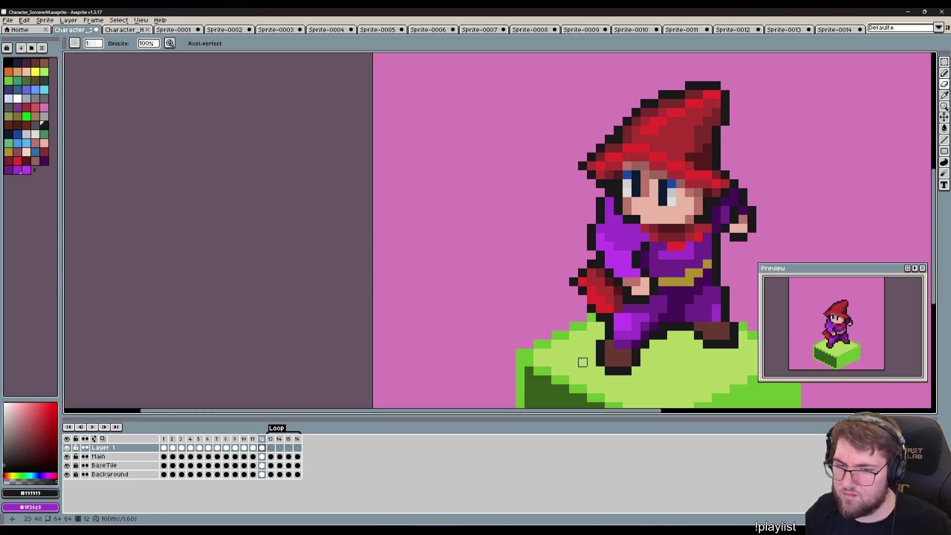
pyautogui.press('ctrl')
pyautogui.hotkey('ctrl', 'z')
pyautogui.press('alt')
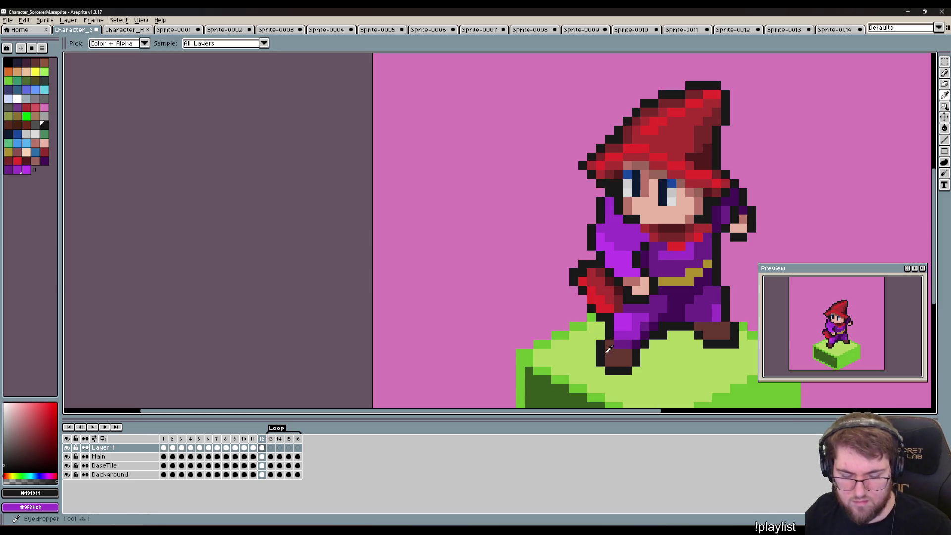
# Paint a bright red pixel on the sleeve.
pyautogui.click(589, 282)
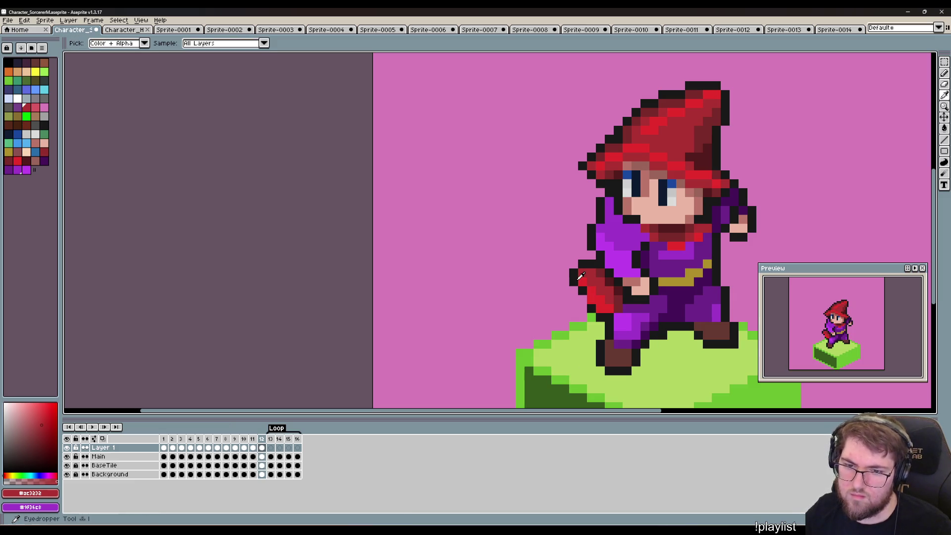
pyautogui.click(578, 278)
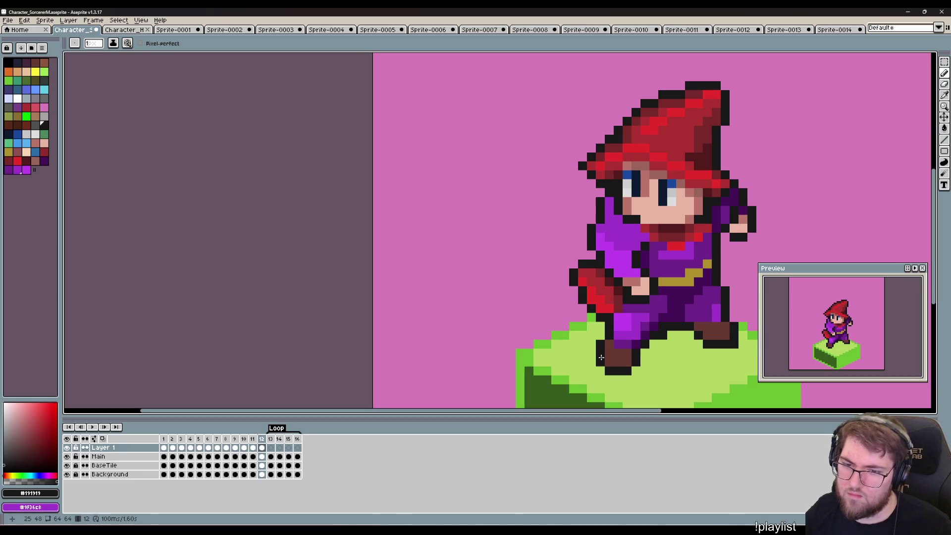
pyautogui.moveTo(618, 389); pyautogui.dragTo(579, 385)
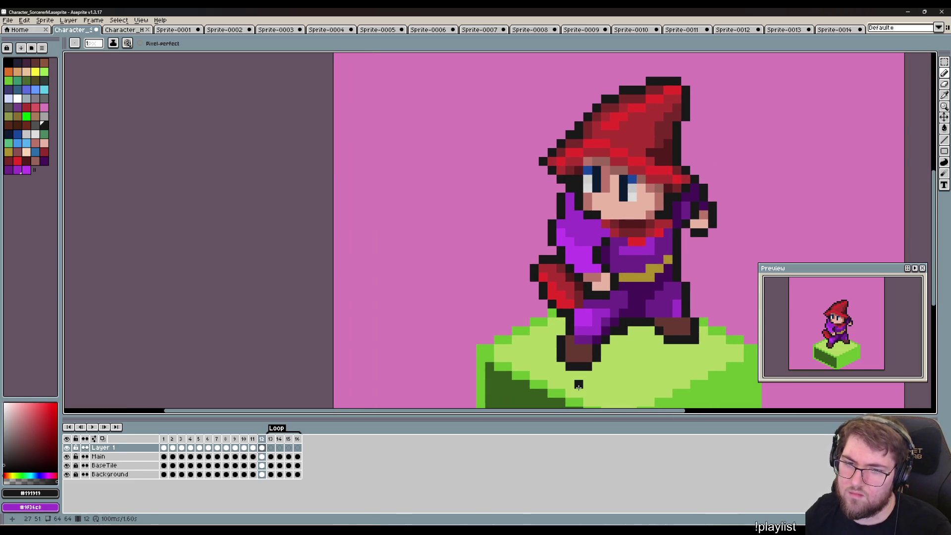
pyautogui.press('alt')
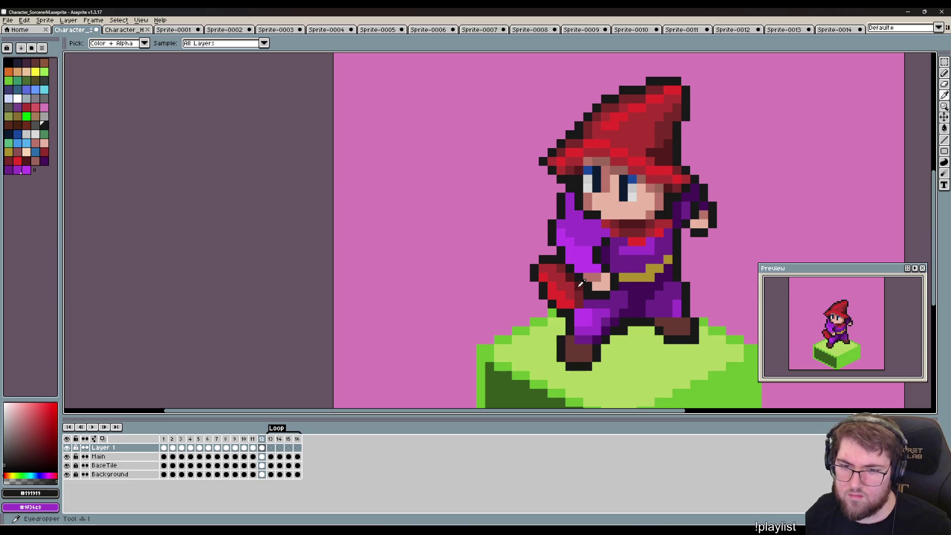
pyautogui.keyDown('alt'); pyautogui.click(577, 305); pyautogui.keyUp('alt')
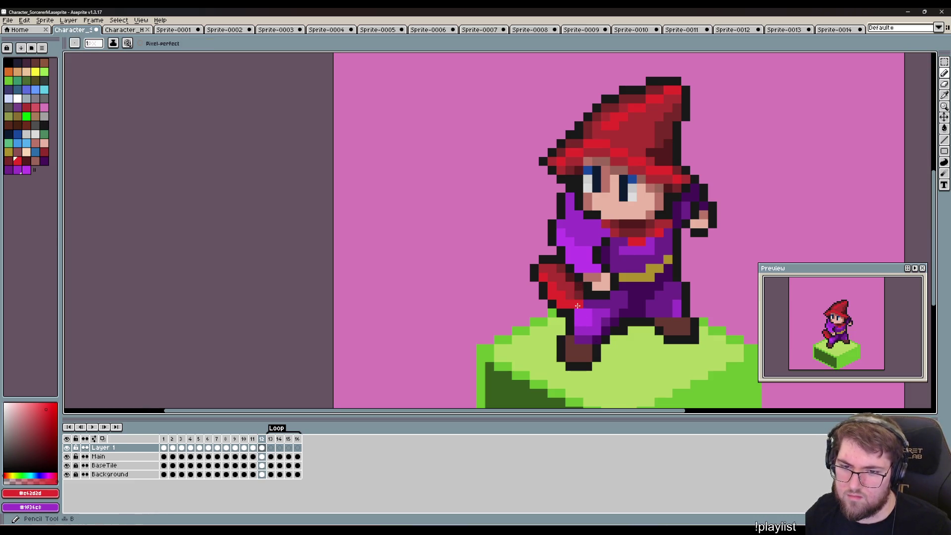
pyautogui.click(578, 297)
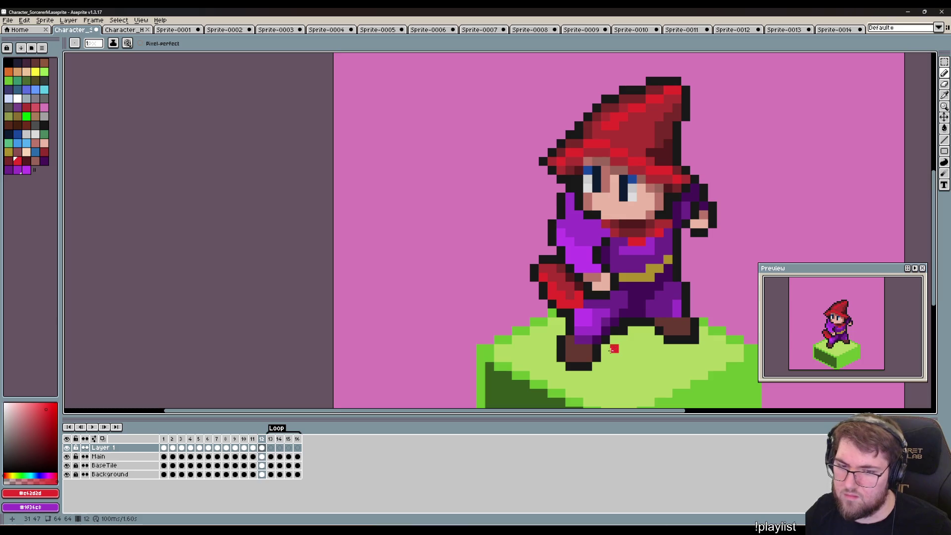
# Recolour the stray red pixel near the robe to the robe's purple.
pyautogui.keyDown('alt'); pyautogui.click(589, 304); pyautogui.keyUp('alt')
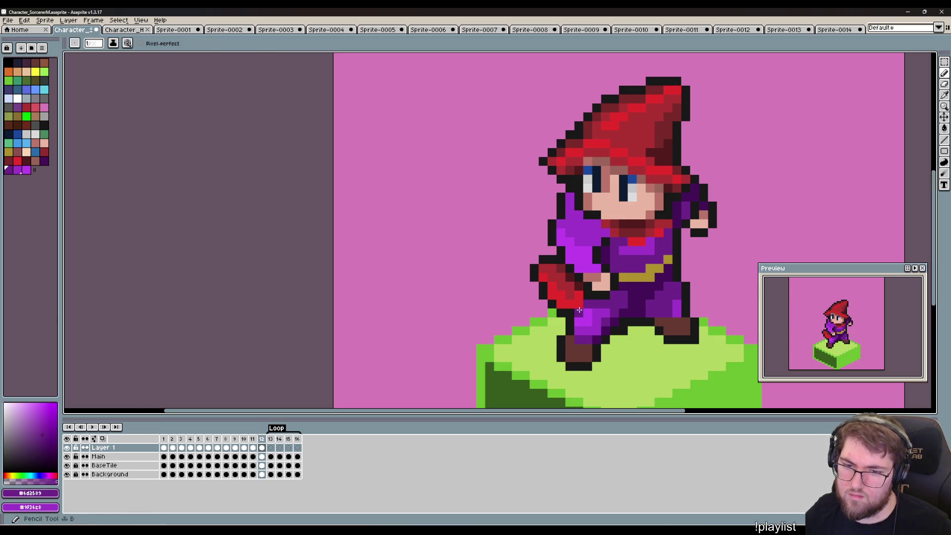
pyautogui.click(580, 309)
pyautogui.moveTo(606, 355); pyautogui.dragTo(587, 351)
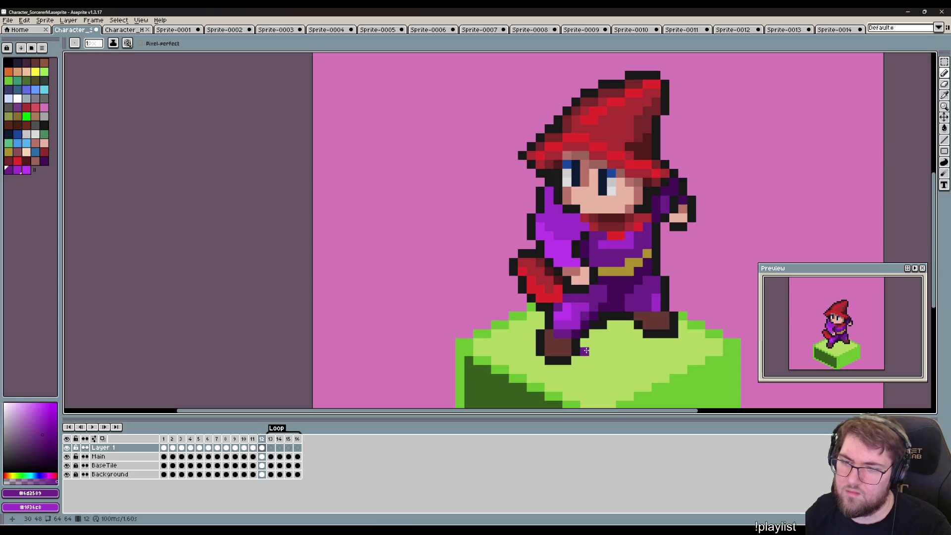
pyautogui.press(',')
# Review the poses in frames 8–12, then select frames 9 through 12 as the loop range.
pyautogui.press(',')
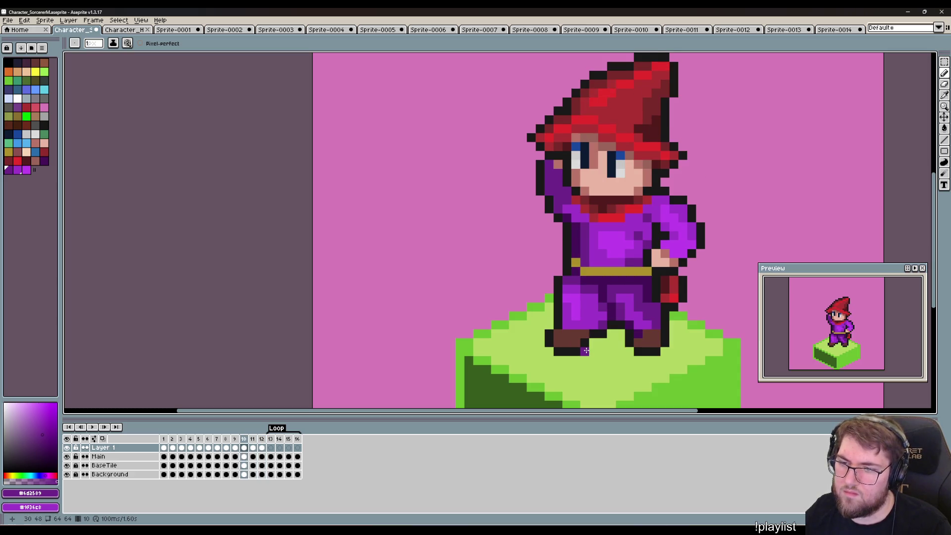
pyautogui.press(',')
pyautogui.press('.')
pyautogui.press('.')
pyautogui.press('.')
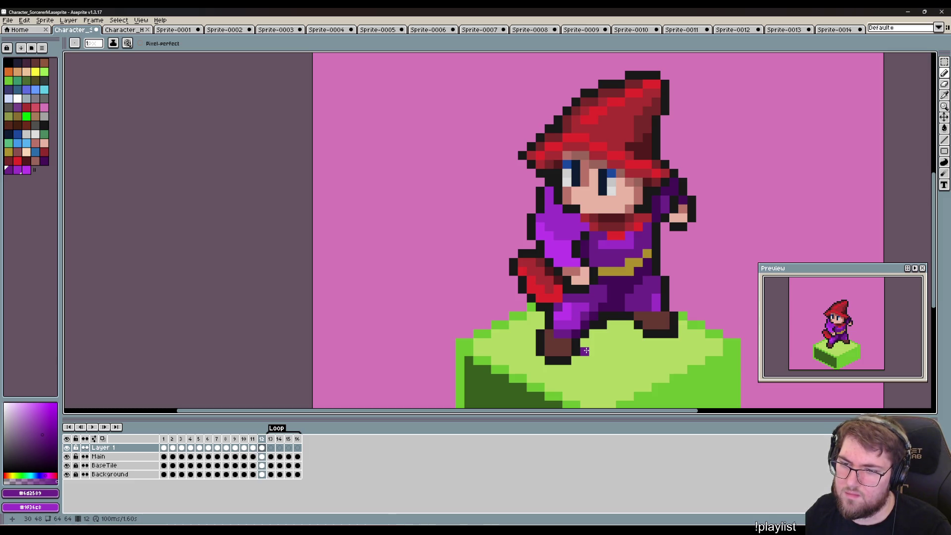
pyautogui.press(',')
pyautogui.press(',')
pyautogui.press(',')
pyautogui.press(',')
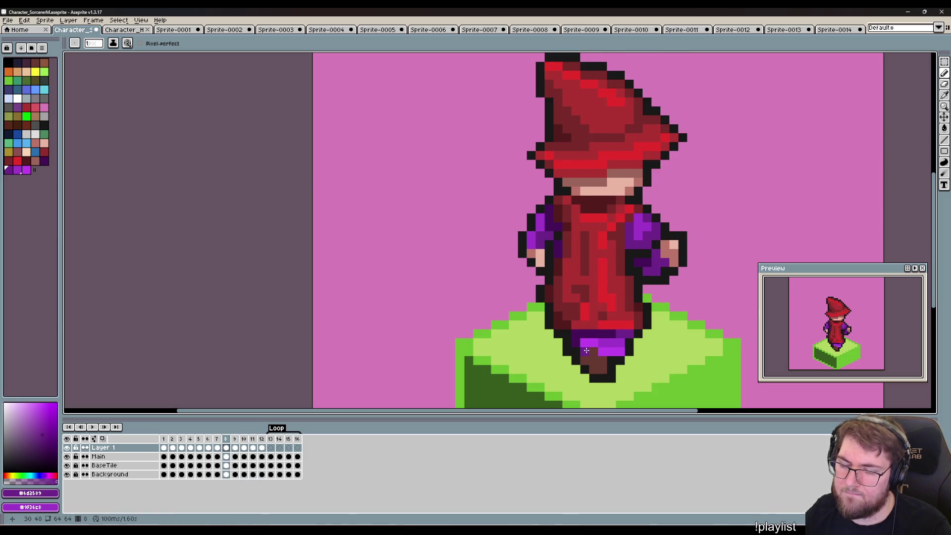
pyautogui.press('.')
pyautogui.press('.')
pyautogui.press('.')
pyautogui.press(',')
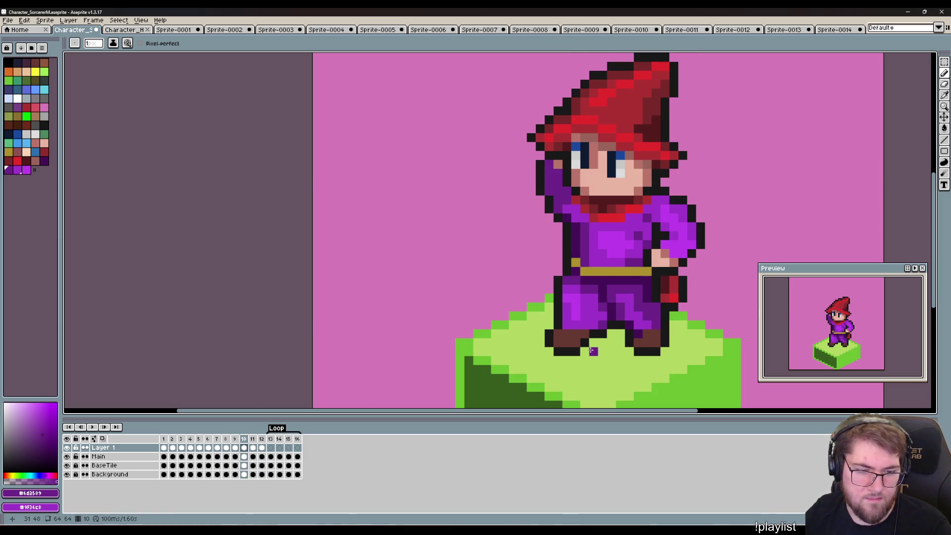
pyautogui.press(',')
pyautogui.press(',')
pyautogui.press('.')
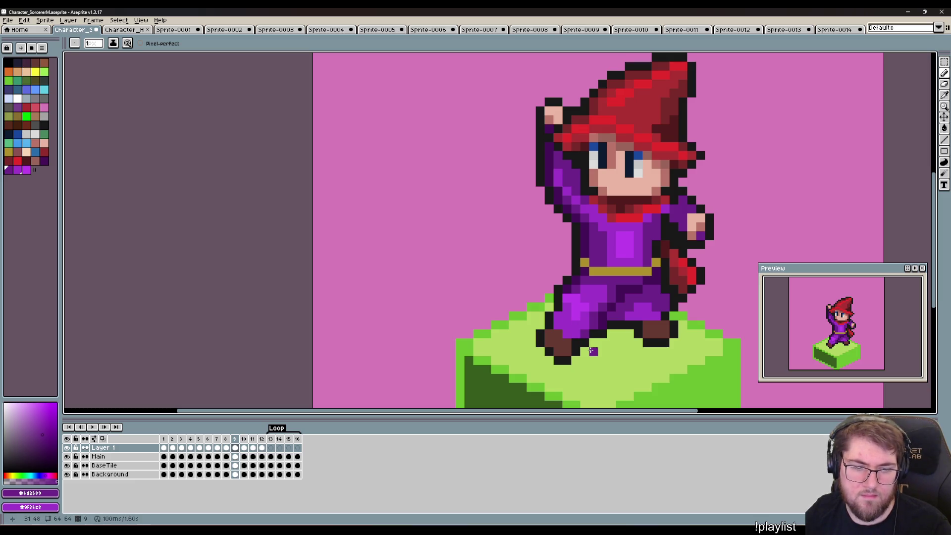
pyautogui.press('.')
pyautogui.press(',')
pyautogui.press('.')
pyautogui.press('.')
pyautogui.press('.')
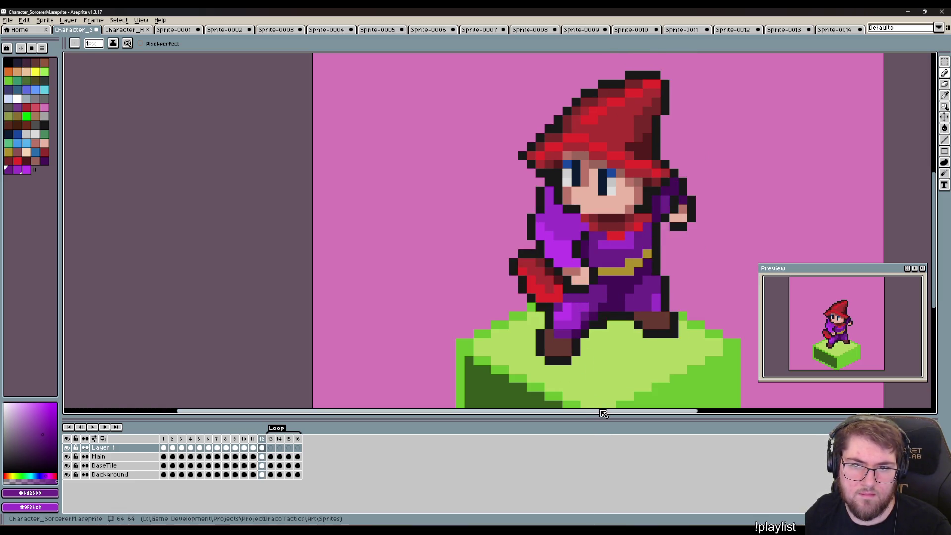
pyautogui.press('.')
pyautogui.press(',')
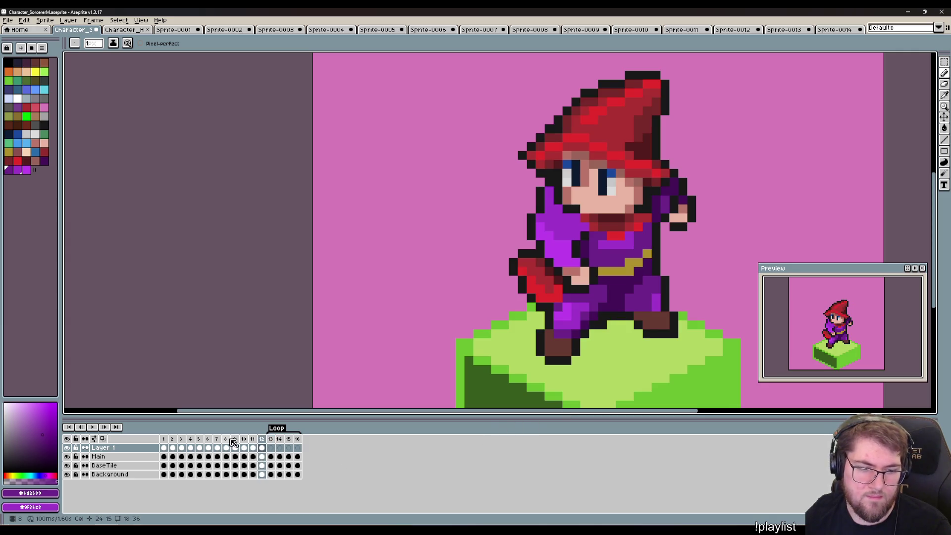
pyautogui.keyDown('shift'); pyautogui.click(234, 439); pyautogui.keyUp('shift')
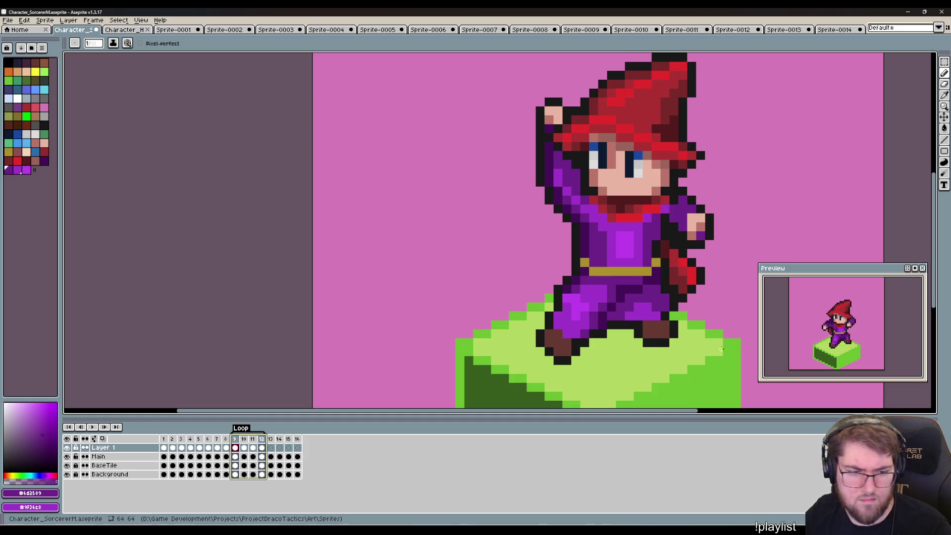
# Set a 10 ms duration in Frame Properties for frame 12 and the selected frames.
pyautogui.rightClick(262, 440)
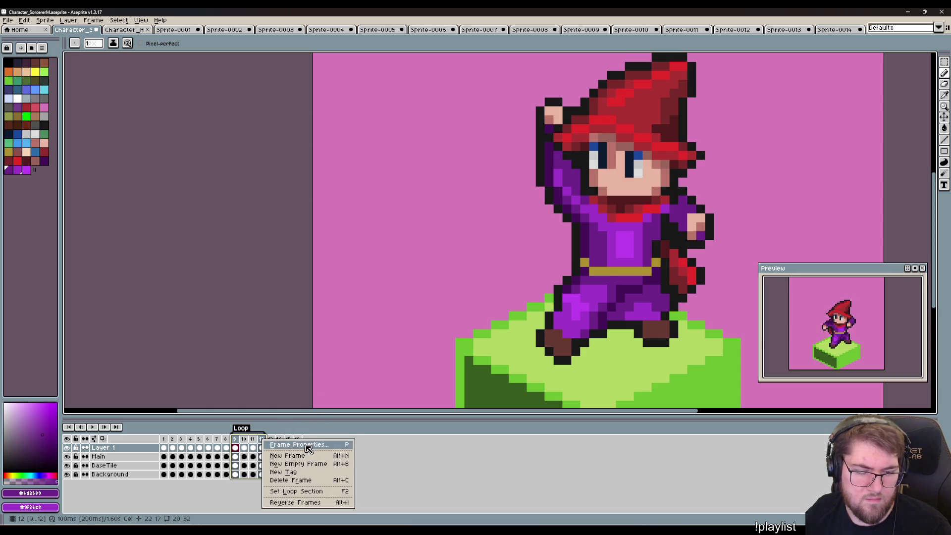
pyautogui.click(308, 444)
pyautogui.write('10')
pyautogui.press('Return')
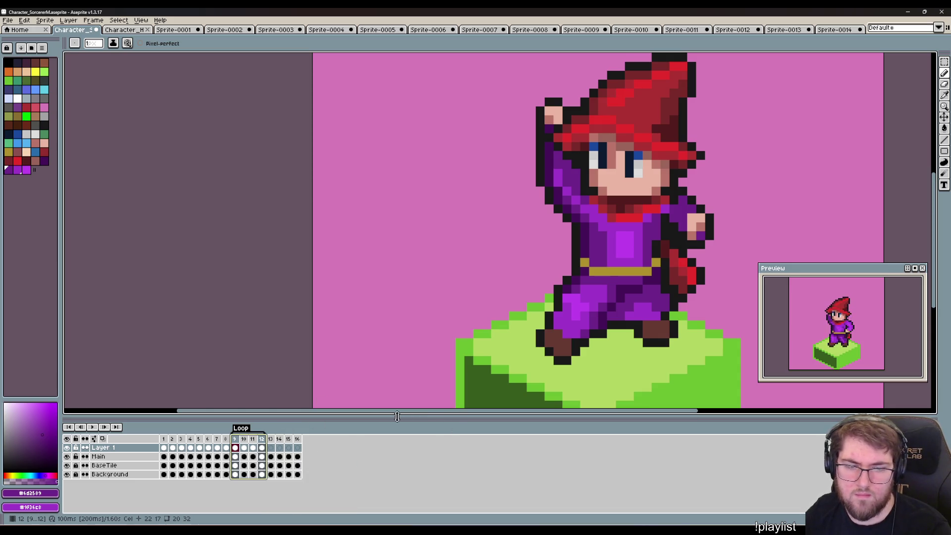
pyautogui.click(256, 442)
pyautogui.rightClick(256, 442)
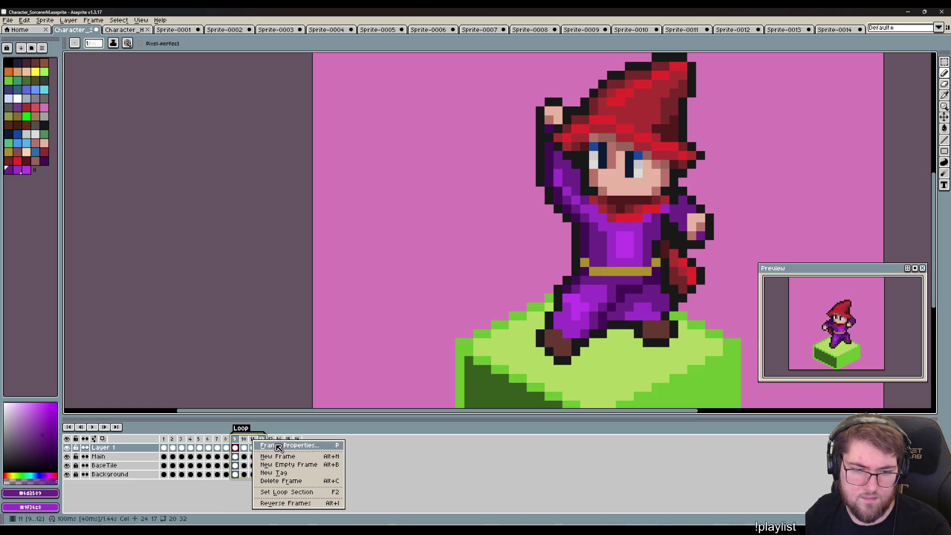
pyautogui.click(309, 444)
pyautogui.press('Return')
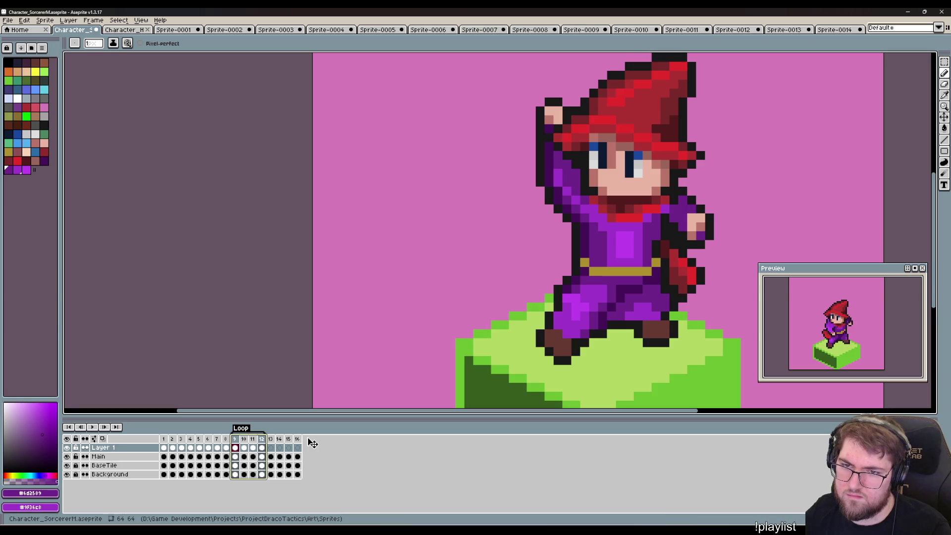
# Stop the animation preview and compare frame 13's green-shirted character with the sorcerer in frame 1.
pyautogui.click(915, 268)
pyautogui.click(274, 439)
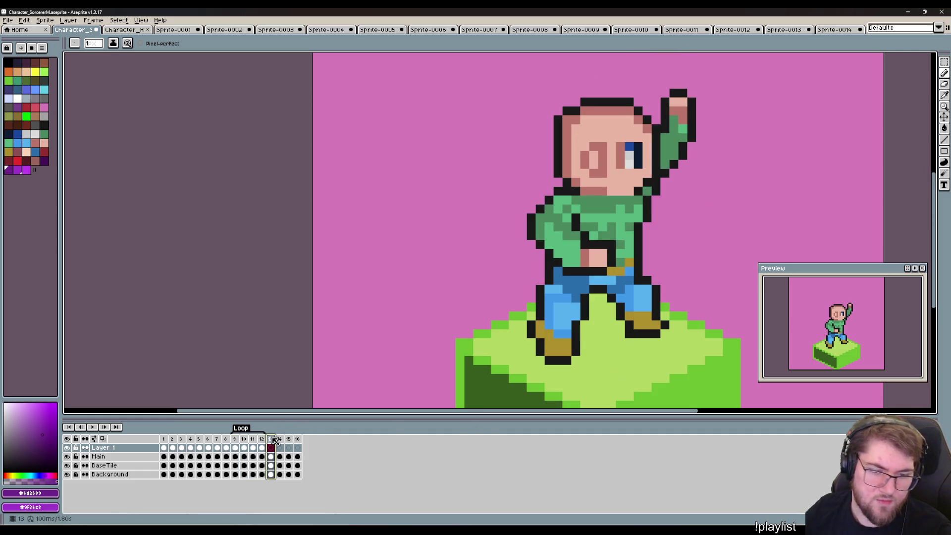
pyautogui.click(164, 440)
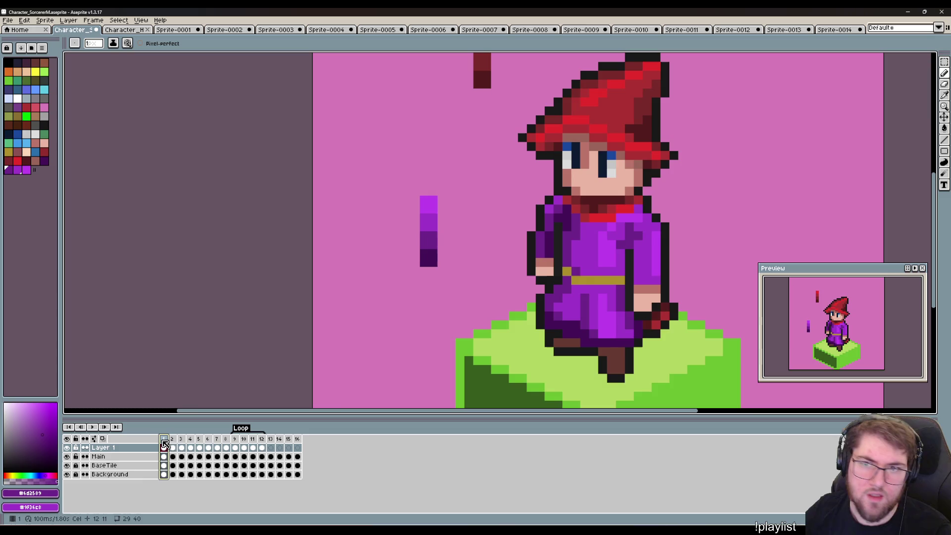
pyautogui.scroll(-3, 395, 349)
pyautogui.scroll(2, 395, 348)
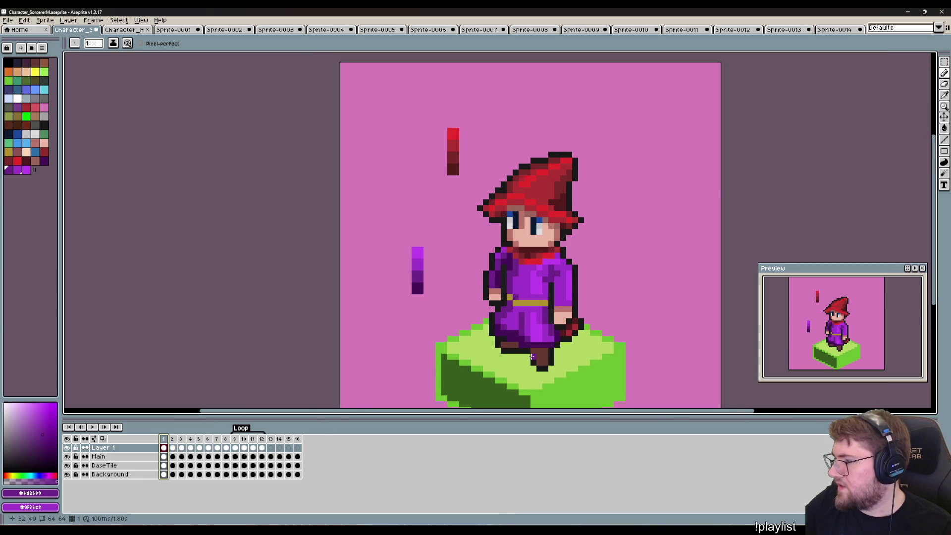
# Copy the whole sorcerer from frame 1 and paste it into frame 13, shifted one pixel left.
pyautogui.press('m')
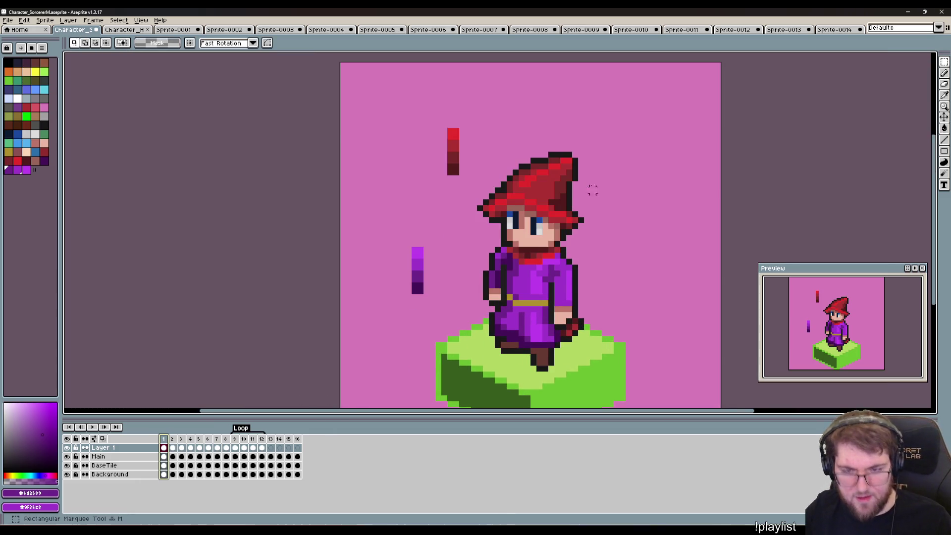
pyautogui.moveTo(616, 126); pyautogui.dragTo(463, 385)
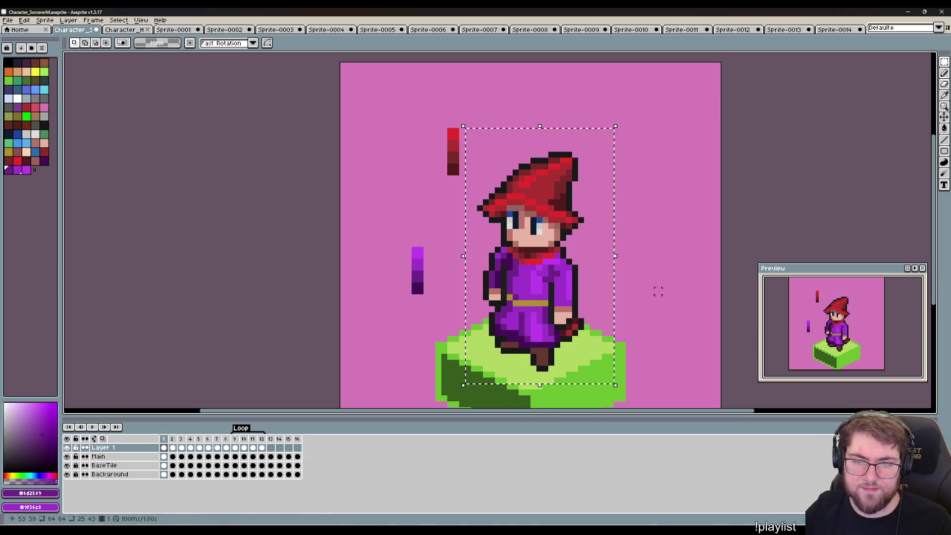
pyautogui.hotkey('ctrl', 'c')
pyautogui.press('Left')
pyautogui.press('Left')
pyautogui.press('Left')
pyautogui.hotkey('ctrl', 'v')
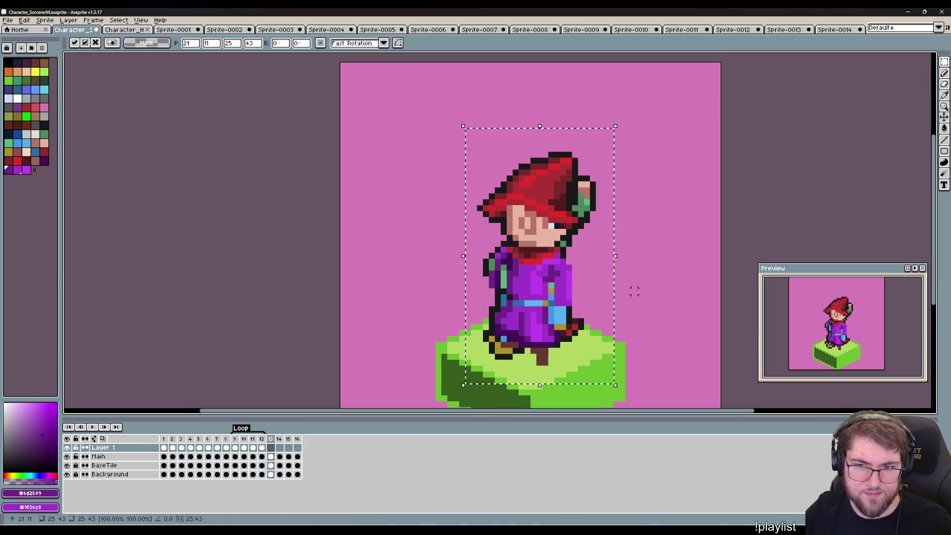
pyautogui.moveTo(603, 330); pyautogui.dragTo(597, 329)
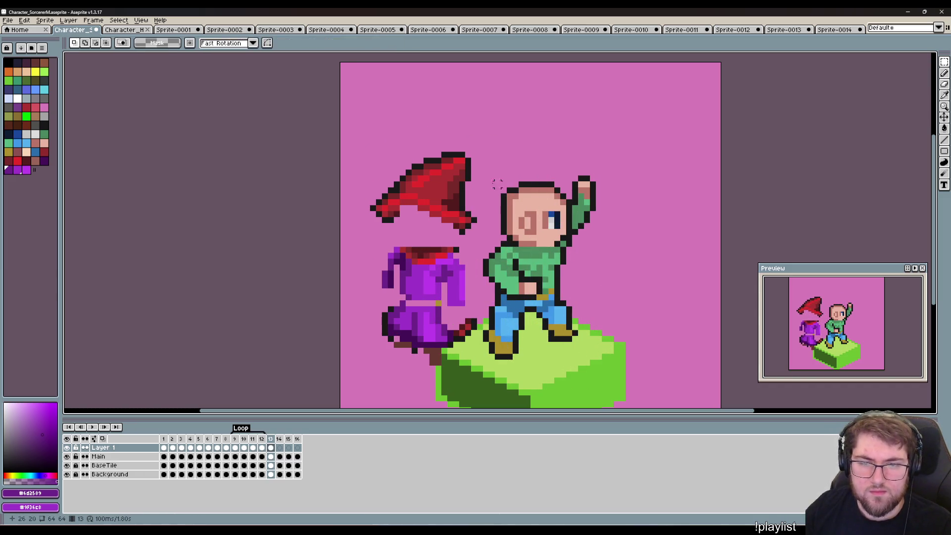
# Mirror the red hat horizontally and nudge it pixel by pixel onto the character's head.
pyautogui.moveTo(478, 127); pyautogui.dragTo(363, 236)
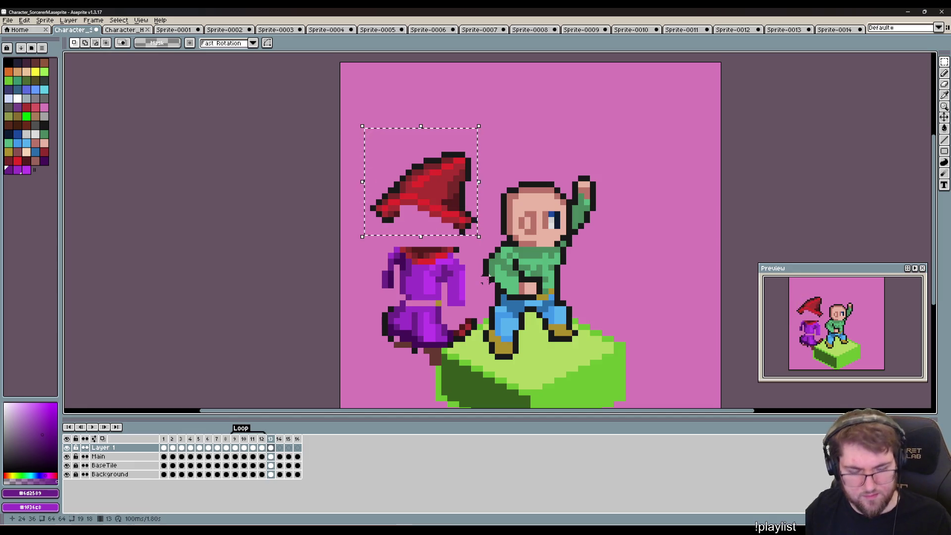
pyautogui.hotkey('shift', 'h')
pyautogui.press('Right')
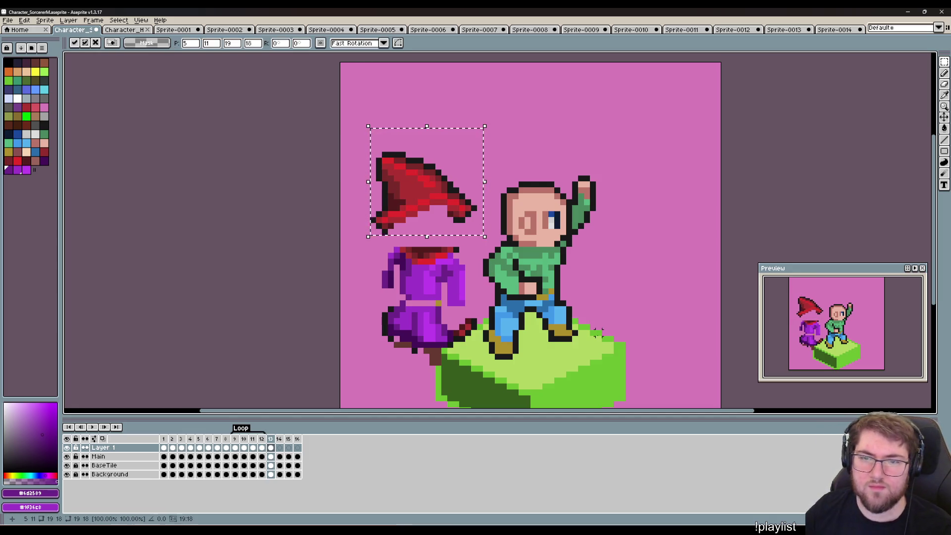
pyautogui.press('Right')
pyautogui.press('Right')
pyautogui.press('Right')
pyautogui.press('Right')
pyautogui.press('Right')
pyautogui.press('Right')
pyautogui.press('Right')
pyautogui.press('Right')
pyautogui.press('Right')
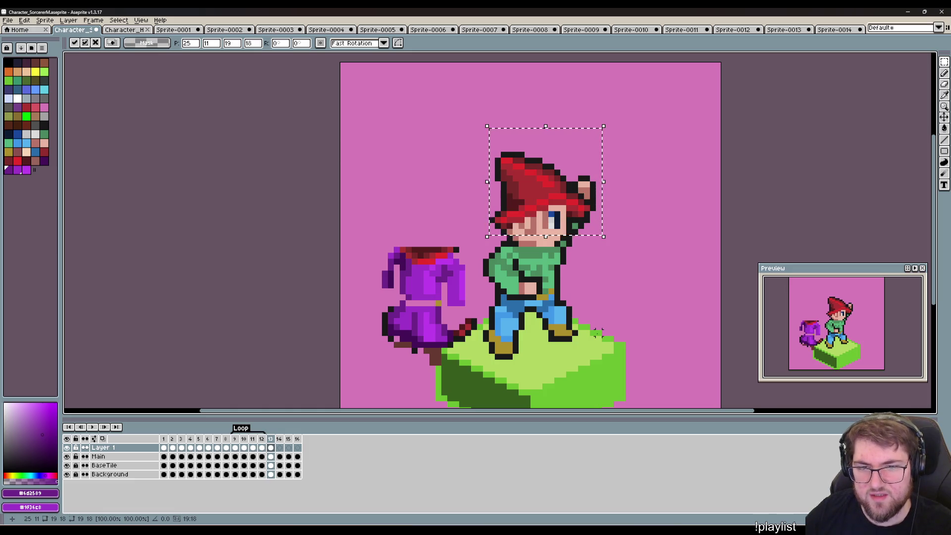
pyautogui.press('Left')
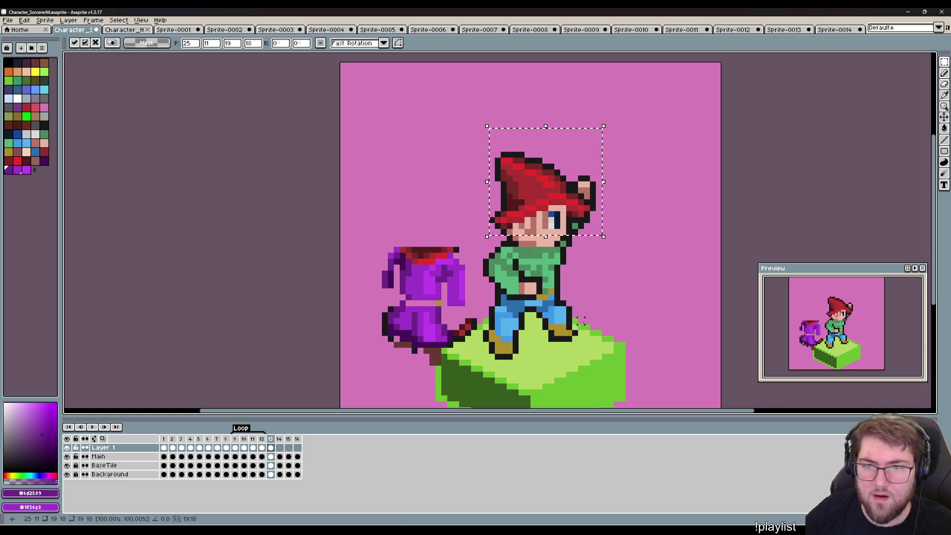
pyautogui.press('Right')
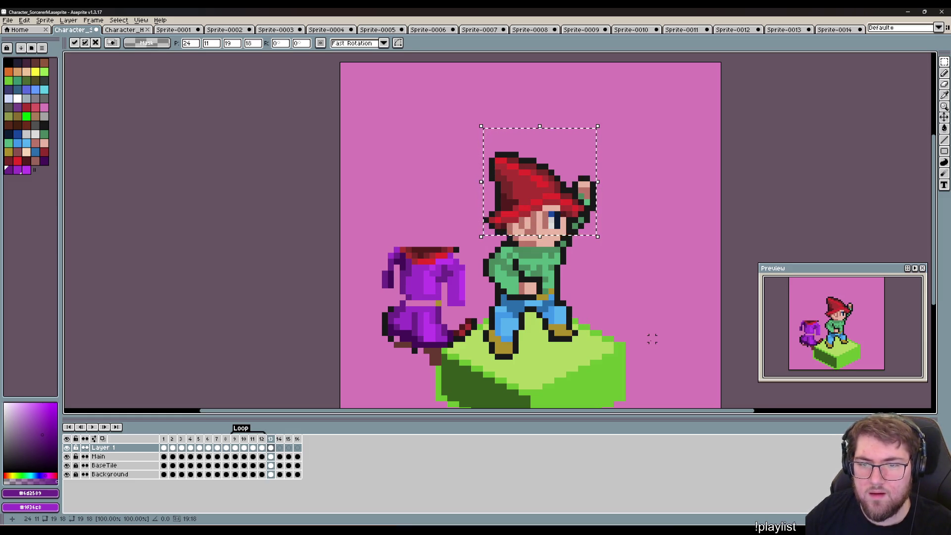
pyautogui.press('Left')
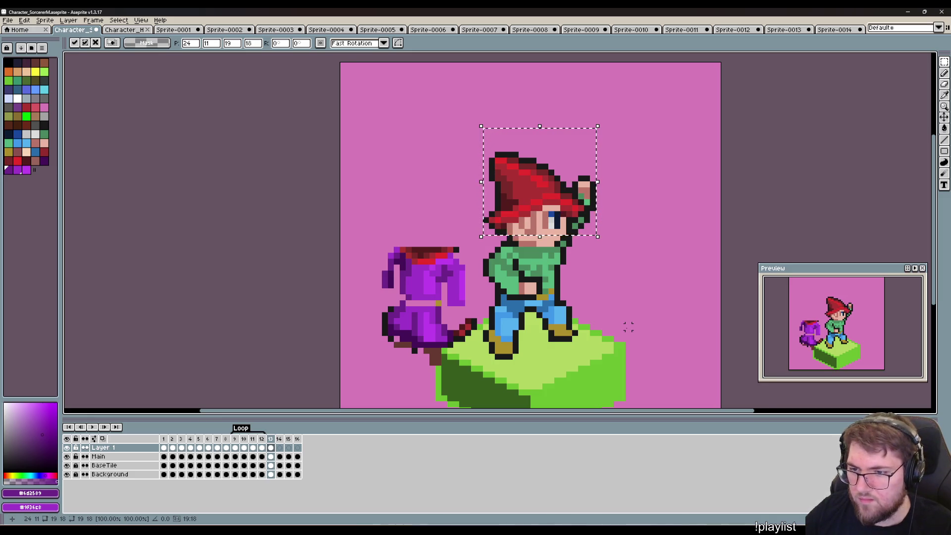
pyautogui.press('Right')
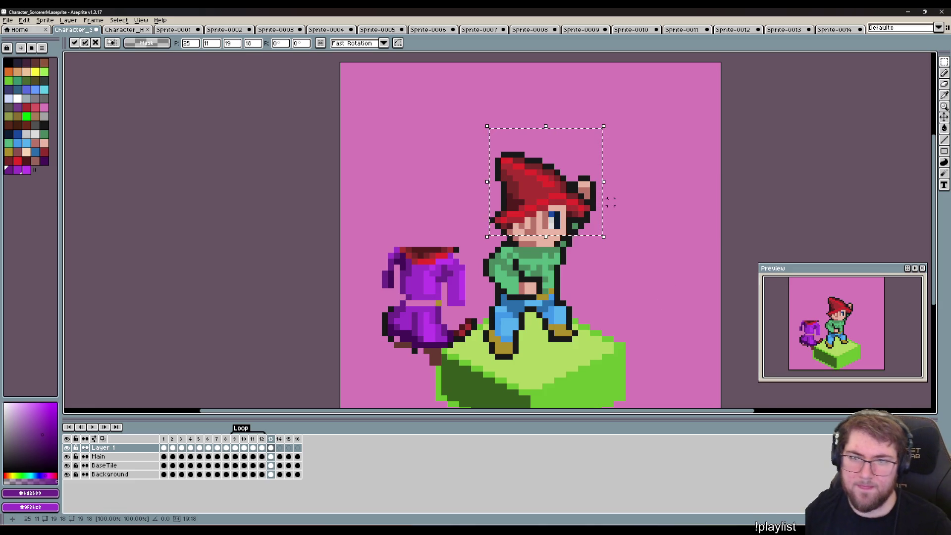
pyautogui.press('Left')
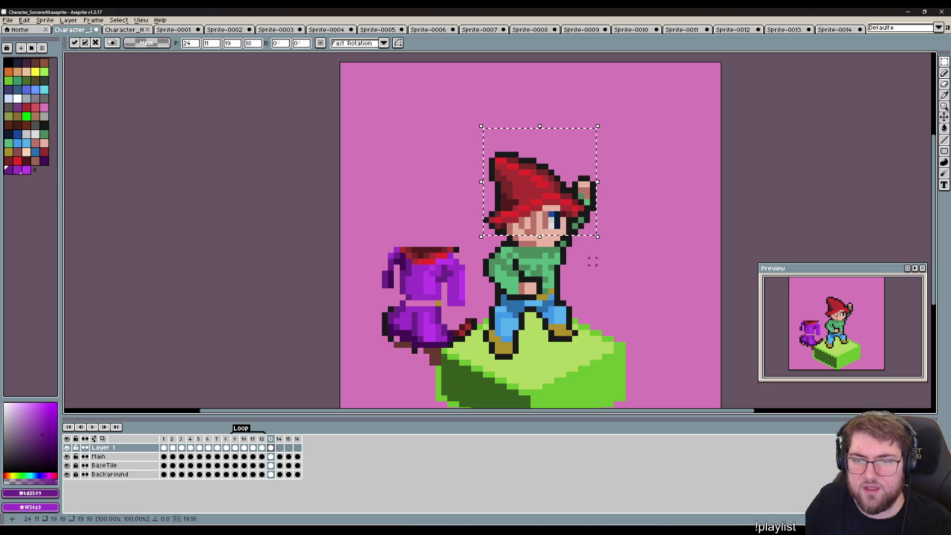
pyautogui.press('Return')
pyautogui.moveTo(615, 248); pyautogui.dragTo(558, 179)
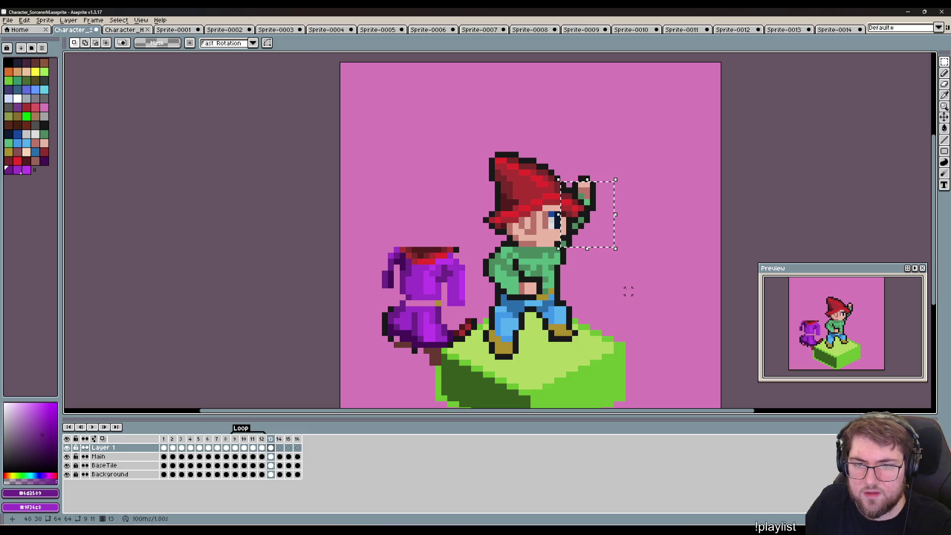
# Delete the few red hat pixels just above the character's eye.
pyautogui.hotkey('ctrl', 'd')
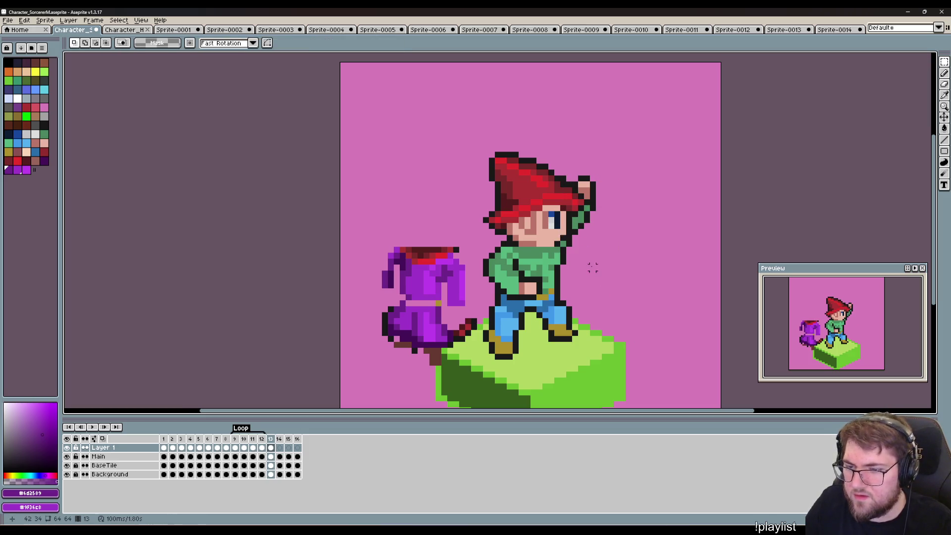
pyautogui.moveTo(551, 194); pyautogui.dragTo(535, 212)
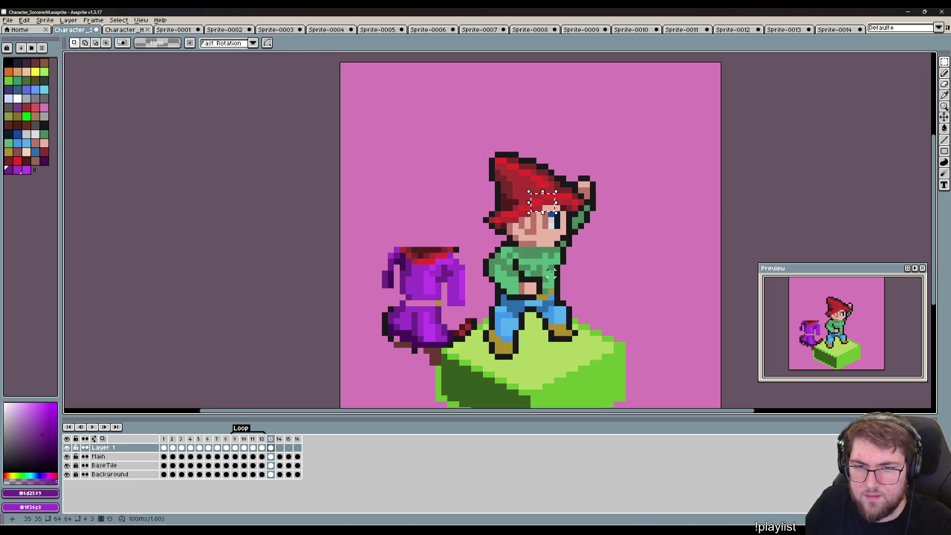
pyautogui.hotkey('ctrl', 't')
pyautogui.press('Delete')
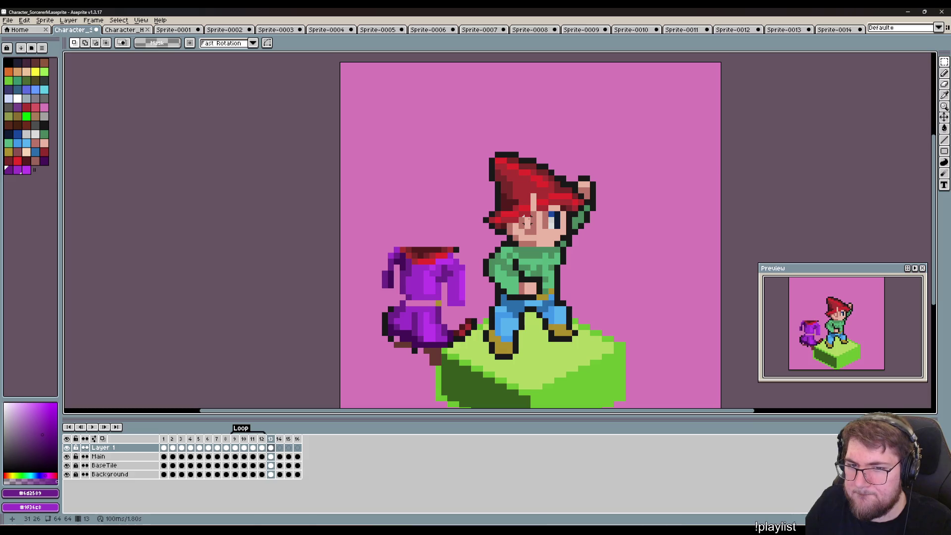
# Sample the hat's dark and brighter reds as pencil colours.
pyautogui.press('b')
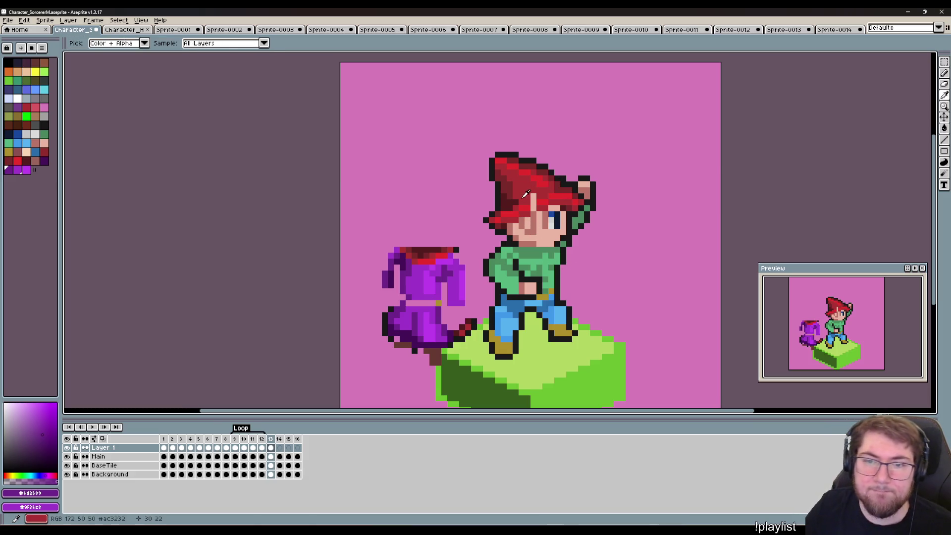
pyautogui.keyDown('alt'); pyautogui.click(539, 198); pyautogui.keyUp('alt')
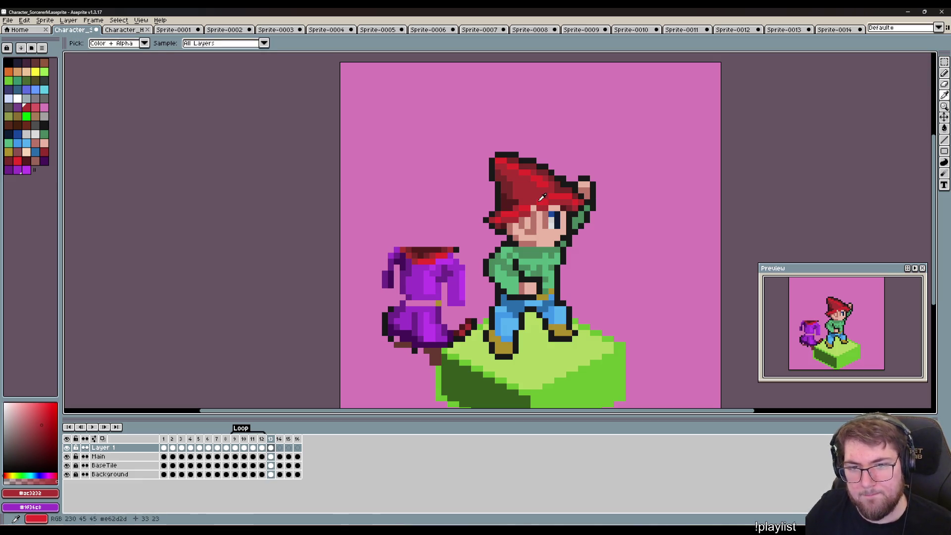
pyautogui.keyDown('alt'); pyautogui.click(531, 204); pyautogui.keyUp('alt')
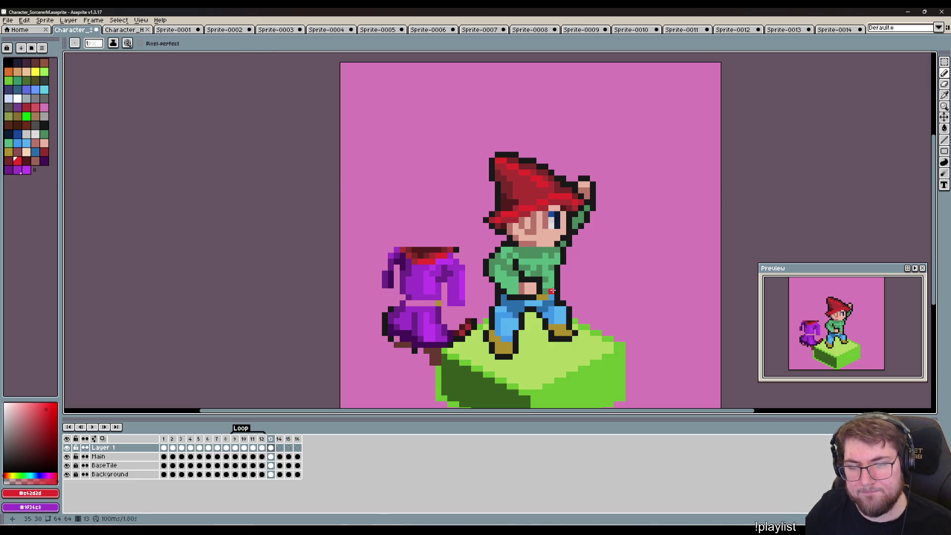
pyautogui.press('i')
pyautogui.press('b')
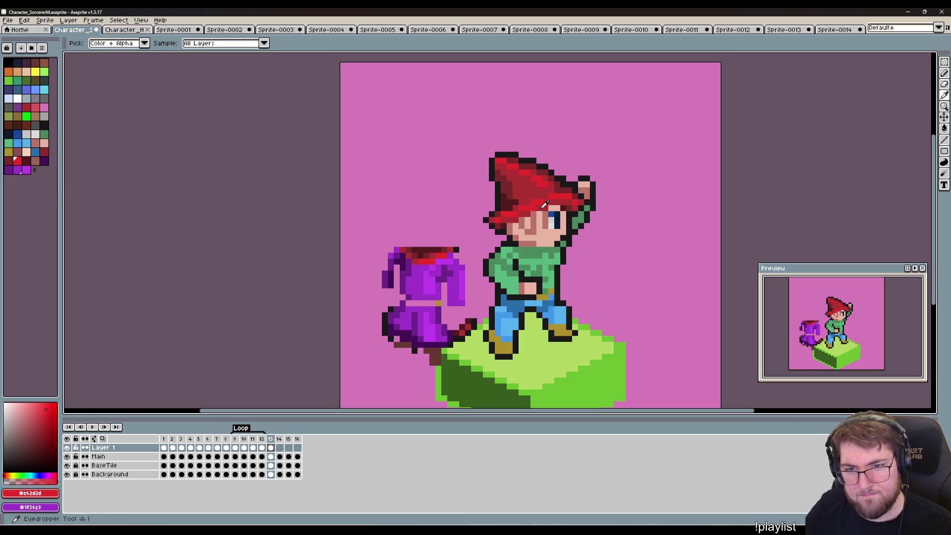
pyautogui.keyDown('alt'); pyautogui.click(541, 208); pyautogui.keyUp('alt')
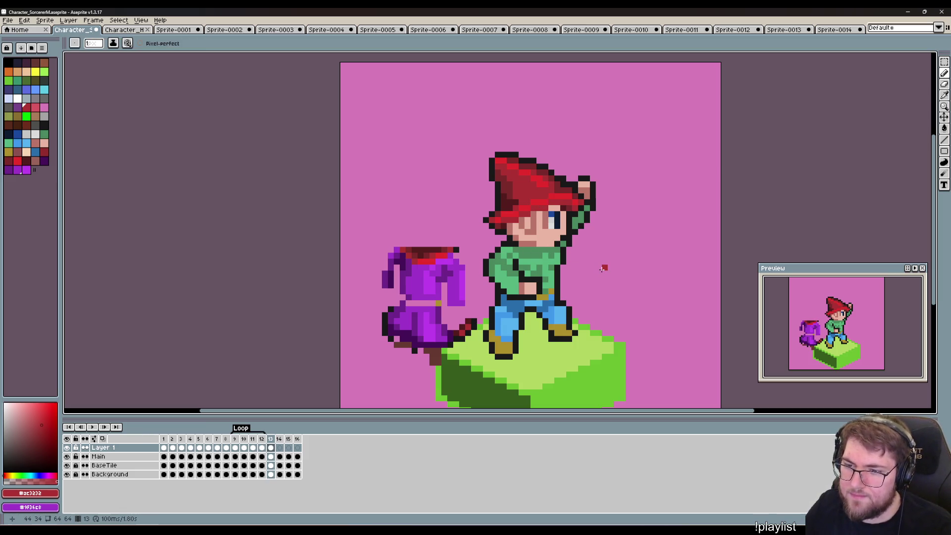
# Pan around the character to inspect the face and switch to the eraser.
pyautogui.moveTo(599, 257); pyautogui.dragTo(519, 291)
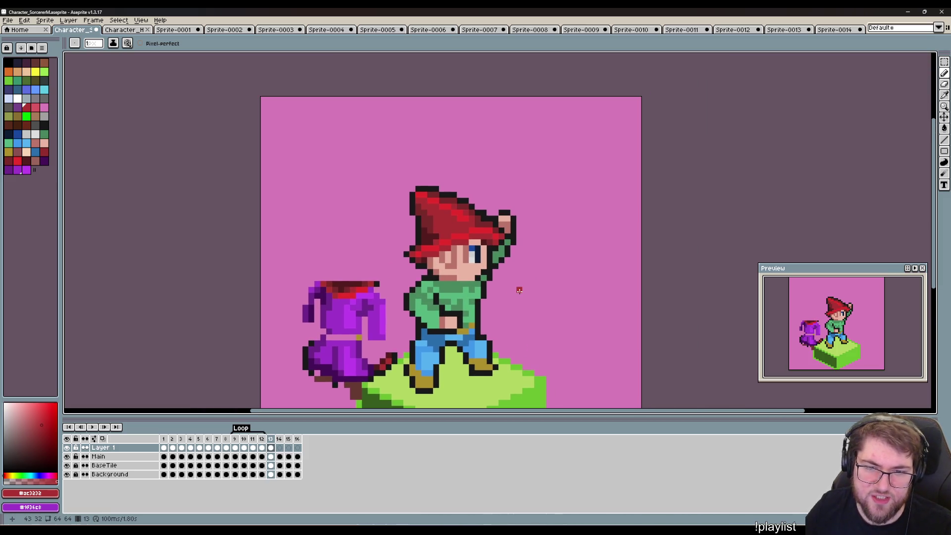
pyautogui.moveTo(579, 294); pyautogui.dragTo(565, 305)
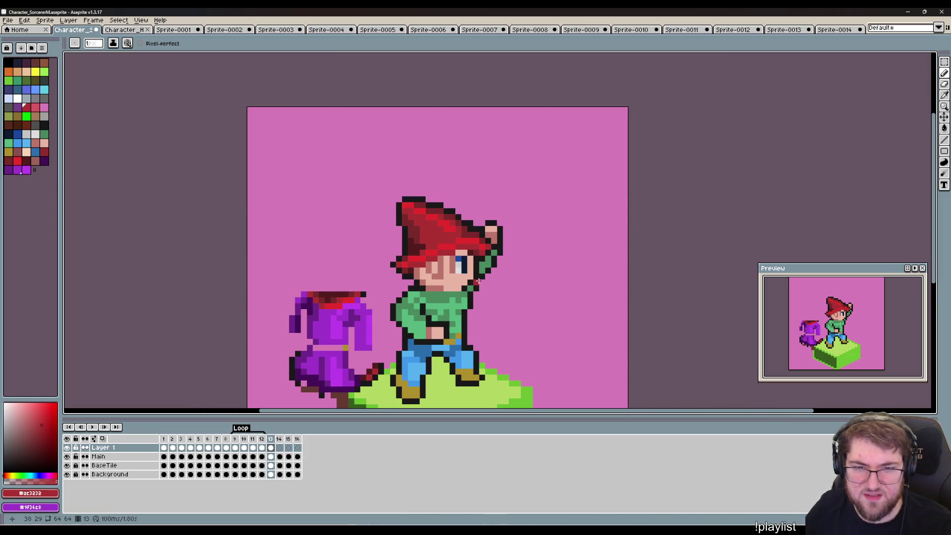
pyautogui.press('e')
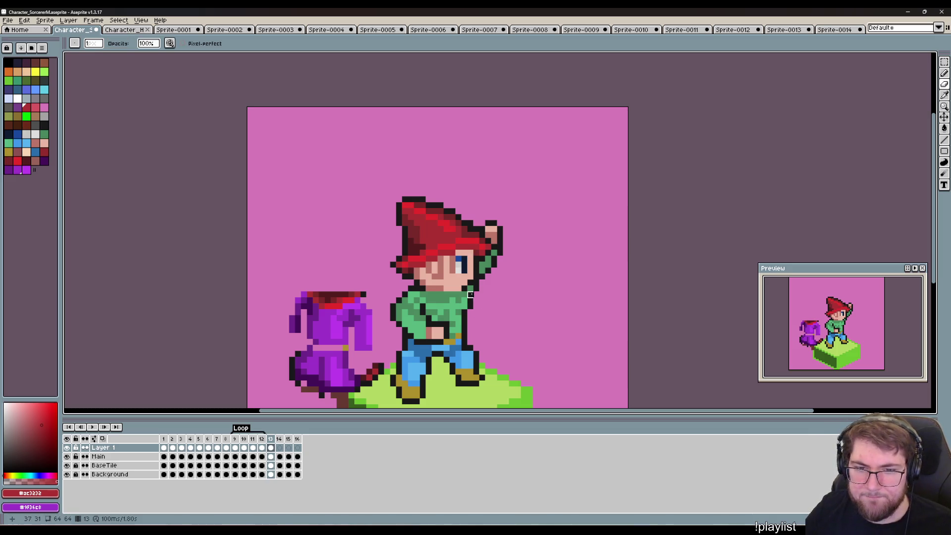
pyautogui.moveTo(494, 282)
pyautogui.mouseDown()
pyautogui.moveTo(455, 272)
pyautogui.moveTo(516, 282)
pyautogui.moveTo(431, 278)
pyautogui.moveTo(487, 281)
pyautogui.moveTo(456, 272)
pyautogui.moveTo(488, 245)
pyautogui.moveTo(436, 212)
pyautogui.mouseUp()
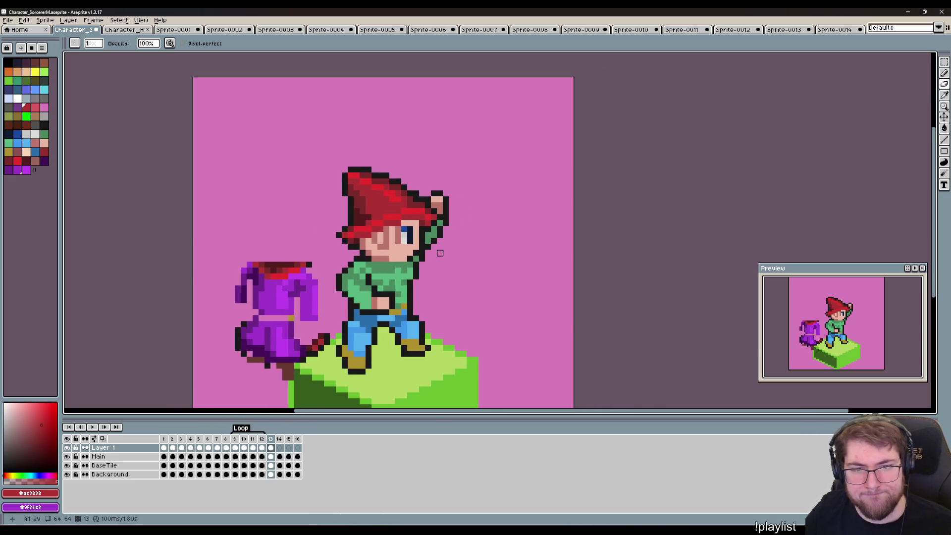
# On the Main layer, paint skin tone over the hair at the face top and darken a face pixel.
pyautogui.press('Down')
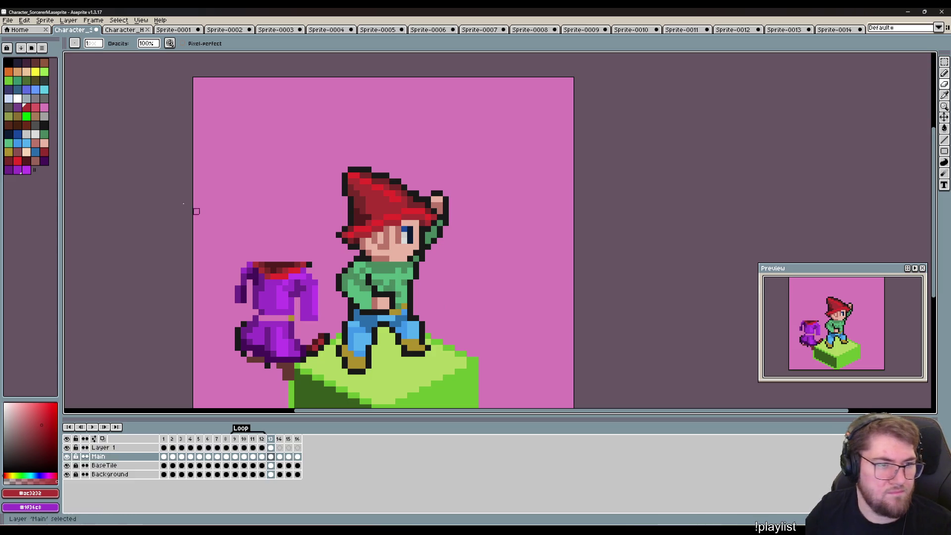
pyautogui.click(36, 161)
pyautogui.scroll(1, 392, 241)
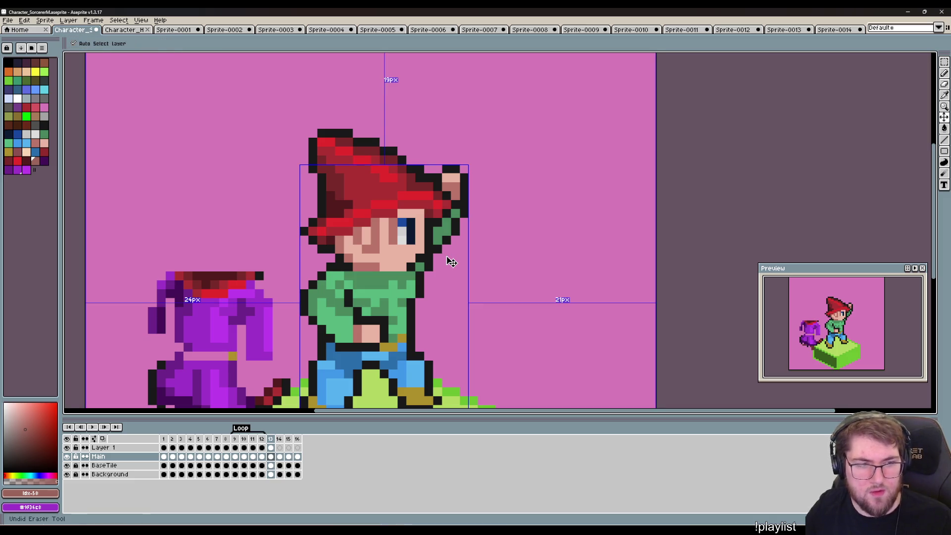
pyautogui.press('b')
pyautogui.moveTo(394, 223); pyautogui.dragTo(371, 226)
pyautogui.click(341, 249)
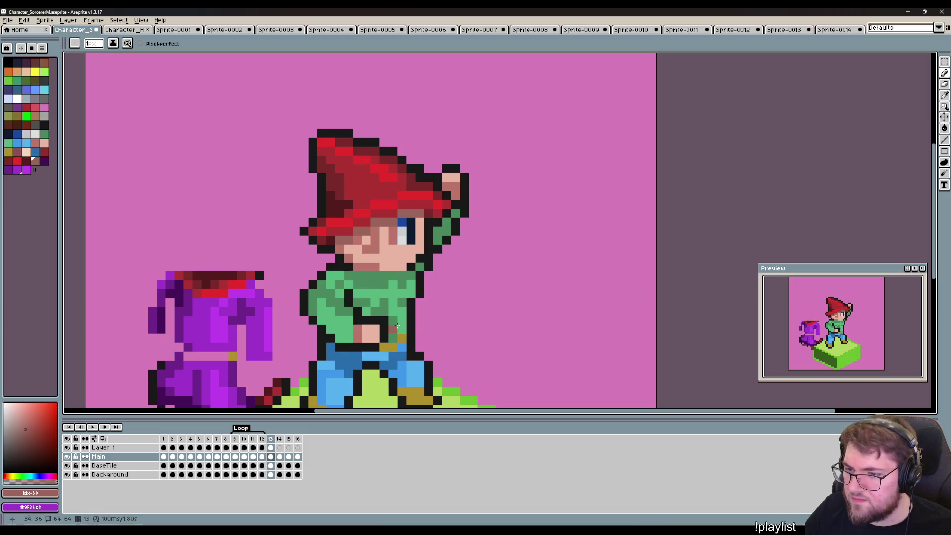
pyautogui.press('v')
pyautogui.hotkey('ctrl', 'z')
pyautogui.hotkey('ctrl', 'z')
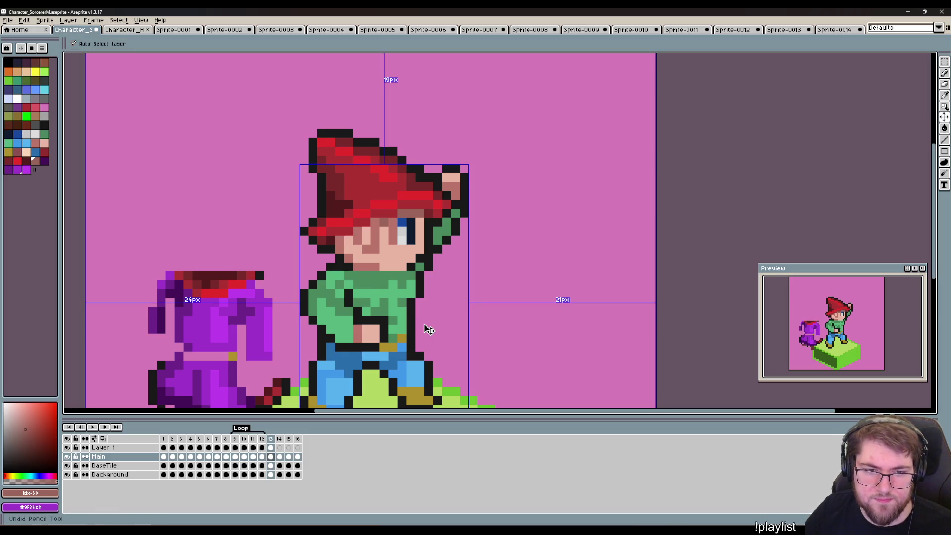
pyautogui.hotkey('ctrl', 'z')
pyautogui.hotkey('ctrl', 'z')
pyautogui.hotkey('ctrl', 'z')
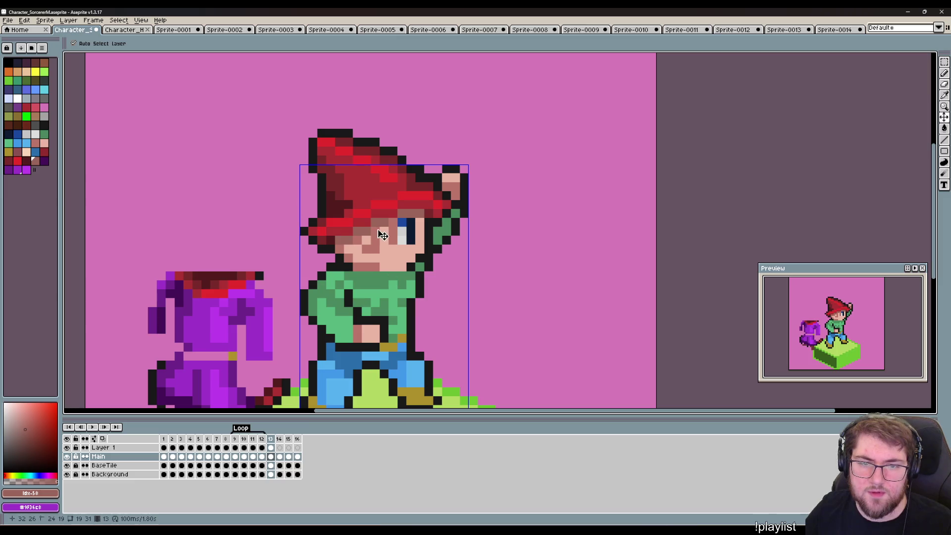
pyautogui.press('b')
# Return to Layer 1 and compare frame 13 against the robed sorcerer in frame 12.
pyautogui.hscroll(1, 446, 312)
pyautogui.scroll(1, 456, 327)
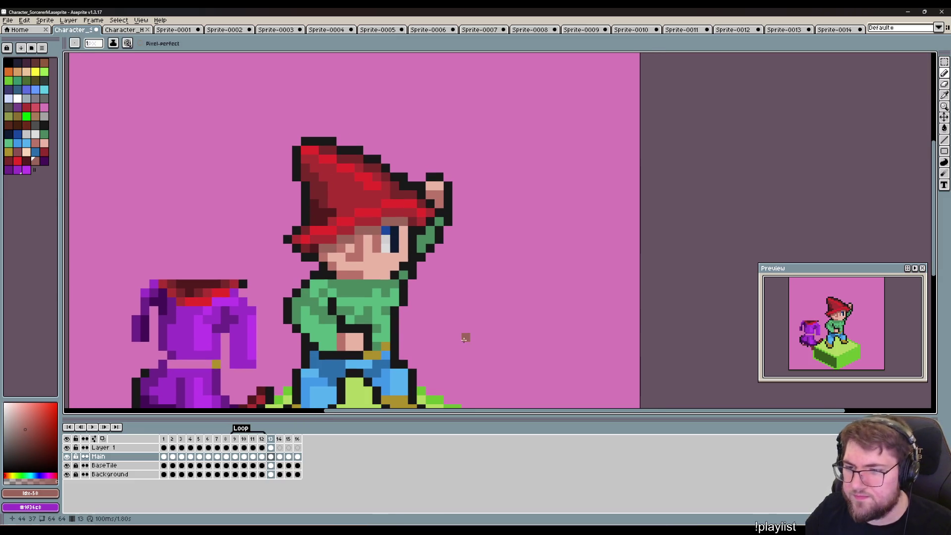
pyautogui.hotkey('alt', 'Up')
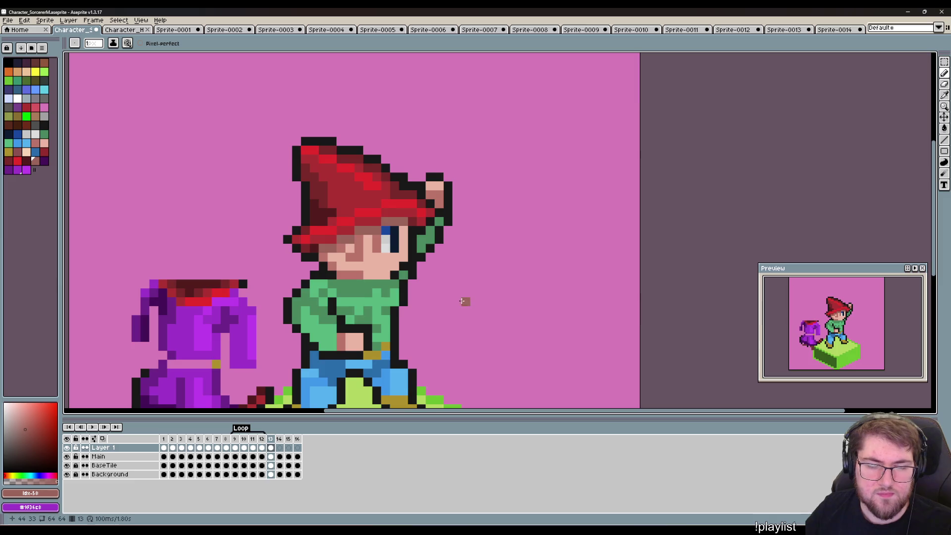
pyautogui.scroll(-2, 458, 317)
pyautogui.moveTo(494, 329); pyautogui.dragTo(471, 302)
pyautogui.press('Left')
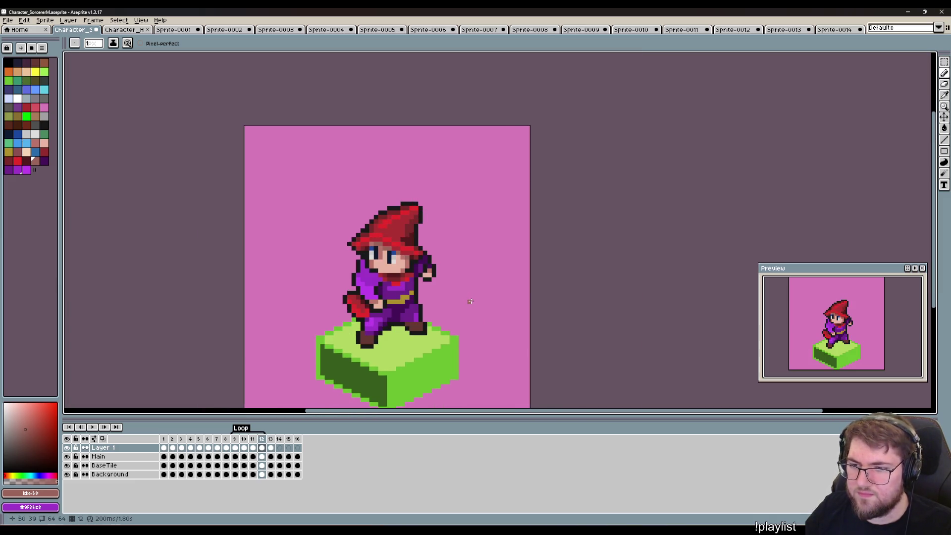
pyautogui.press('Right')
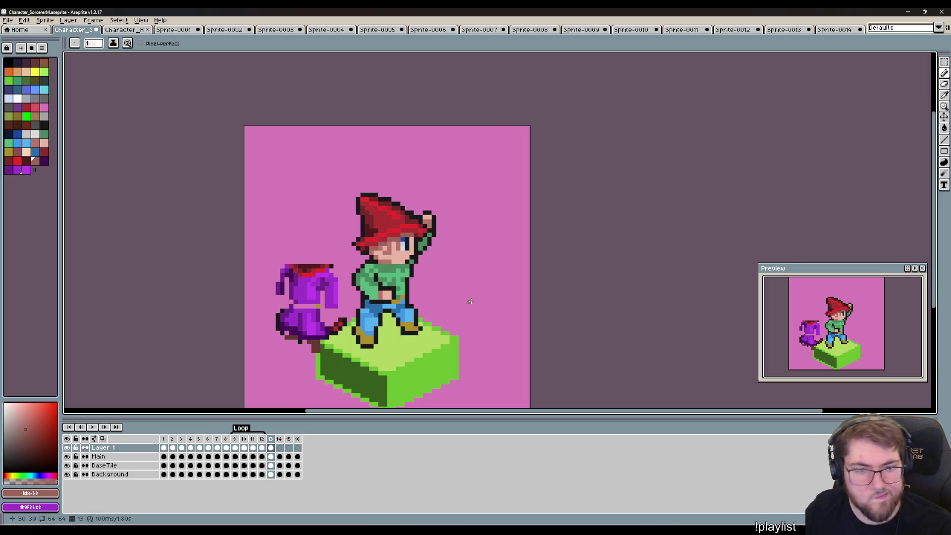
pyautogui.moveTo(453, 301); pyautogui.dragTo(525, 299)
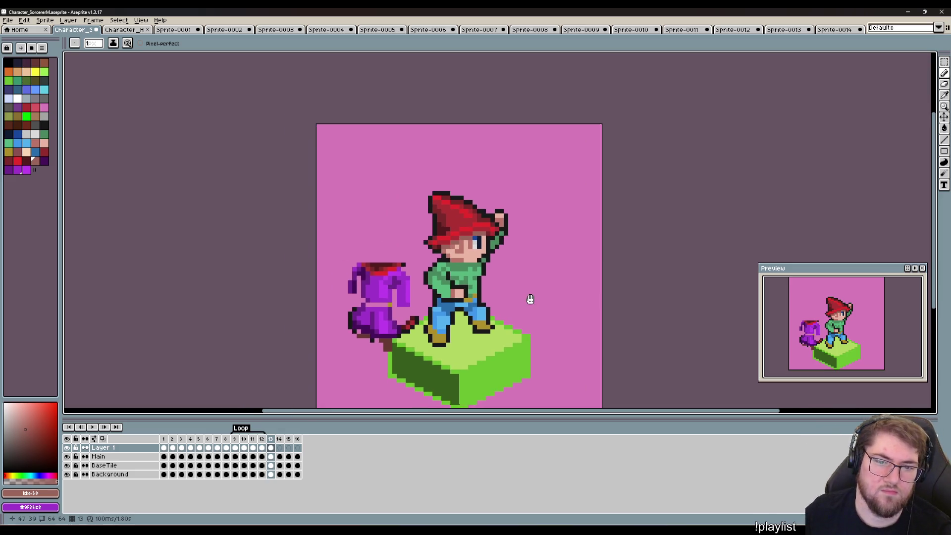
pyautogui.scroll(2, 429, 313)
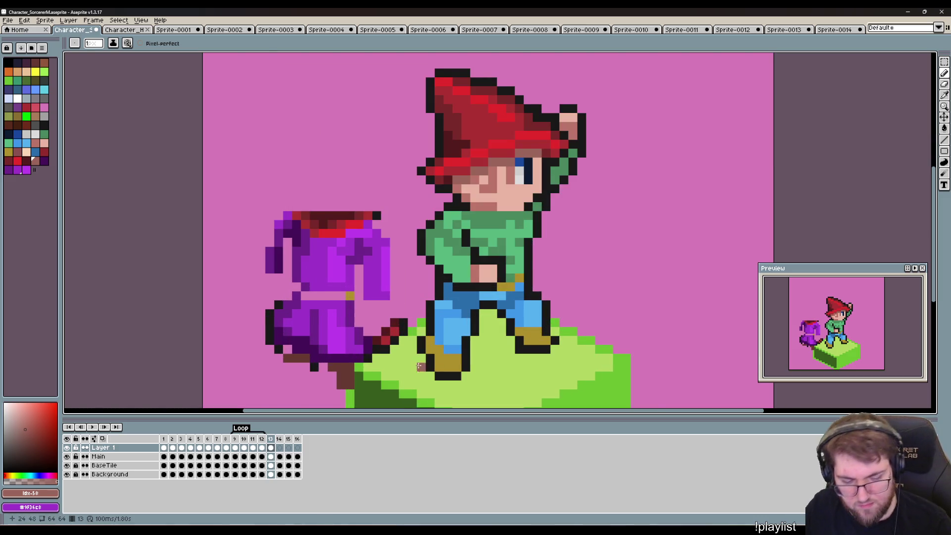
# Sample the robe's dark purple and paint it by the raised arm and below the chin.
pyautogui.press('i')
pyautogui.click(299, 325)
pyautogui.press('b')
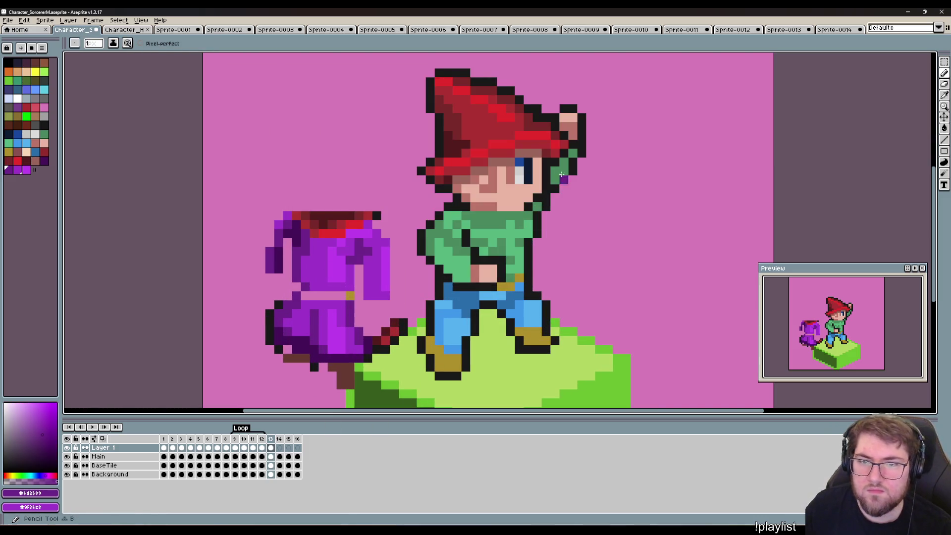
pyautogui.moveTo(556, 177); pyautogui.dragTo(572, 154)
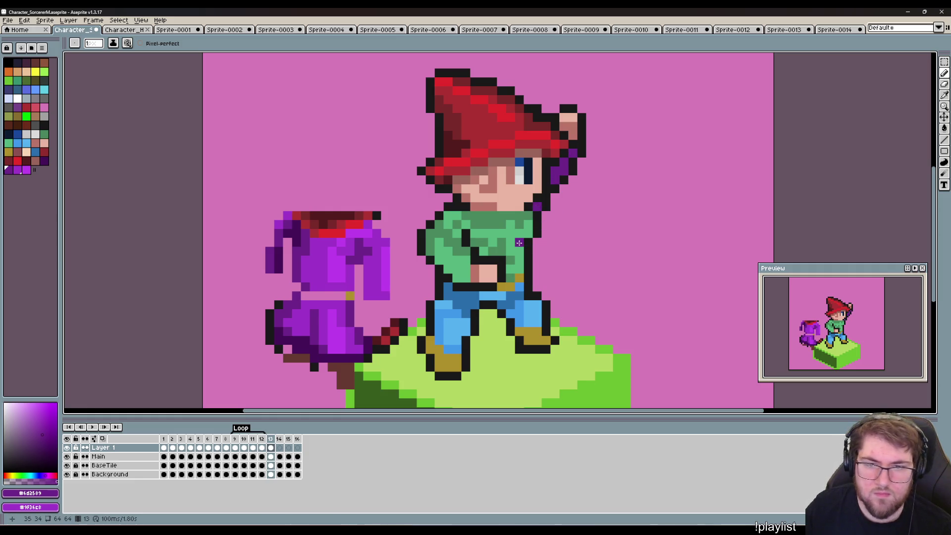
pyautogui.moveTo(519, 224); pyautogui.dragTo(526, 215)
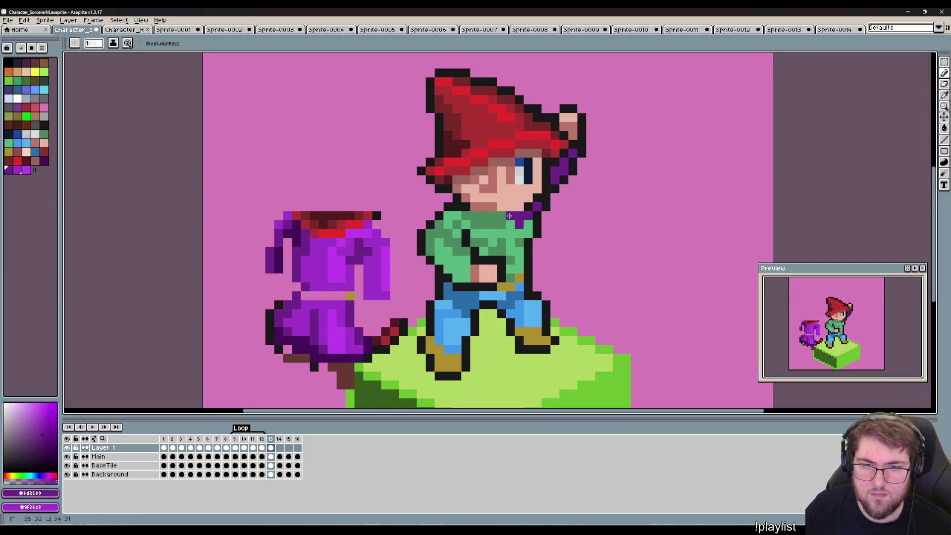
# Paint a bright purple collar under the chin and purple pixels near the arm.
pyautogui.press('i')
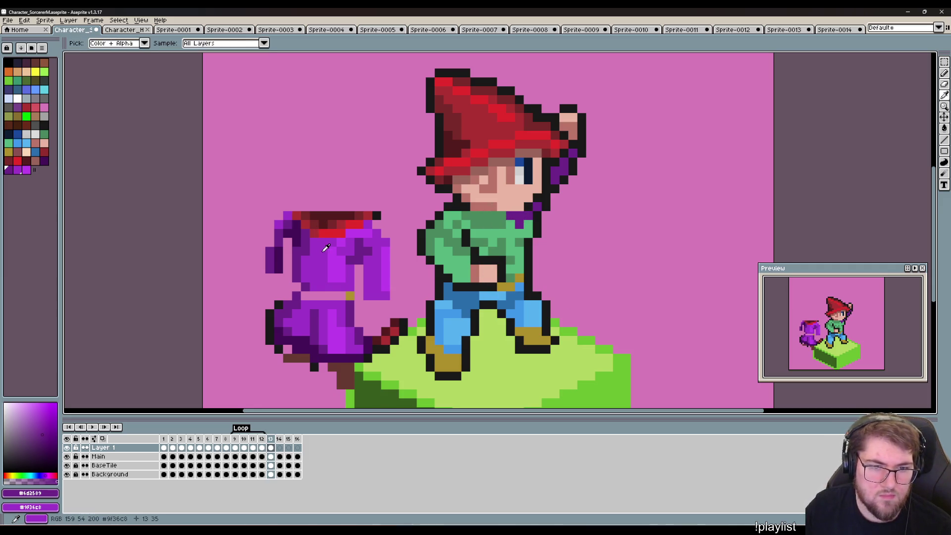
pyautogui.keyDown('alt'); pyautogui.click(326, 247); pyautogui.keyUp('alt')
pyautogui.click(502, 217)
pyautogui.moveTo(487, 223); pyautogui.dragTo(491, 217)
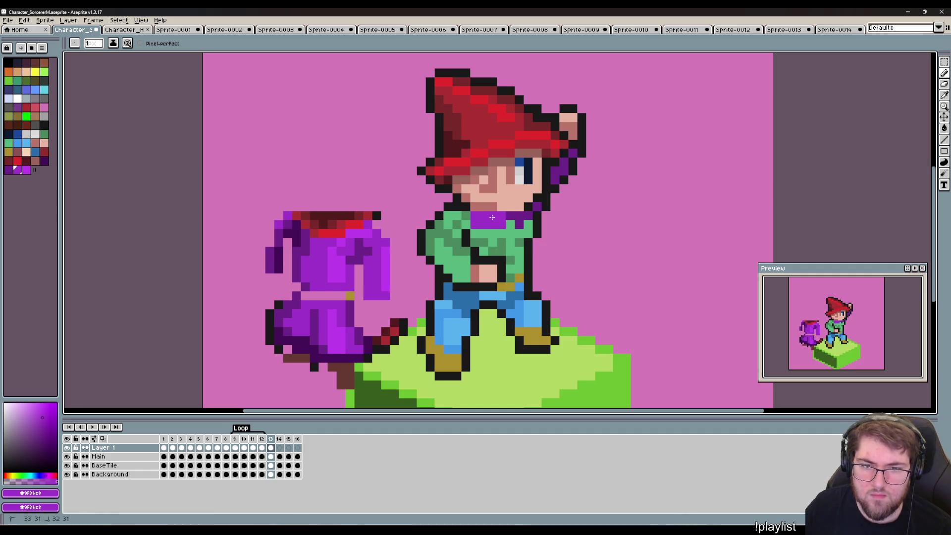
pyautogui.click(461, 224)
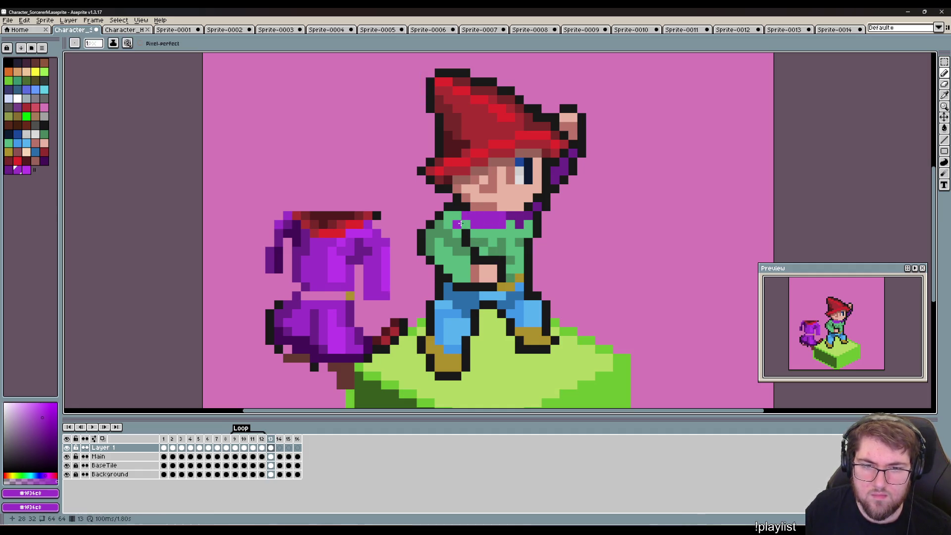
pyautogui.click(467, 253)
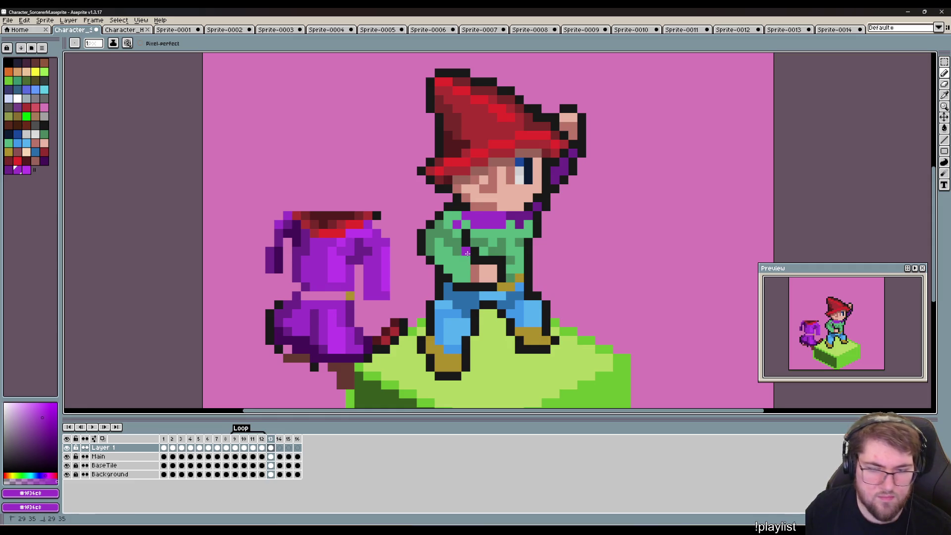
pyautogui.moveTo(467, 253); pyautogui.dragTo(458, 252)
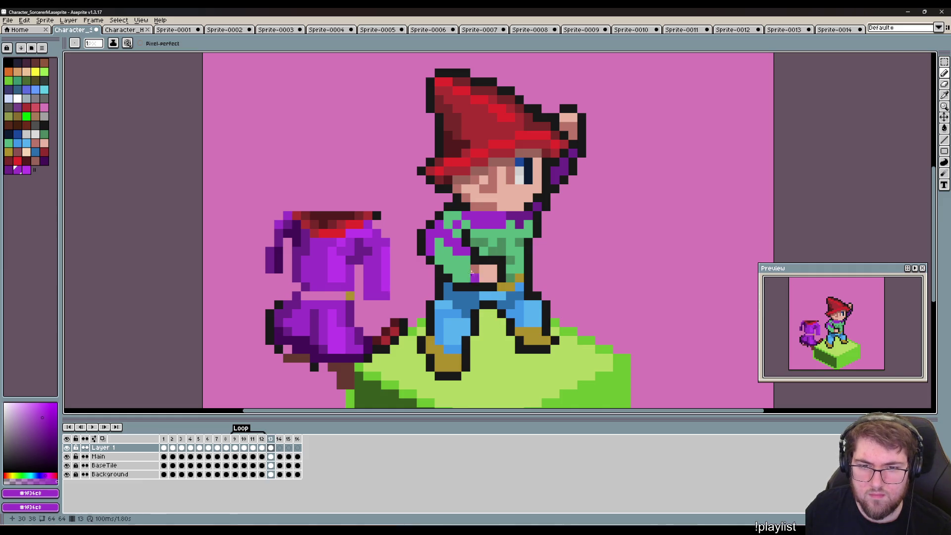
# Shade the shirt with a darker purple diagonal and darken the trouser tops and chest.
pyautogui.keyDown('alt'); pyautogui.click(485, 234); pyautogui.keyUp('alt')
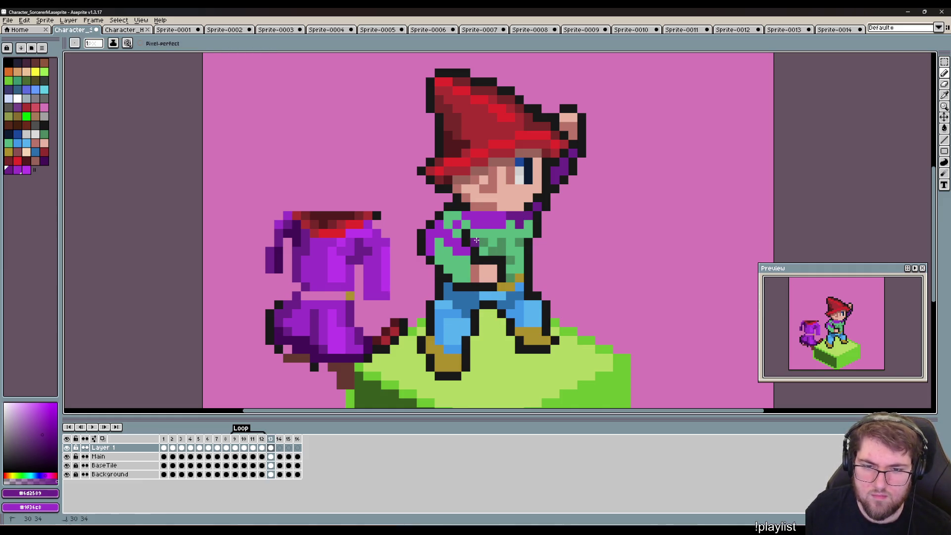
pyautogui.moveTo(476, 241); pyautogui.dragTo(485, 242)
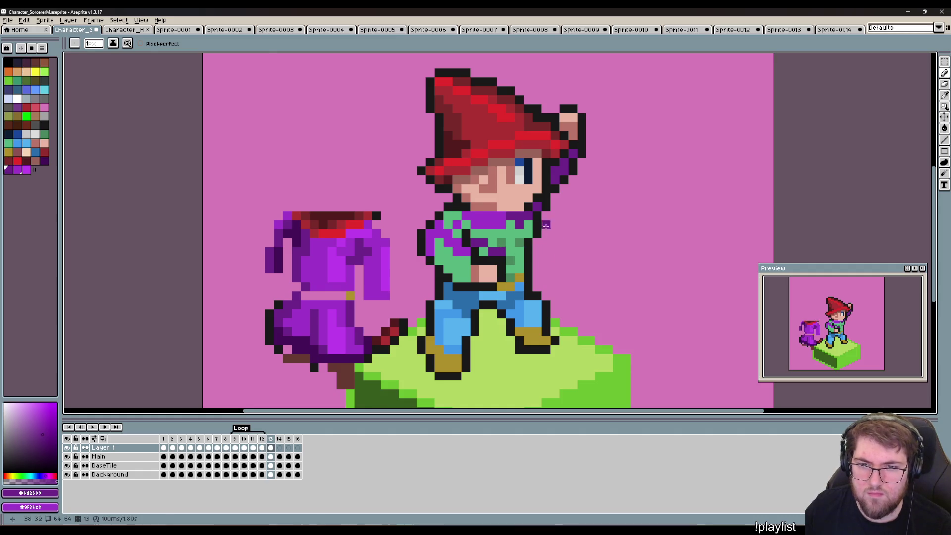
pyautogui.keyDown('alt'); pyautogui.click(540, 241); pyautogui.keyUp('alt')
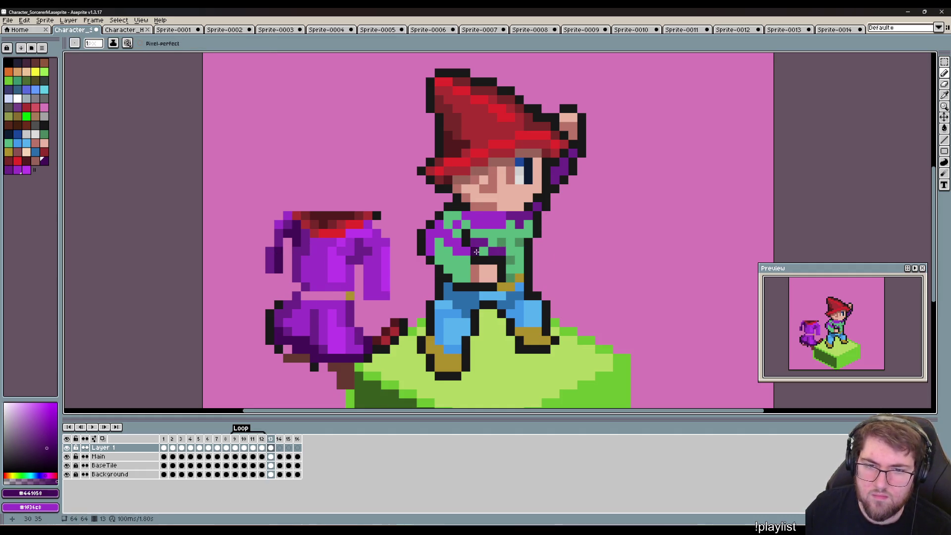
pyautogui.moveTo(476, 244); pyautogui.dragTo(506, 255)
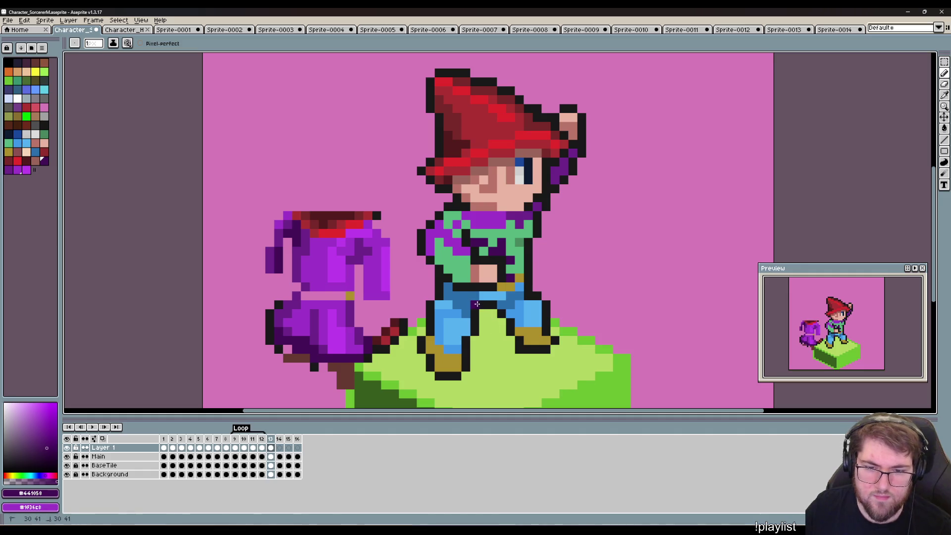
pyautogui.moveTo(468, 299)
pyautogui.mouseDown()
pyautogui.moveTo(458, 295)
pyautogui.moveTo(506, 303)
pyautogui.mouseUp()
pyautogui.click(448, 290)
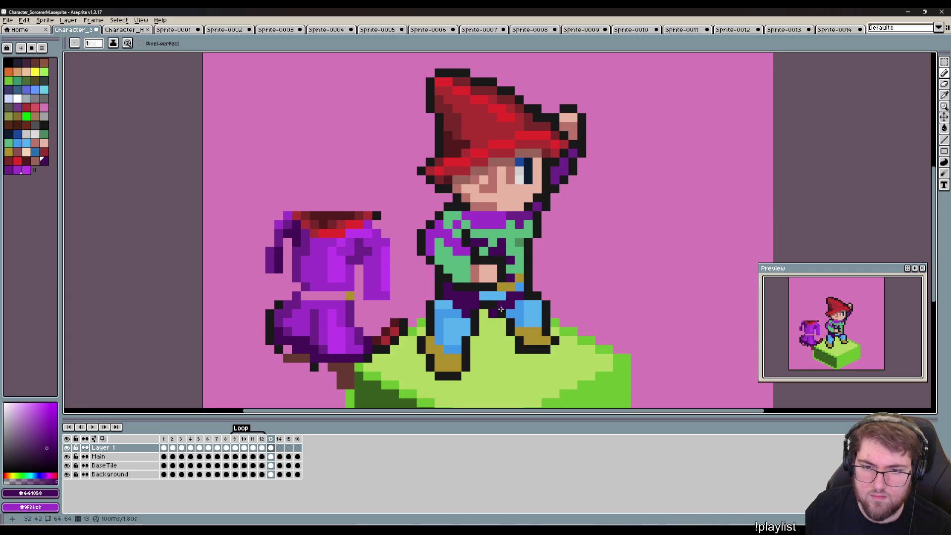
pyautogui.moveTo(531, 256); pyautogui.dragTo(529, 280)
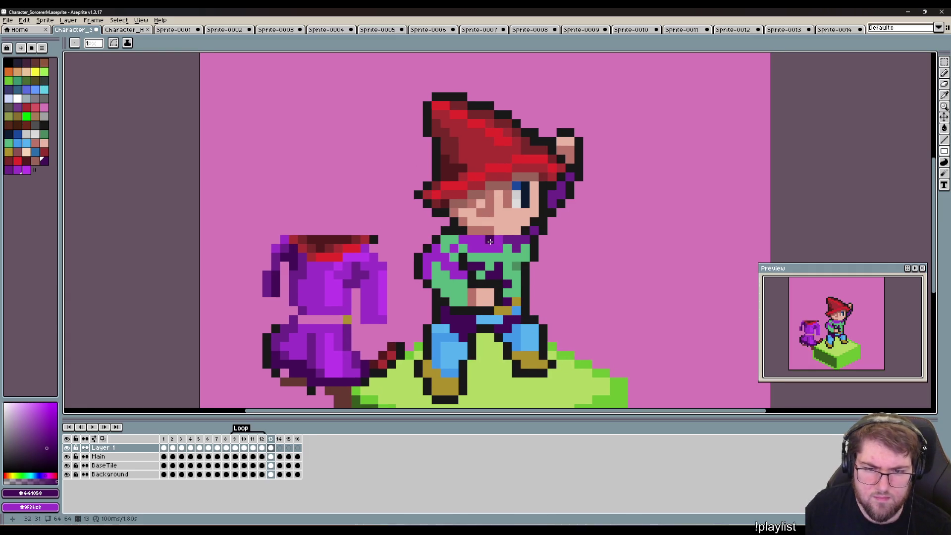
pyautogui.keyDown('alt'); pyautogui.click(518, 238); pyautogui.keyUp('alt')
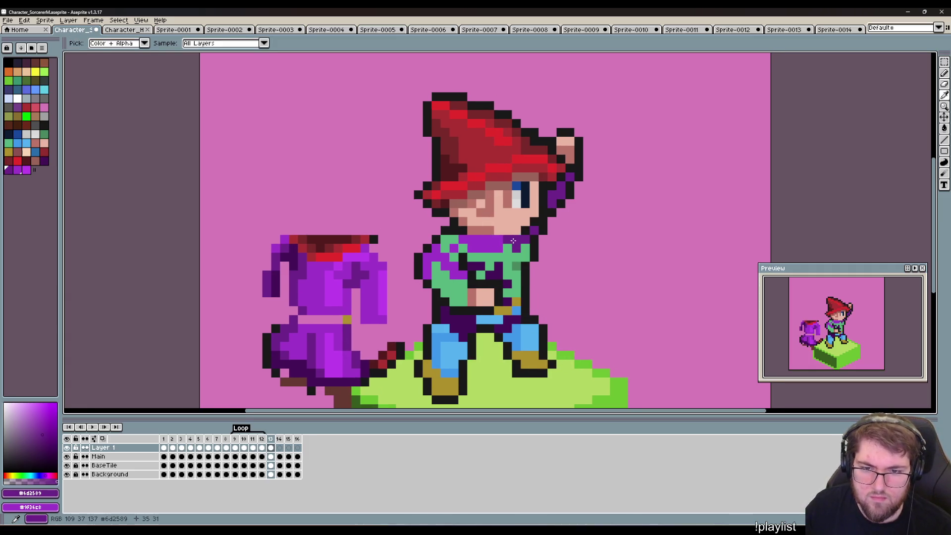
pyautogui.click(474, 278)
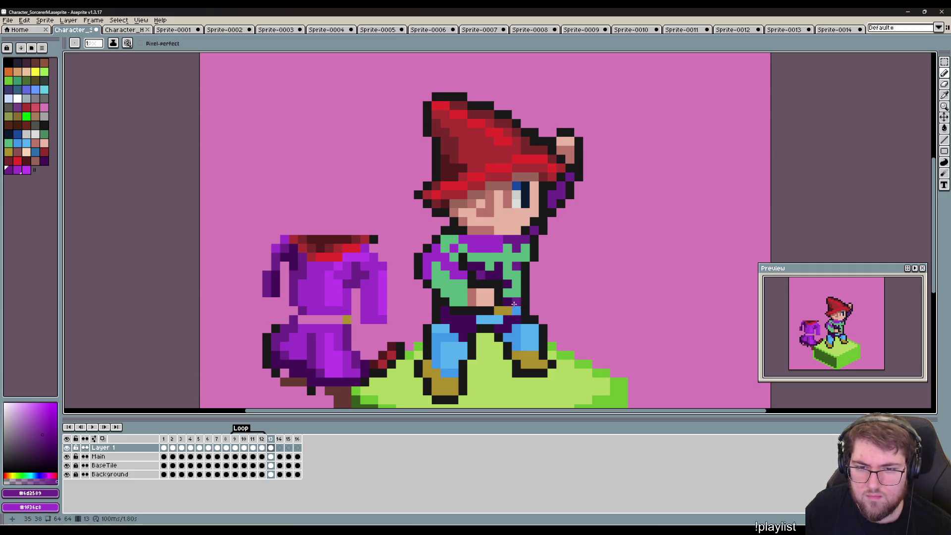
# Cover the green chest and shoulder pixels with the bright robe purple.
pyautogui.press('u')
pyautogui.press('b')
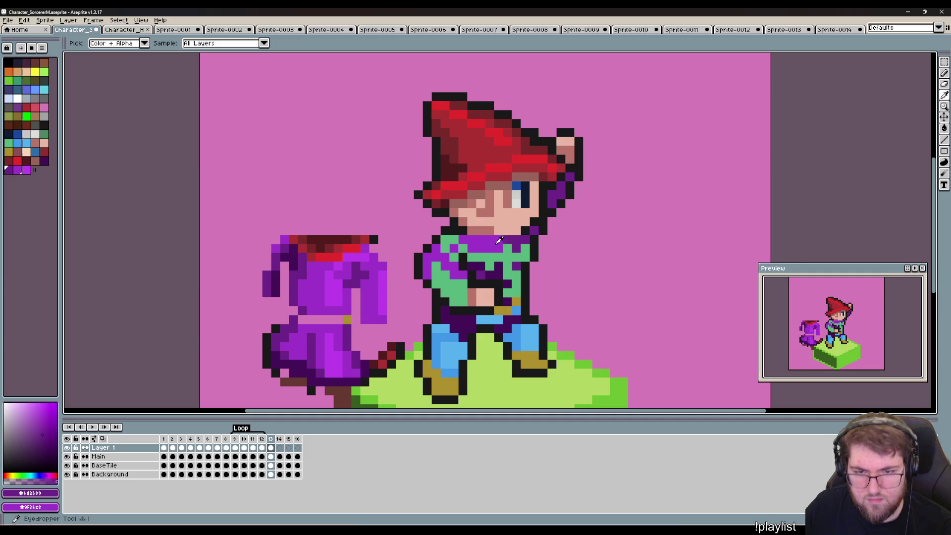
pyautogui.keyDown('alt'); pyautogui.click(490, 252); pyautogui.keyUp('alt')
pyautogui.moveTo(468, 257); pyautogui.dragTo(511, 283)
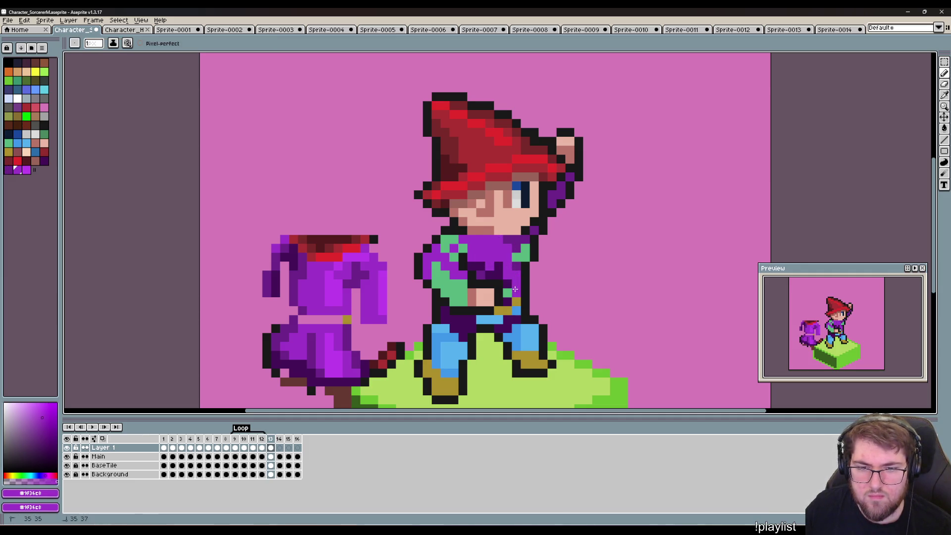
pyautogui.click(519, 256)
pyautogui.click(524, 248)
pyautogui.click(542, 293)
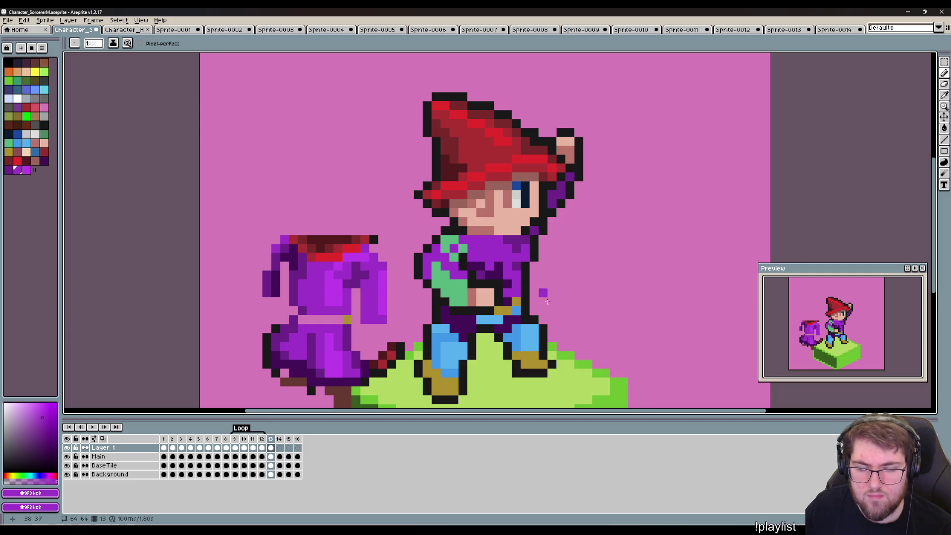
# Sample the lighter purple and repaint the green arm with it.
pyautogui.press('i')
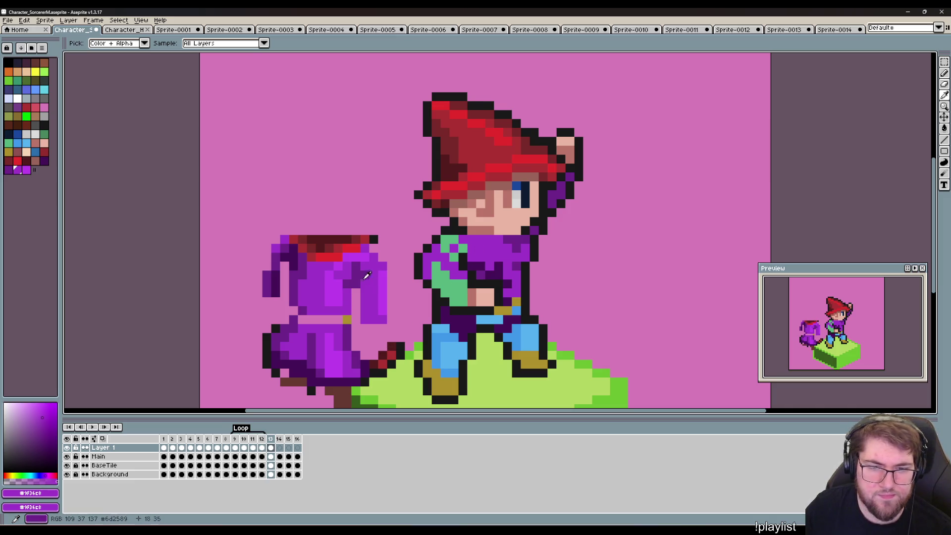
pyautogui.click(339, 286)
pyautogui.press('b')
pyautogui.click(462, 295)
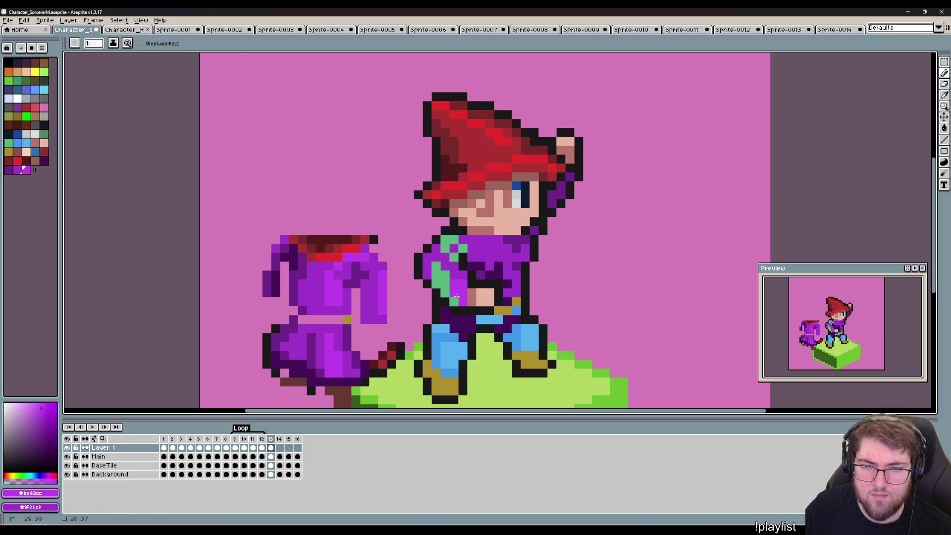
pyautogui.moveTo(436, 278); pyautogui.dragTo(446, 246)
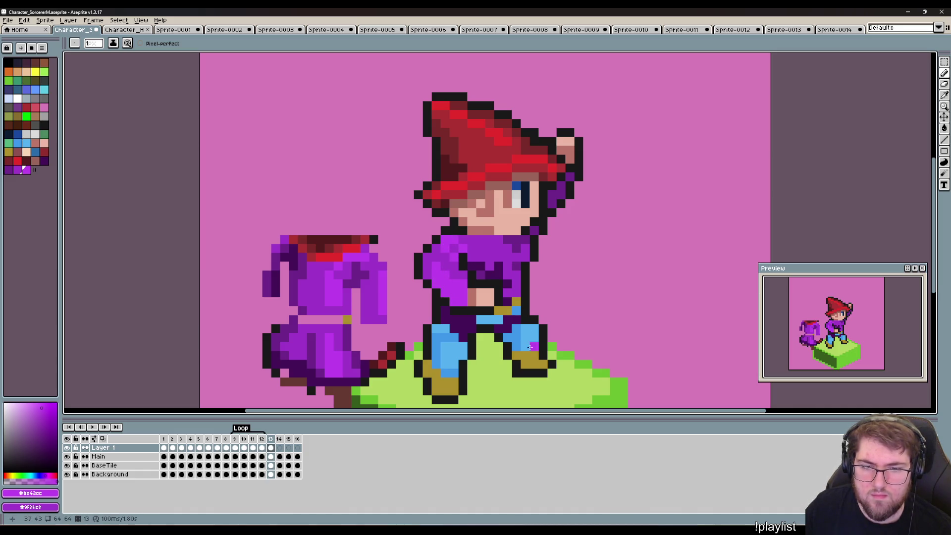
pyautogui.hscroll(2, 534, 347)
pyautogui.hscroll(-3, 569, 329)
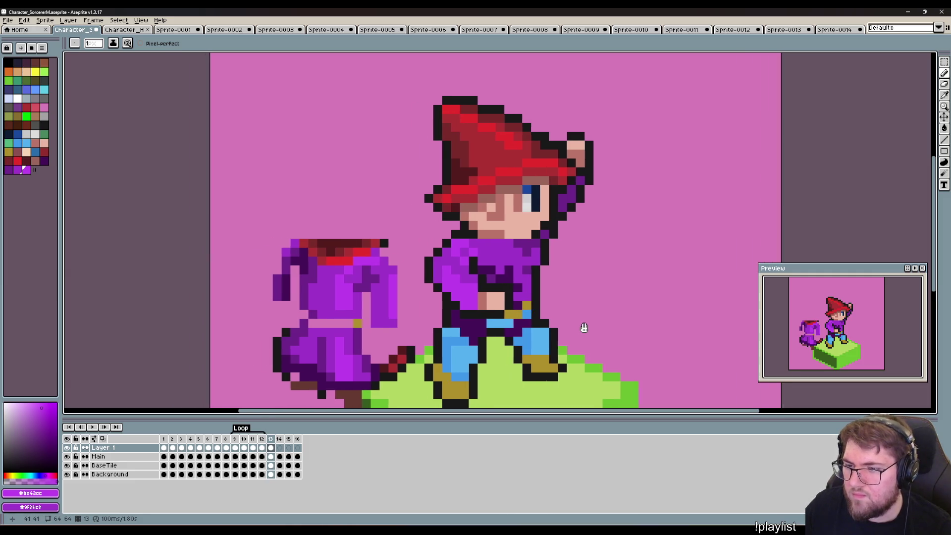
# Pick the shirt's purples and recolour the black shirt pixels purple.
pyautogui.keyDown('alt'); pyautogui.click(509, 251); pyautogui.keyUp('alt')
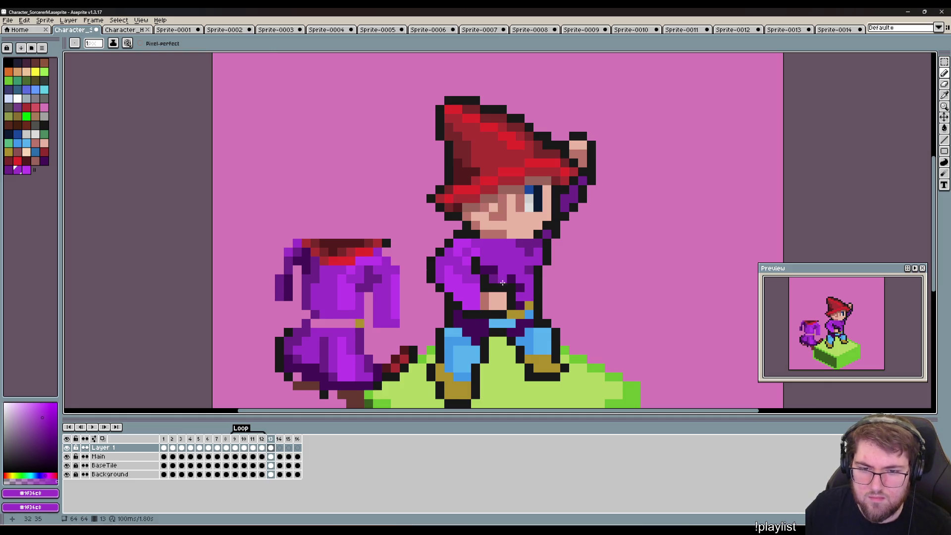
pyautogui.keyDown('alt'); pyautogui.click(493, 280); pyautogui.keyUp('alt')
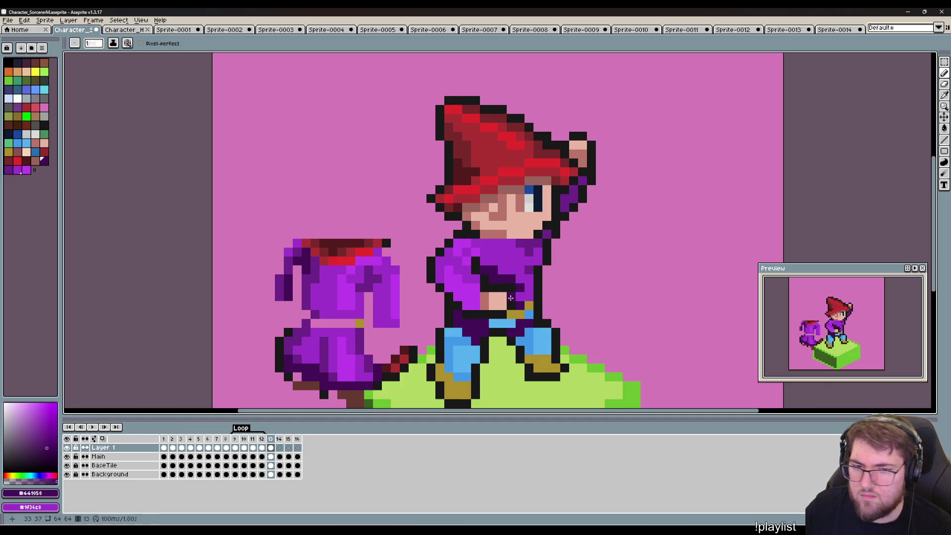
pyautogui.keyDown('alt'); pyautogui.click(530, 266); pyautogui.keyUp('alt')
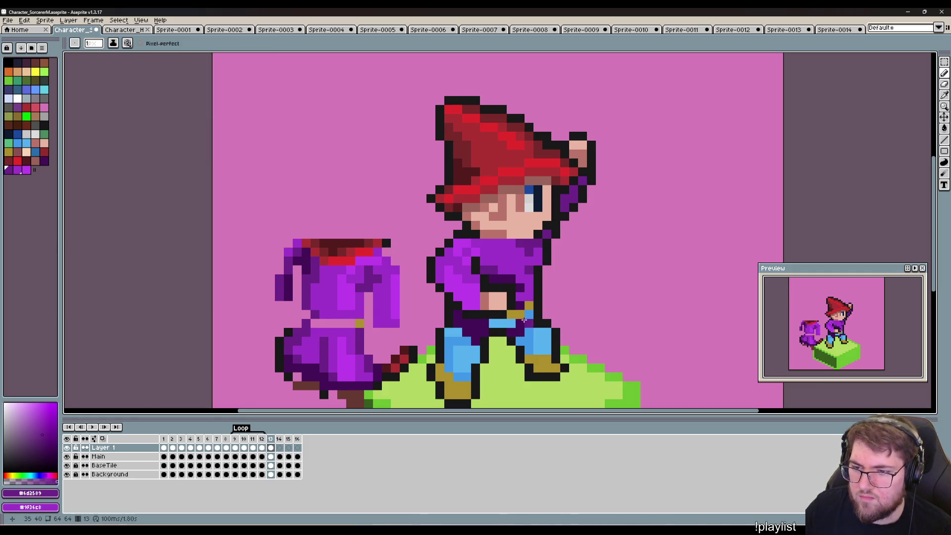
pyautogui.moveTo(494, 280); pyautogui.dragTo(520, 288)
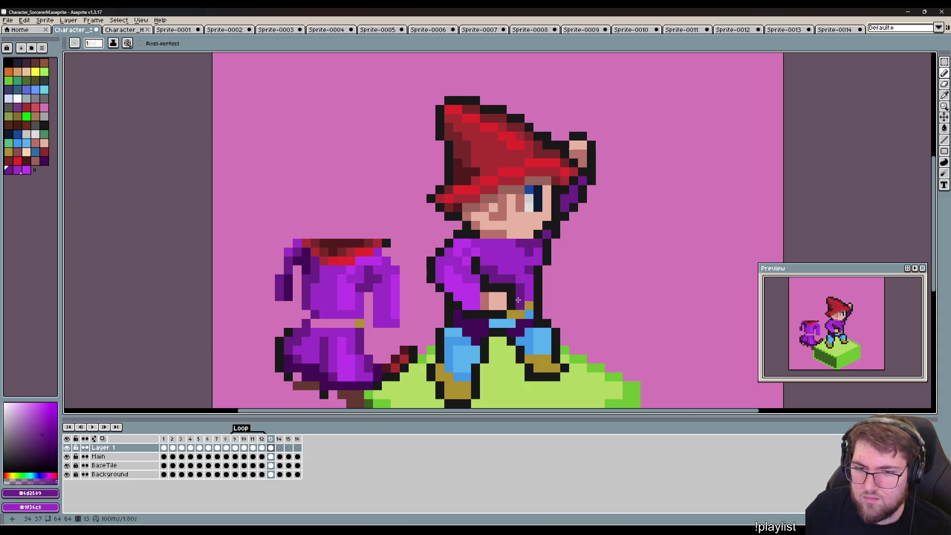
# Sample dark reds from the left figure and paint them along the neckline and collar row.
pyautogui.scroll(2, 517, 299)
pyautogui.press('alt')
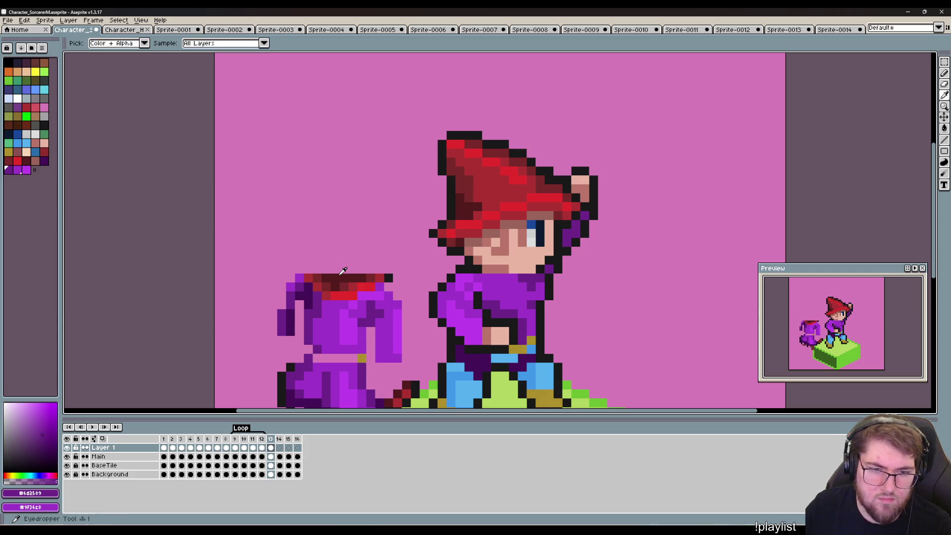
pyautogui.click(342, 274)
pyautogui.moveTo(489, 279); pyautogui.dragTo(516, 281)
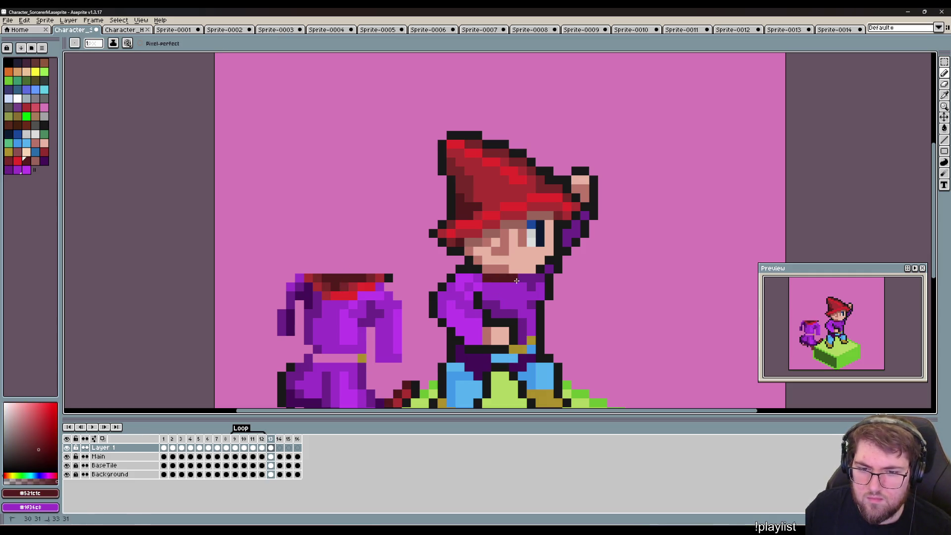
pyautogui.click(522, 305)
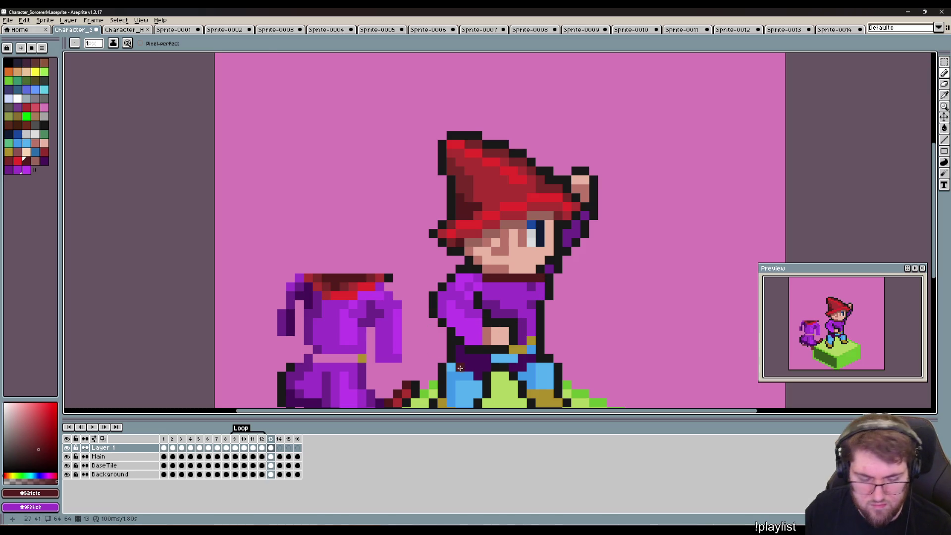
pyautogui.press('i')
pyautogui.click(375, 275)
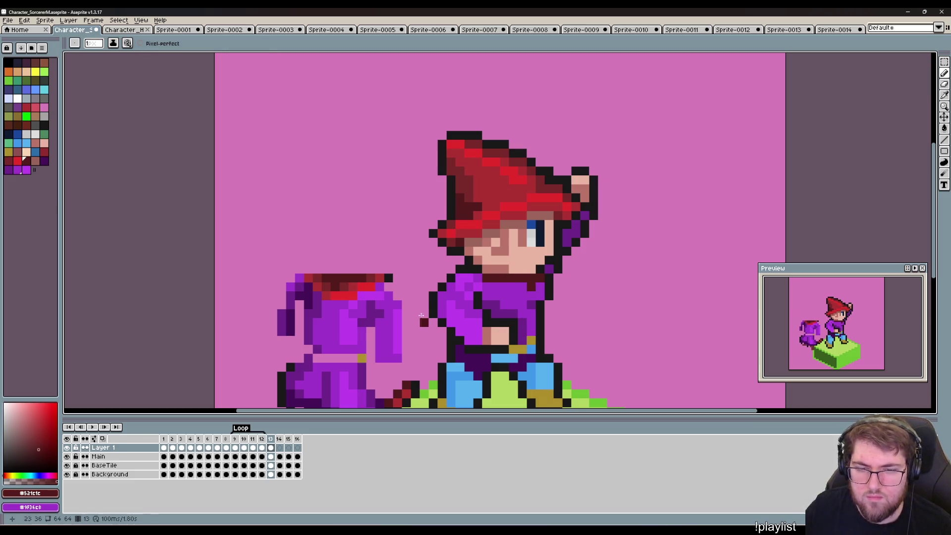
pyautogui.press('b')
pyautogui.moveTo(533, 287); pyautogui.dragTo(516, 287)
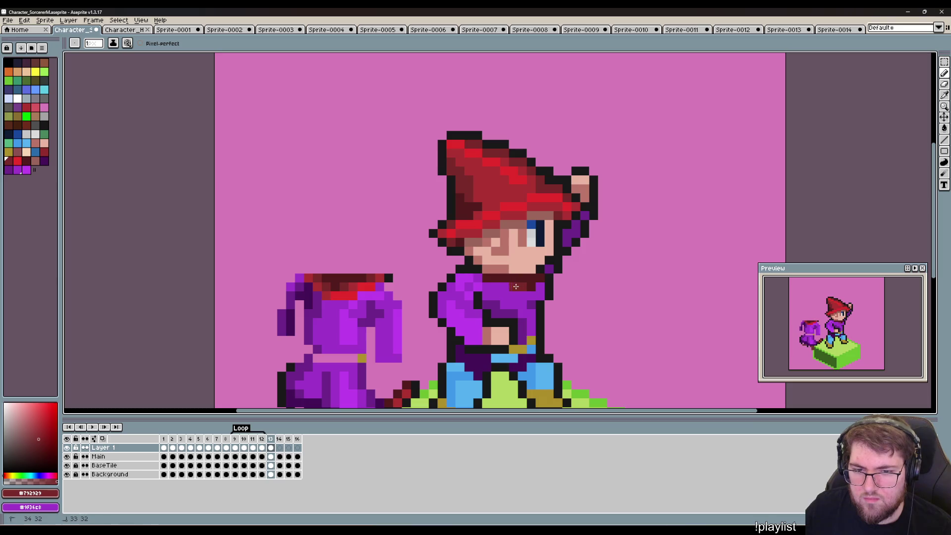
# Extend a red trim band across the neckline, touch up a shirt pixel, and check placement.
pyautogui.press('i')
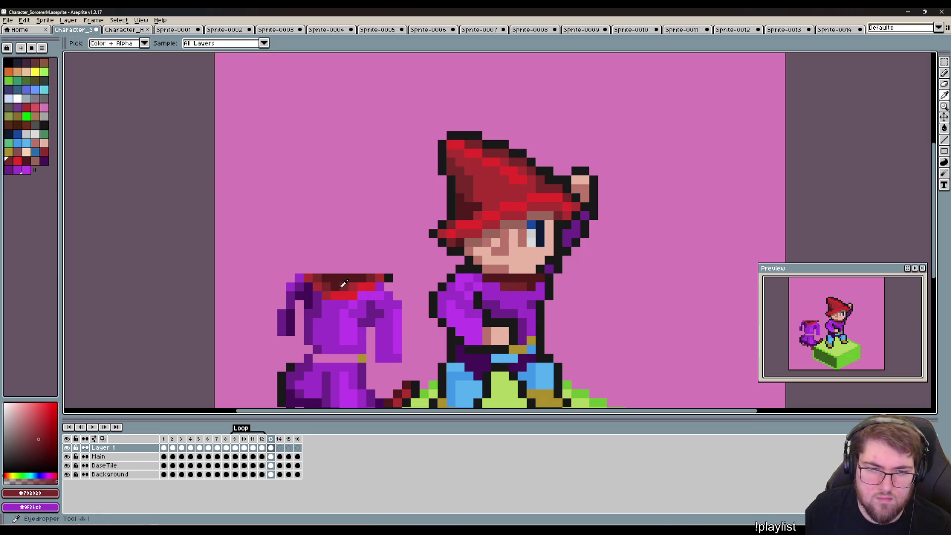
pyautogui.click(356, 283)
pyautogui.press('b')
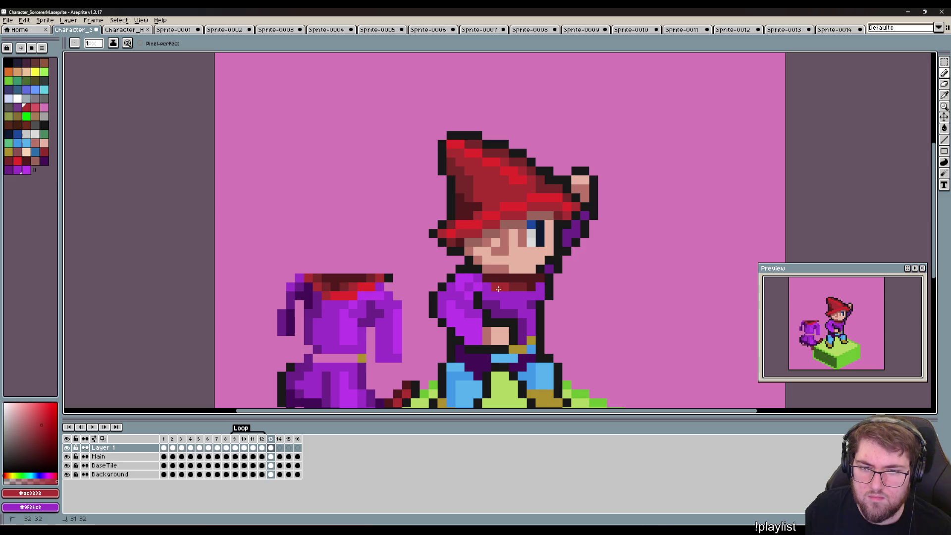
pyautogui.moveTo(498, 289); pyautogui.dragTo(535, 289)
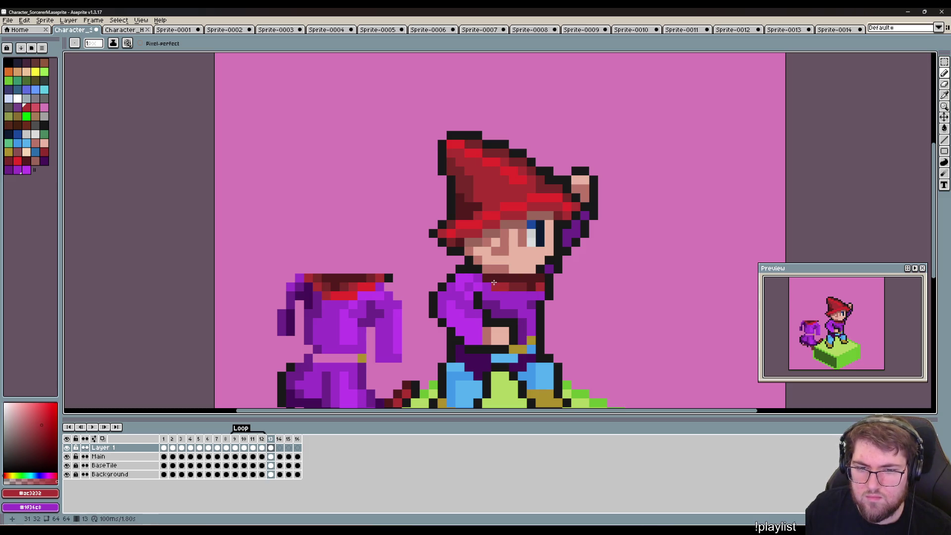
pyautogui.moveTo(478, 277); pyautogui.dragTo(487, 287)
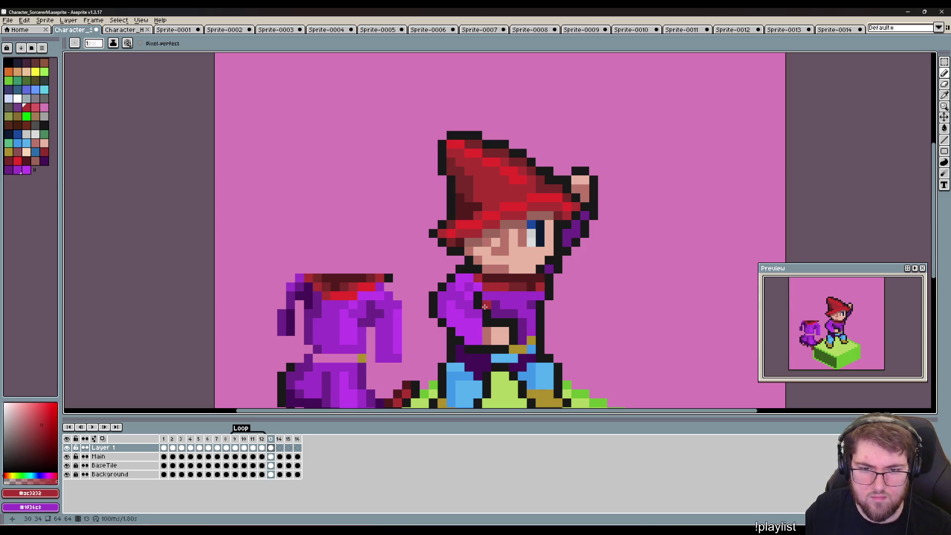
pyautogui.press('i')
pyautogui.click(350, 295)
pyautogui.press('b')
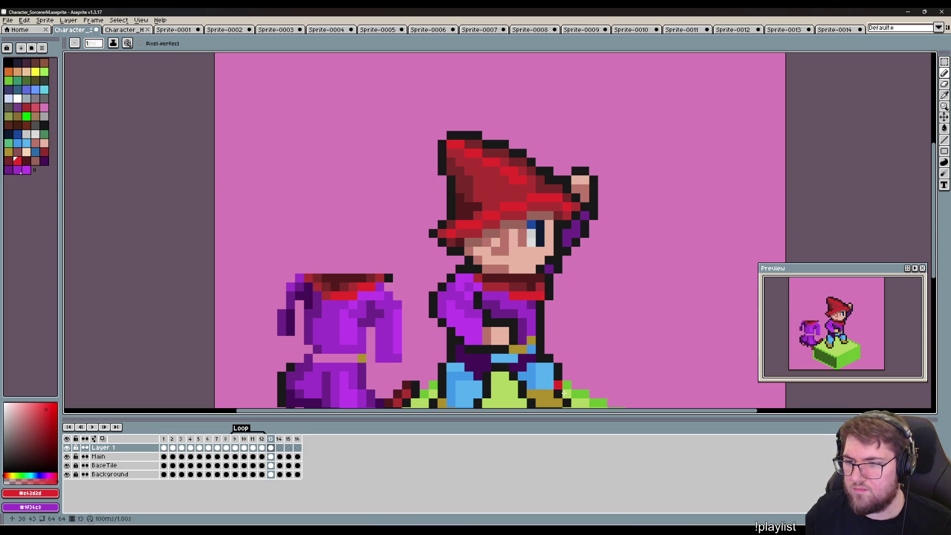
pyautogui.press('v')
pyautogui.press('b')
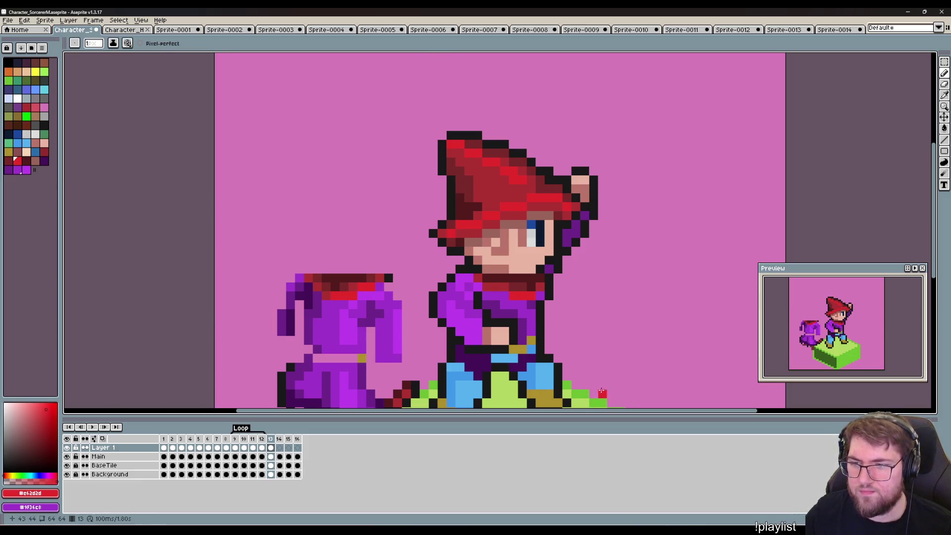
pyautogui.scroll(-4, 495, 297)
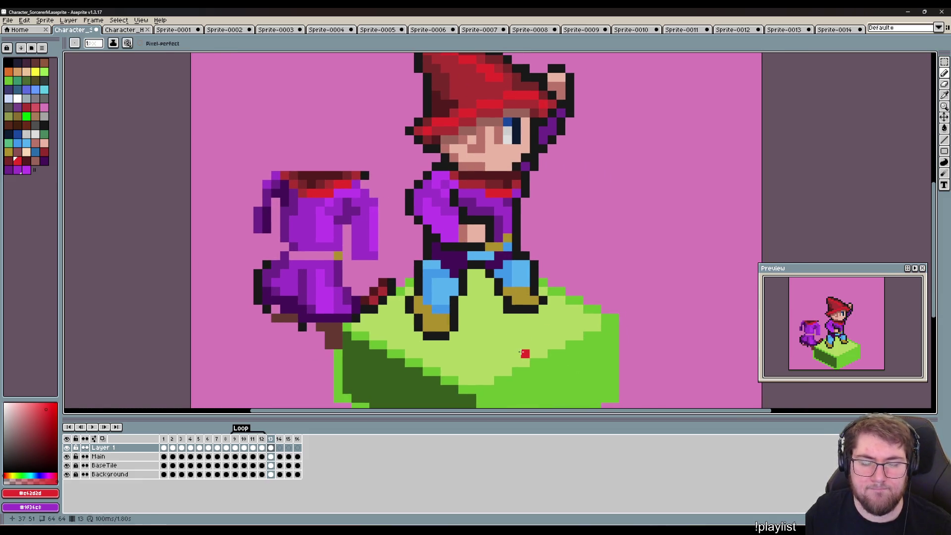
# Pick the sleeve's dark purple and paint over the light-blue belt and both trouser legs.
pyautogui.press('i')
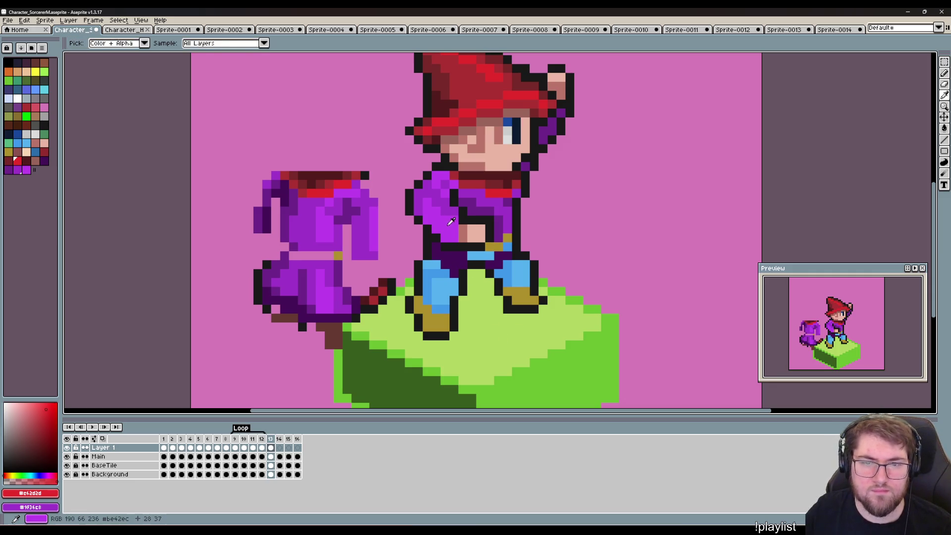
pyautogui.click(477, 208)
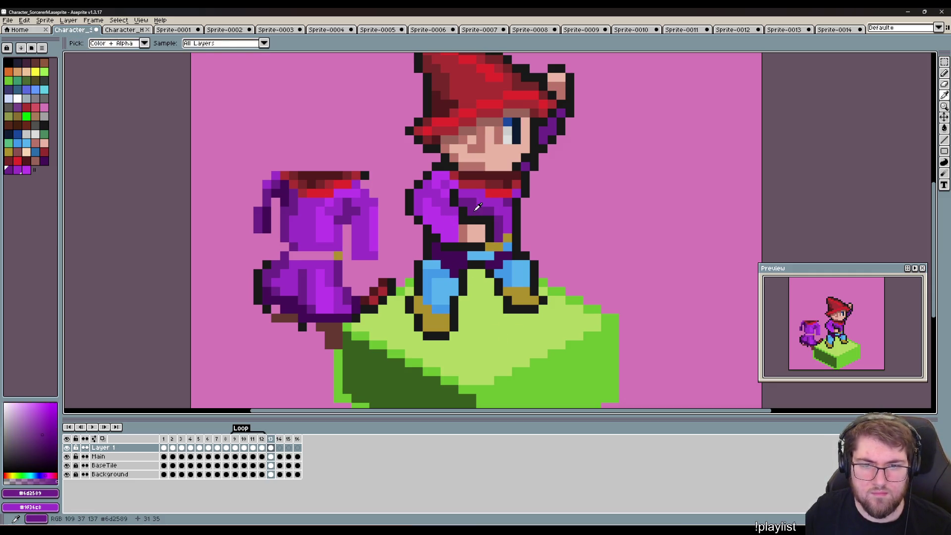
pyautogui.press('x')
pyautogui.press('b')
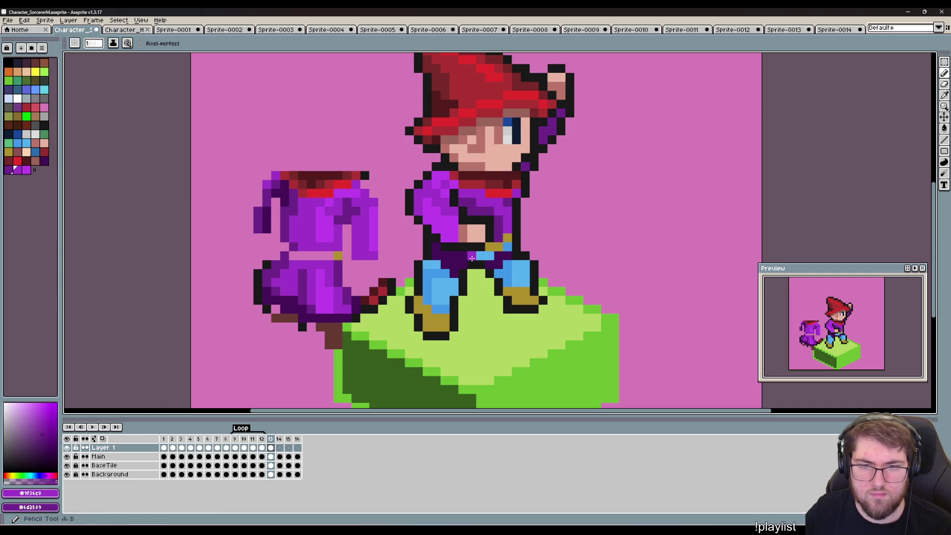
pyautogui.moveTo(471, 255); pyautogui.dragTo(505, 247)
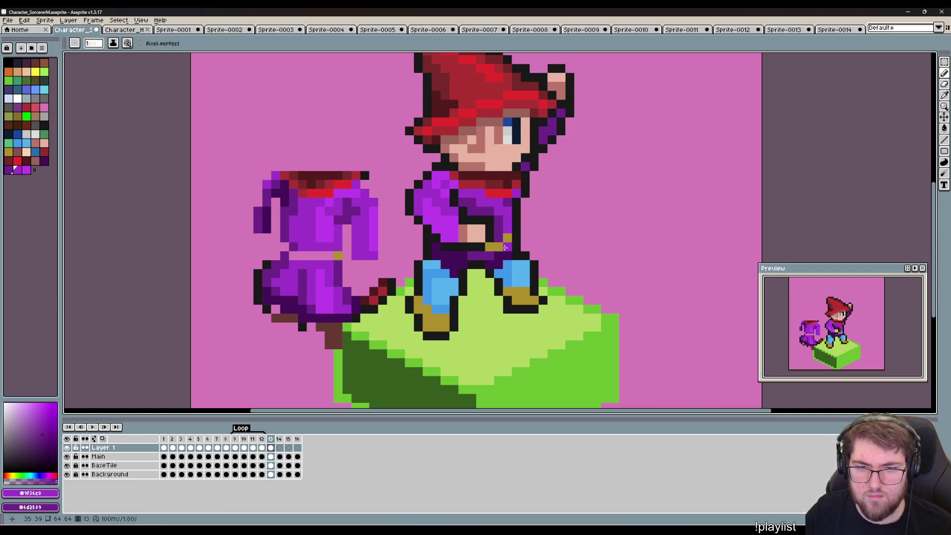
pyautogui.moveTo(504, 291)
pyautogui.mouseDown()
pyautogui.moveTo(508, 263)
pyautogui.moveTo(526, 268)
pyautogui.moveTo(525, 285)
pyautogui.mouseUp()
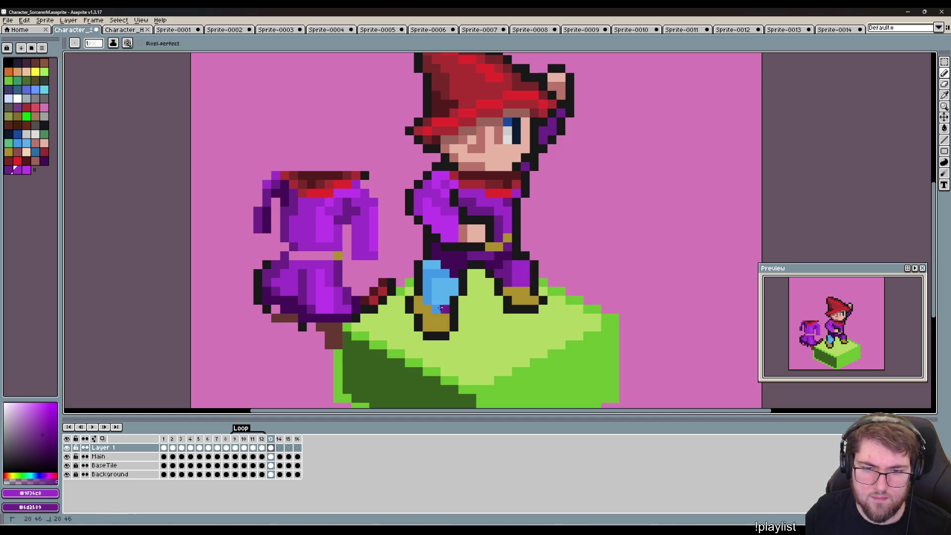
pyautogui.moveTo(441, 310)
pyautogui.mouseDown()
pyautogui.moveTo(427, 287)
pyautogui.moveTo(430, 264)
pyautogui.moveTo(432, 300)
pyautogui.moveTo(449, 291)
pyautogui.mouseUp()
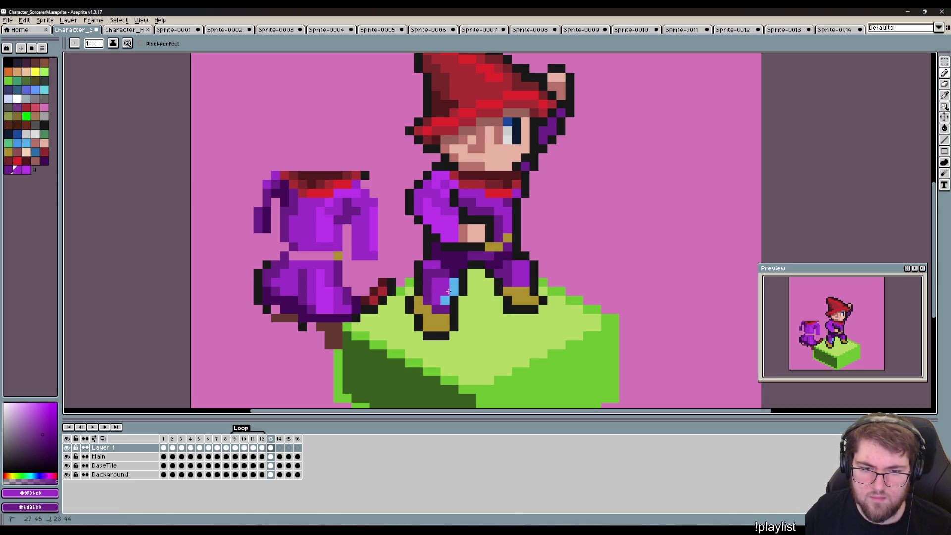
pyautogui.click(451, 286)
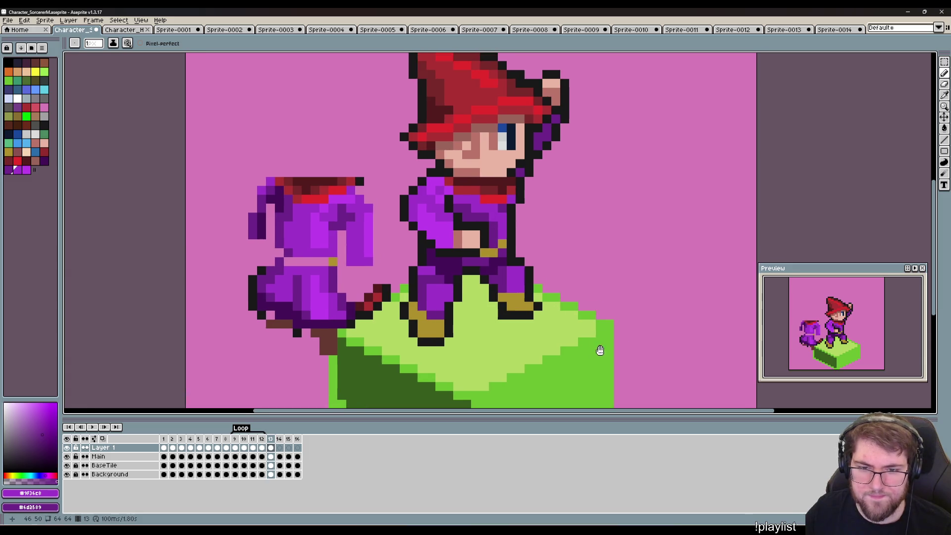
pyautogui.moveTo(615, 344); pyautogui.dragTo(608, 350)
# Outline the gap between the legs in black and fill it with the robe's darkest purple.
pyautogui.press('i')
pyautogui.click(452, 318)
pyautogui.press('b')
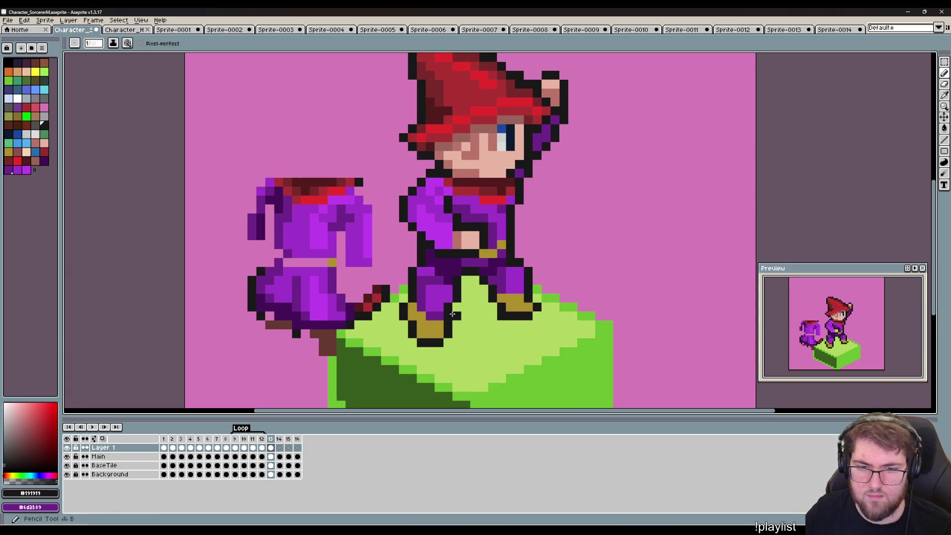
pyautogui.moveTo(455, 312); pyautogui.dragTo(484, 295)
pyautogui.press('i')
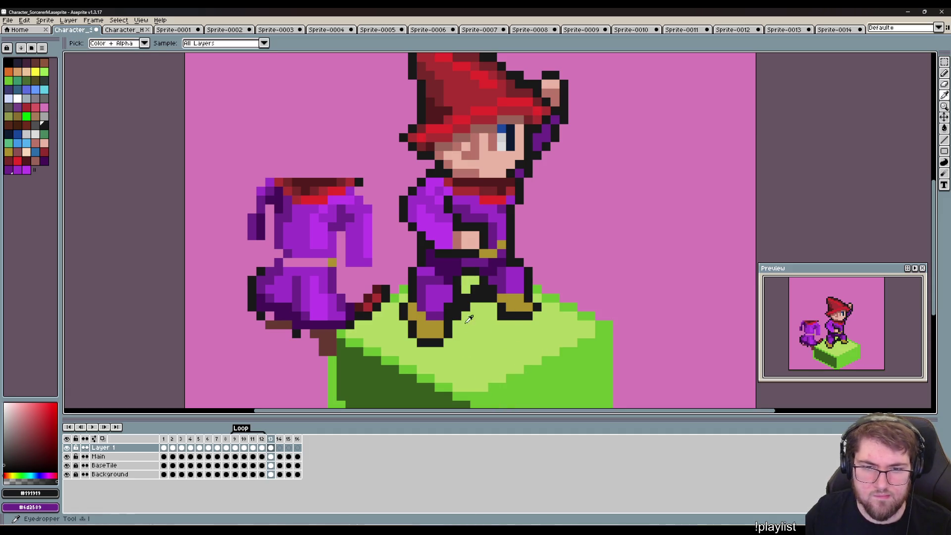
pyautogui.click(461, 260)
pyautogui.press('b')
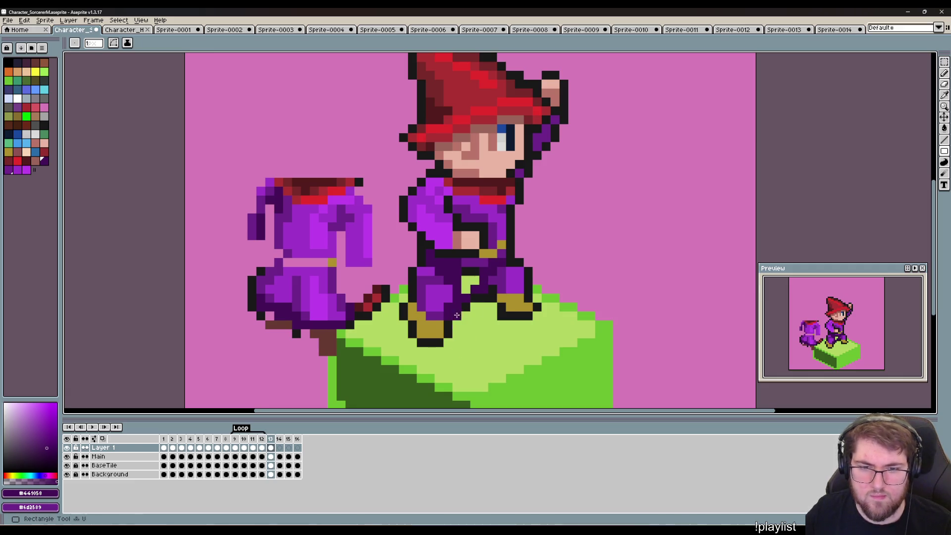
pyautogui.moveTo(468, 288)
pyautogui.mouseDown()
pyautogui.moveTo(465, 270)
pyautogui.moveTo(443, 273)
pyautogui.mouseUp()
pyautogui.click(474, 280)
pyautogui.keyDown('alt'); pyautogui.click(478, 265); pyautogui.keyUp('alt')
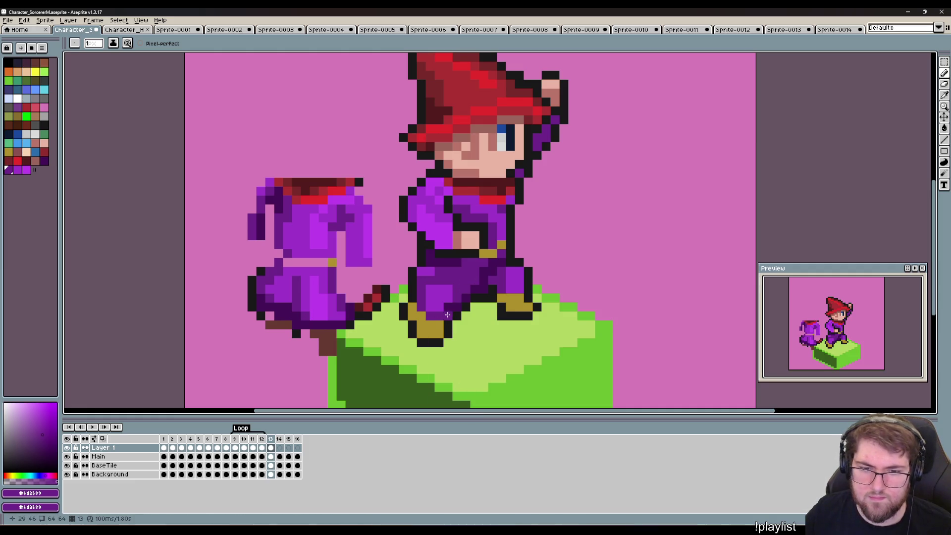
# Repaint the gold pixels of both boots brown.
pyautogui.keyDown('alt'); pyautogui.click(317, 292); pyautogui.keyUp('alt')
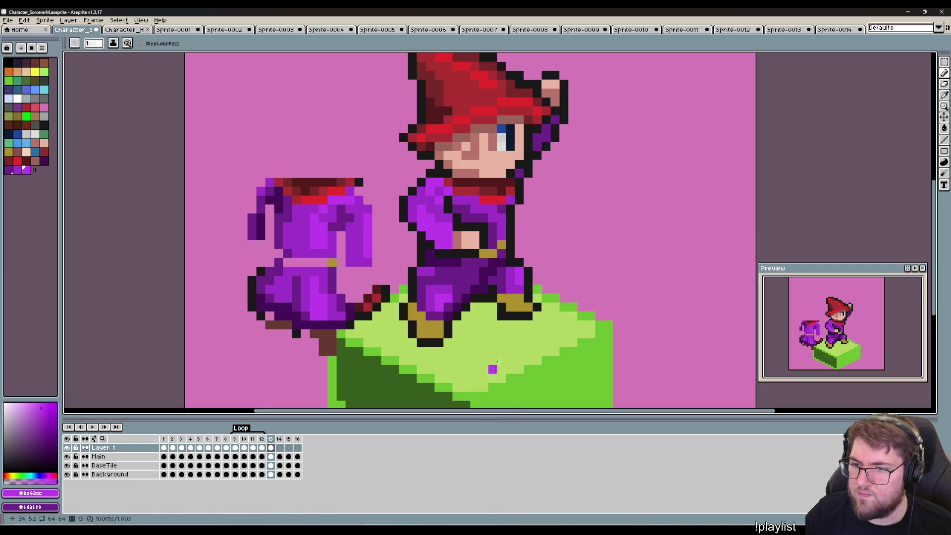
pyautogui.keyDown('alt'); pyautogui.click(325, 342); pyautogui.keyUp('alt')
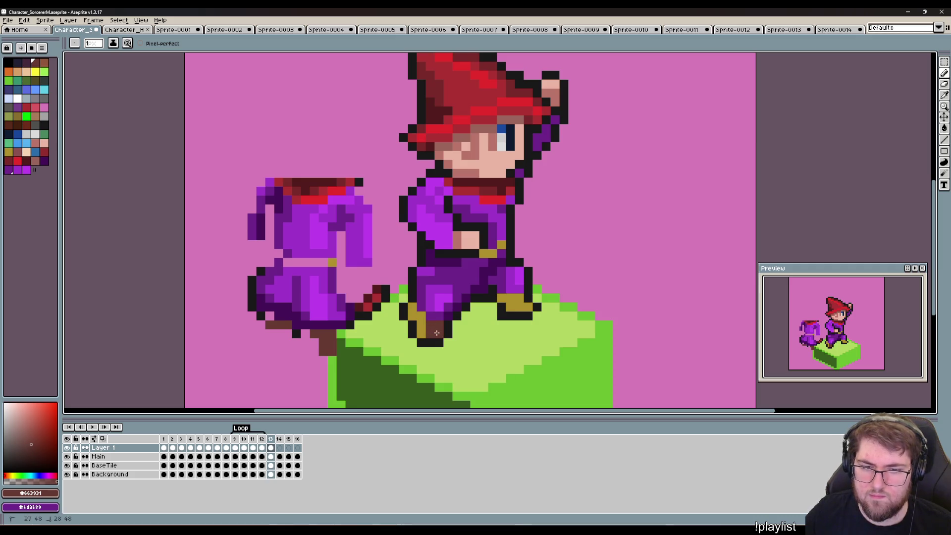
pyautogui.click(413, 311)
pyautogui.click(510, 298)
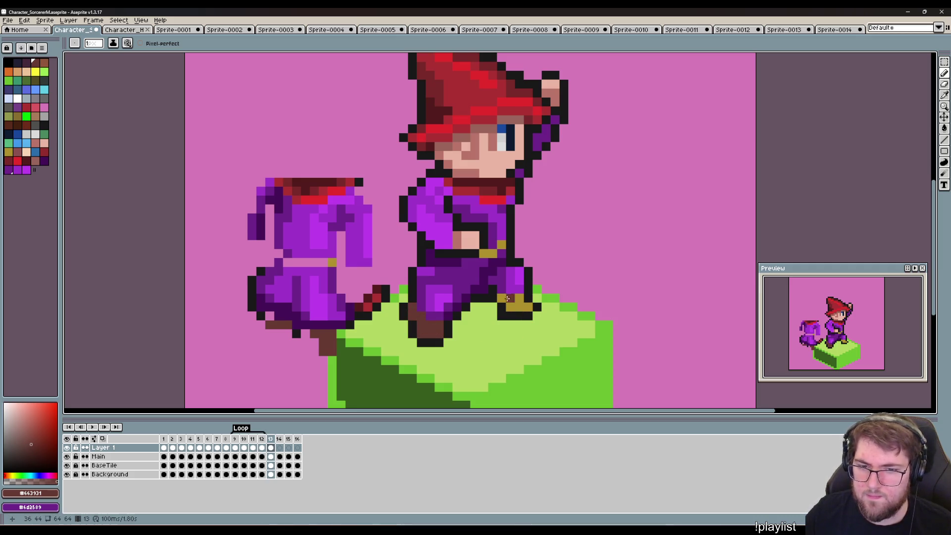
pyautogui.click(501, 298)
pyautogui.moveTo(515, 299); pyautogui.dragTo(517, 307)
pyautogui.click(526, 307)
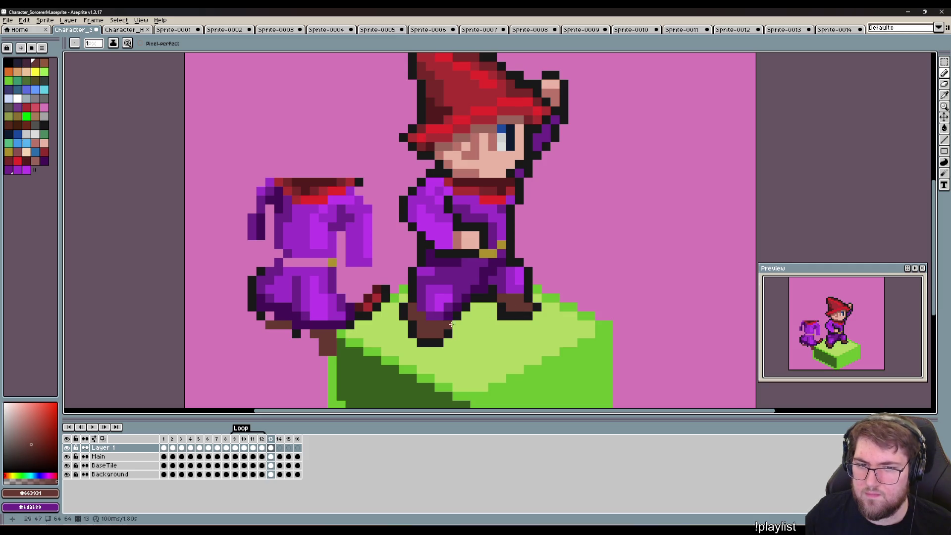
pyautogui.moveTo(483, 356)
pyautogui.mouseDown()
pyautogui.moveTo(560, 365)
pyautogui.moveTo(478, 363)
pyautogui.moveTo(484, 337)
pyautogui.moveTo(446, 329)
pyautogui.mouseUp()
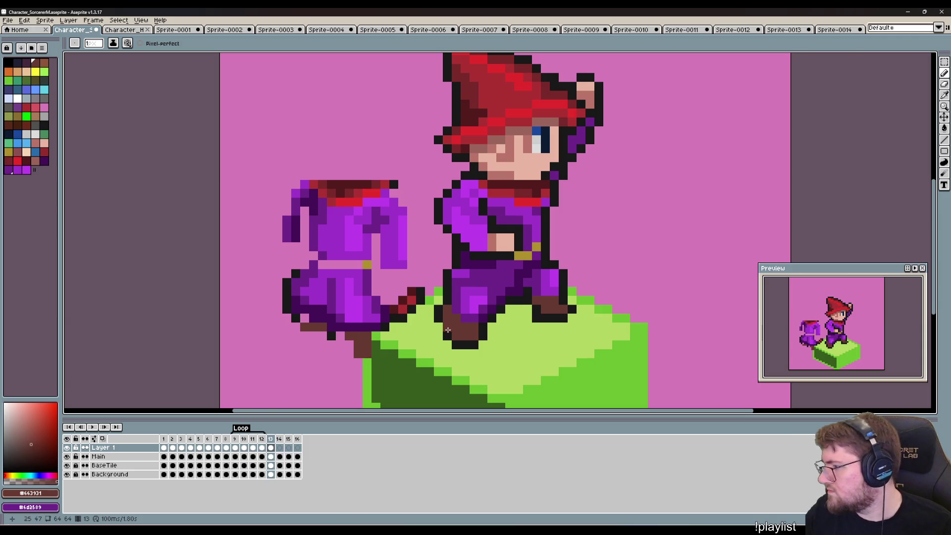
pyautogui.moveTo(428, 174)
pyautogui.mouseDown()
pyautogui.moveTo(498, 170)
pyautogui.moveTo(491, 224)
pyautogui.mouseUp()
# Marquee-select the spare robe piece, move it aside and delete it.
pyautogui.press('m')
pyautogui.press('Escape')
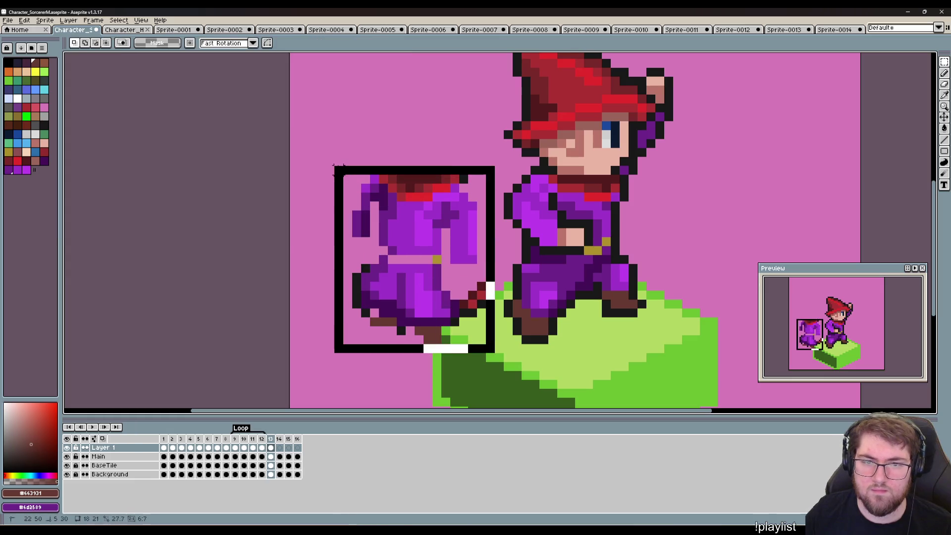
pyautogui.moveTo(497, 354); pyautogui.dragTo(332, 156)
pyautogui.moveTo(420, 240)
pyautogui.mouseDown()
pyautogui.moveTo(738, 233)
pyautogui.moveTo(519, 347)
pyautogui.mouseUp()
pyautogui.press('Delete')
# Recentre the view on the sorcerer and pick the scarf's red for drawing.
pyautogui.moveTo(466, 287); pyautogui.dragTo(559, 298)
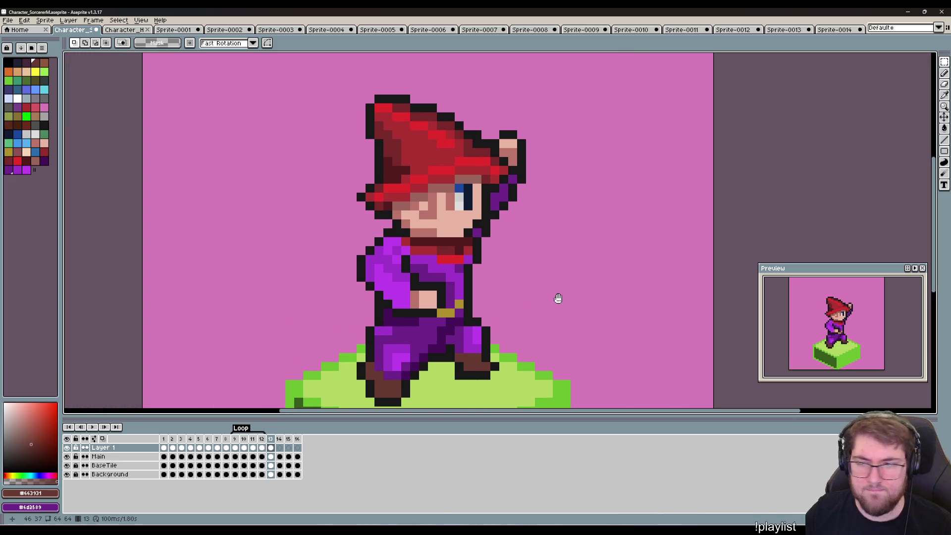
pyautogui.moveTo(475, 294); pyautogui.dragTo(597, 282)
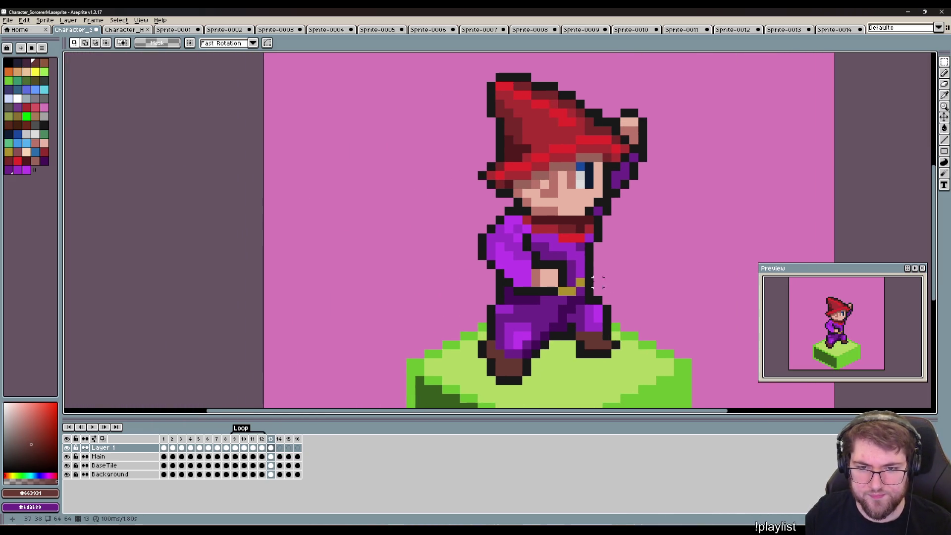
pyautogui.press('b')
pyautogui.keyDown('alt'); pyautogui.click(540, 225); pyautogui.keyUp('alt')
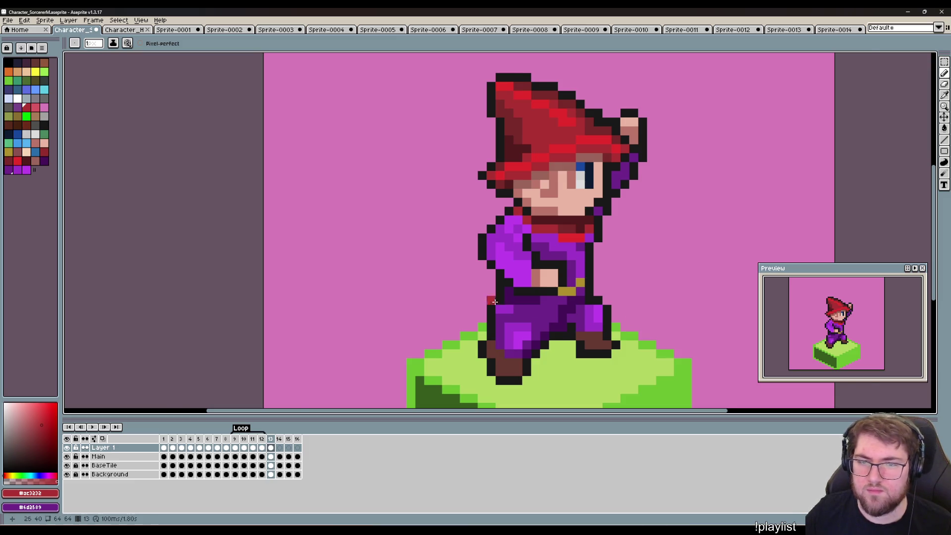
pyautogui.moveTo(489, 308); pyautogui.dragTo(546, 320)
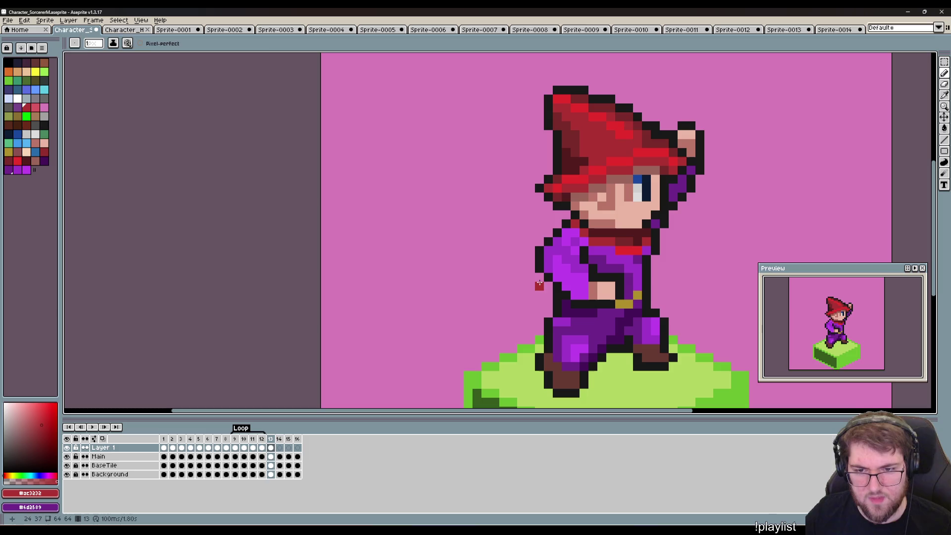
pyautogui.press('alt')
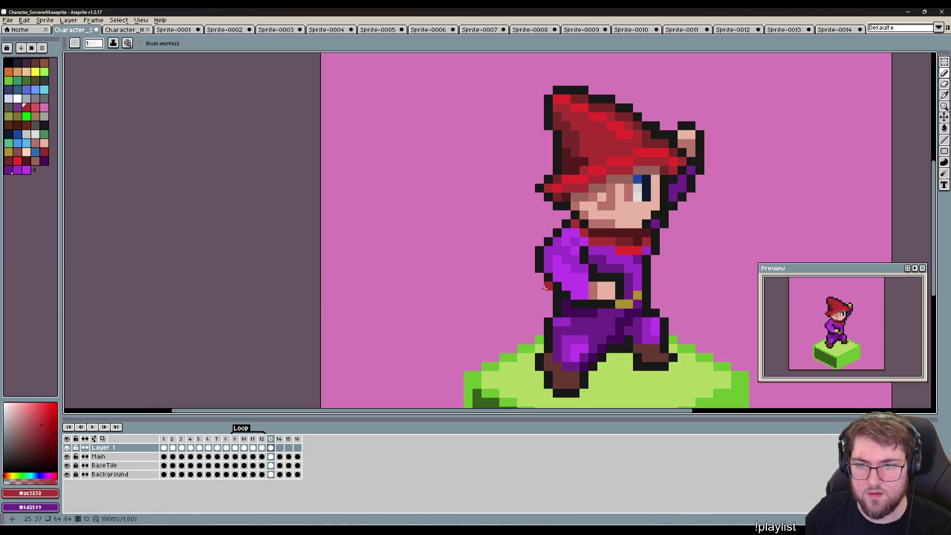
pyautogui.press('Right')
pyautogui.press('Right')
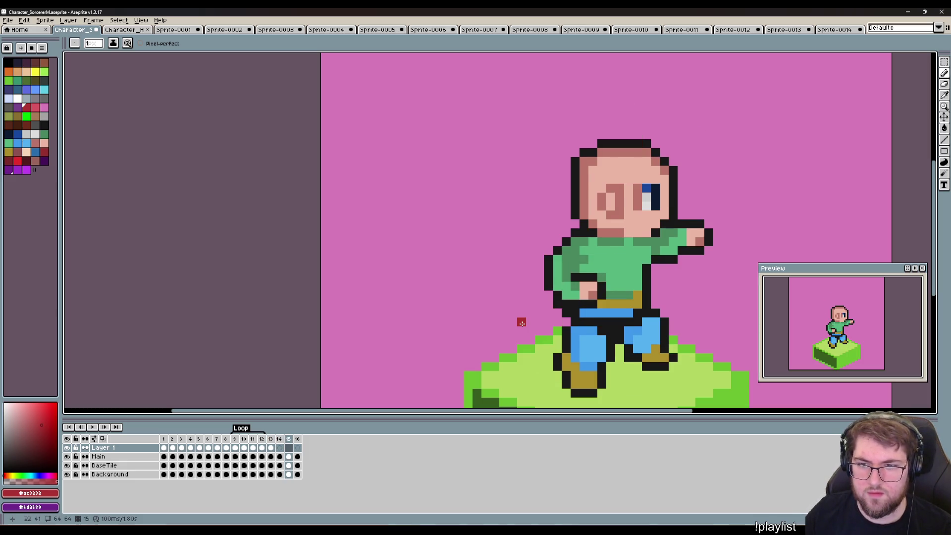
pyautogui.press('Right')
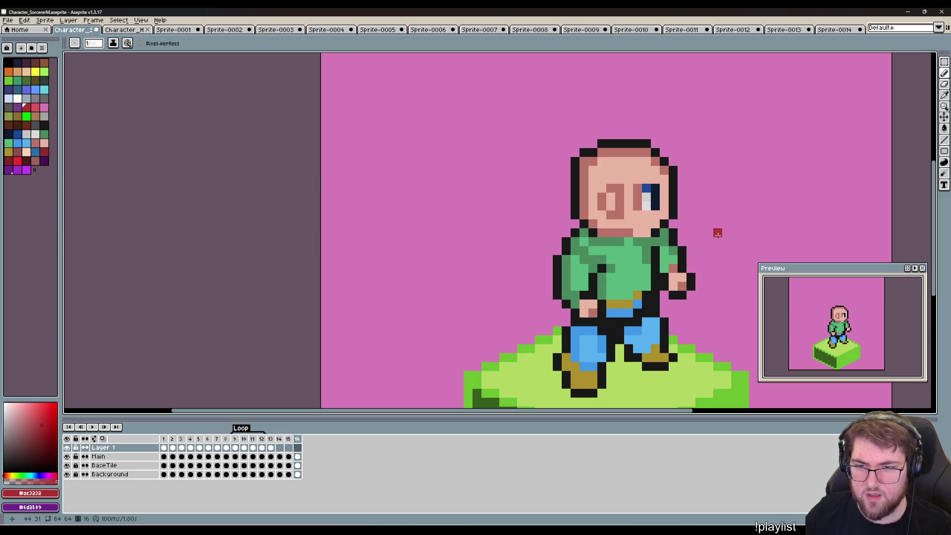
pyautogui.press('Left')
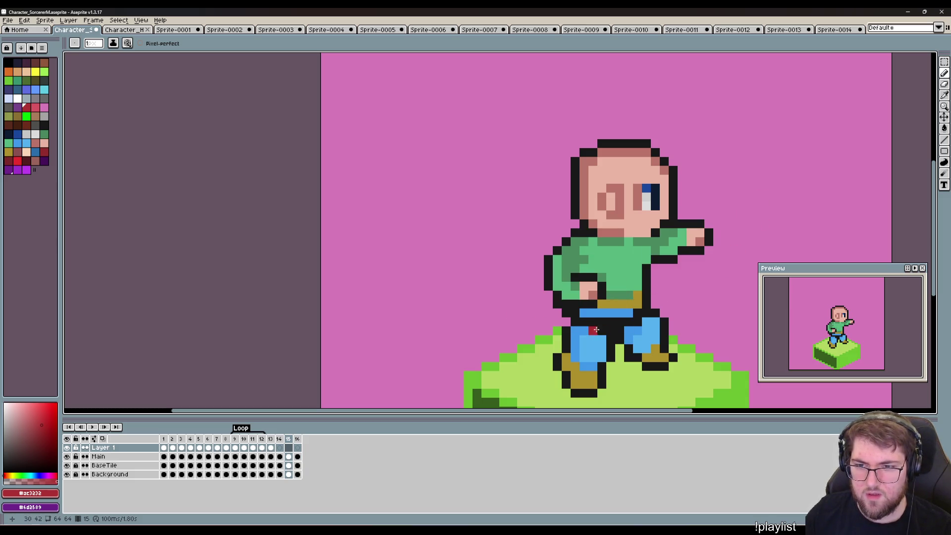
pyautogui.press('Left')
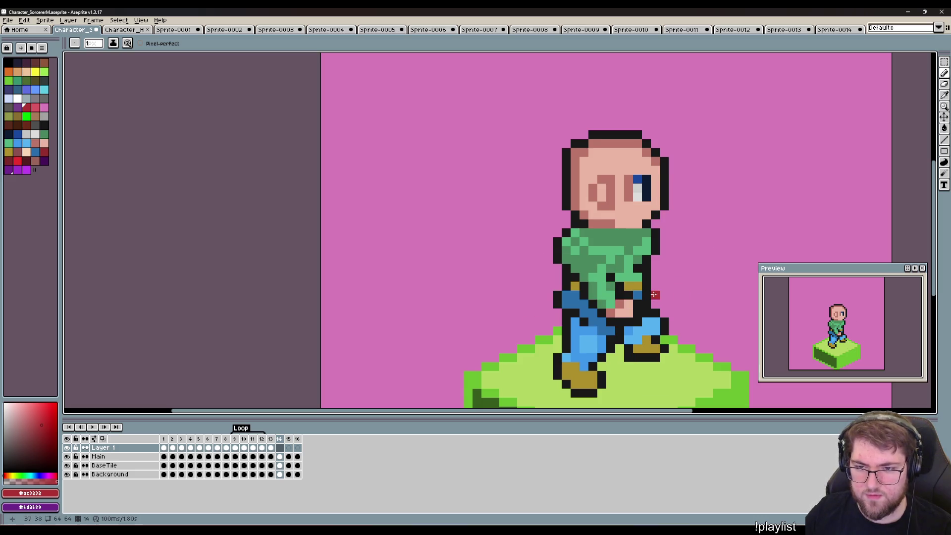
pyautogui.press('Left')
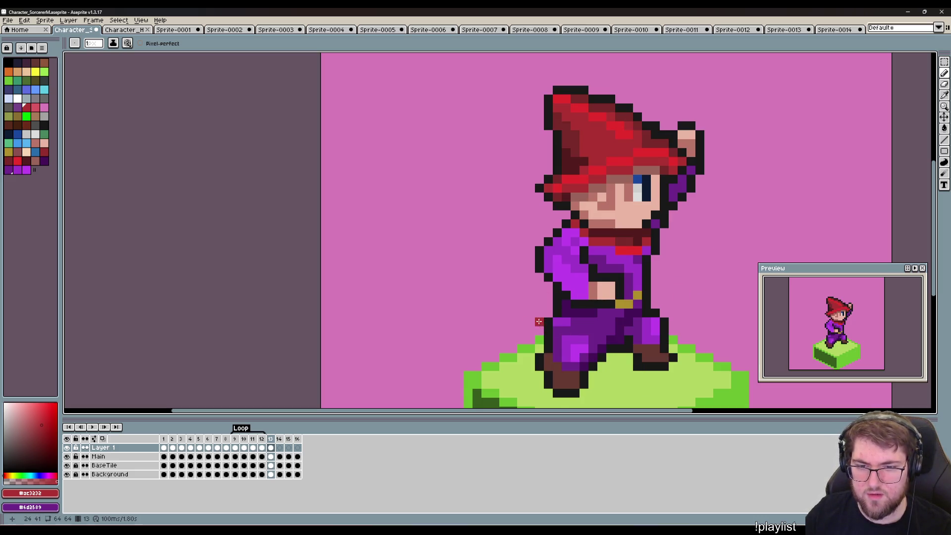
# Paint red pixels trailing from the sorcerer's hip and extend the cape leftward.
pyautogui.moveTo(547, 286)
pyautogui.mouseDown()
pyautogui.moveTo(530, 305)
pyautogui.moveTo(547, 302)
pyautogui.mouseUp()
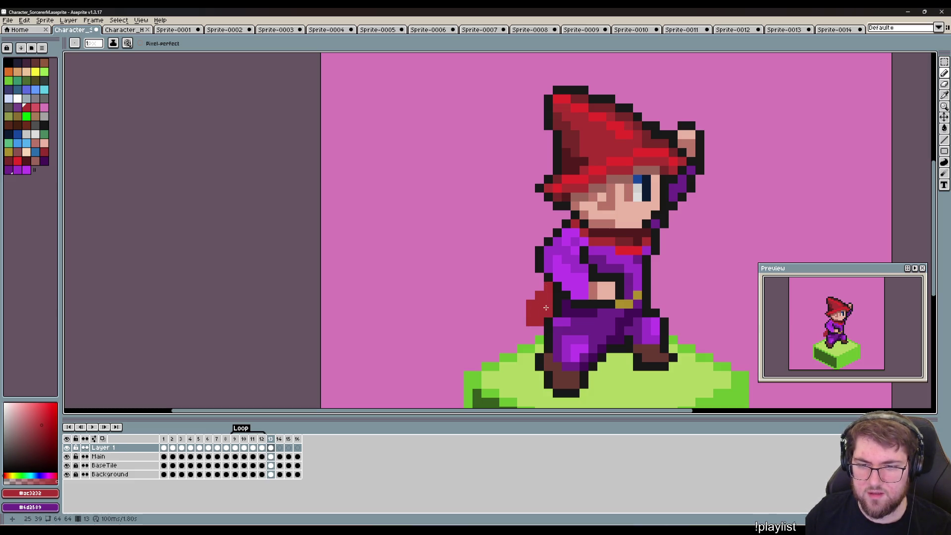
pyautogui.click(559, 297)
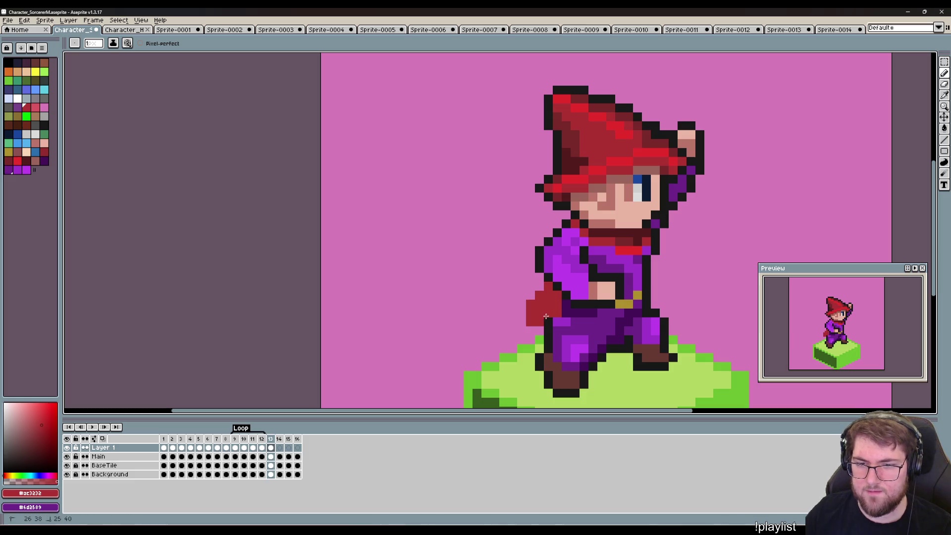
pyautogui.moveTo(545, 316); pyautogui.dragTo(542, 320)
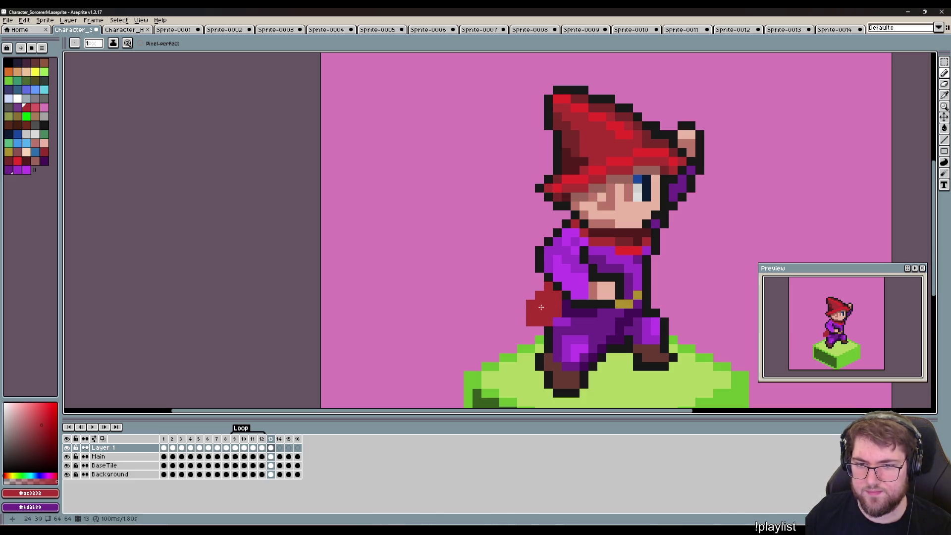
pyautogui.click(523, 312)
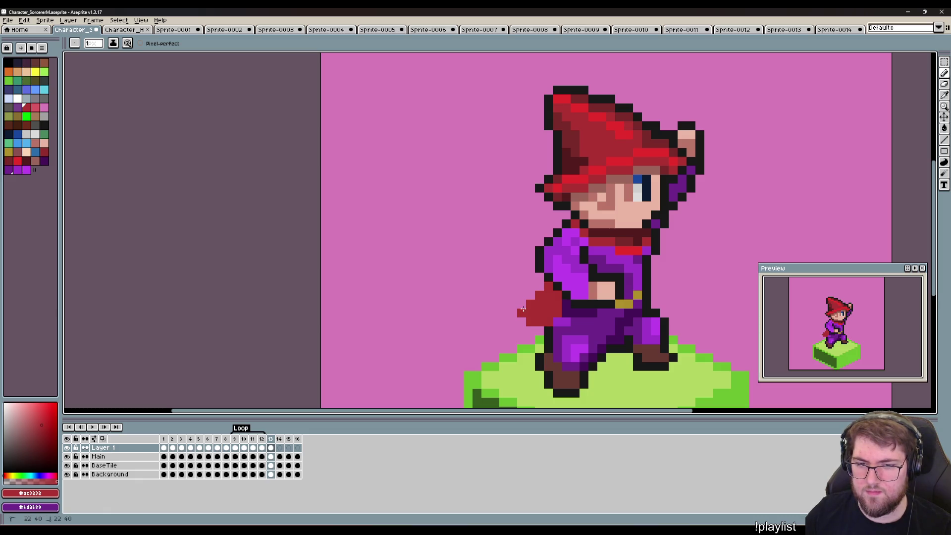
pyautogui.moveTo(523, 306); pyautogui.dragTo(517, 316)
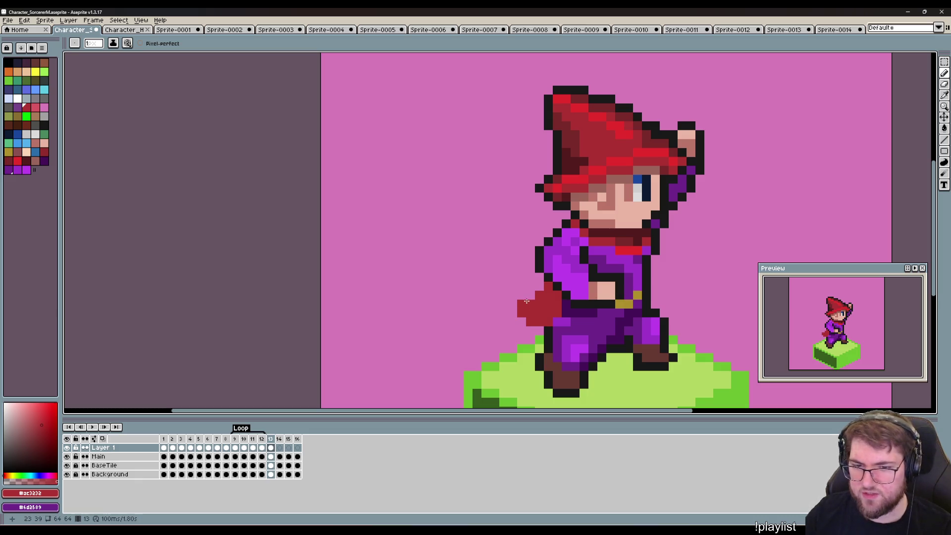
pyautogui.moveTo(603, 304); pyautogui.dragTo(539, 331)
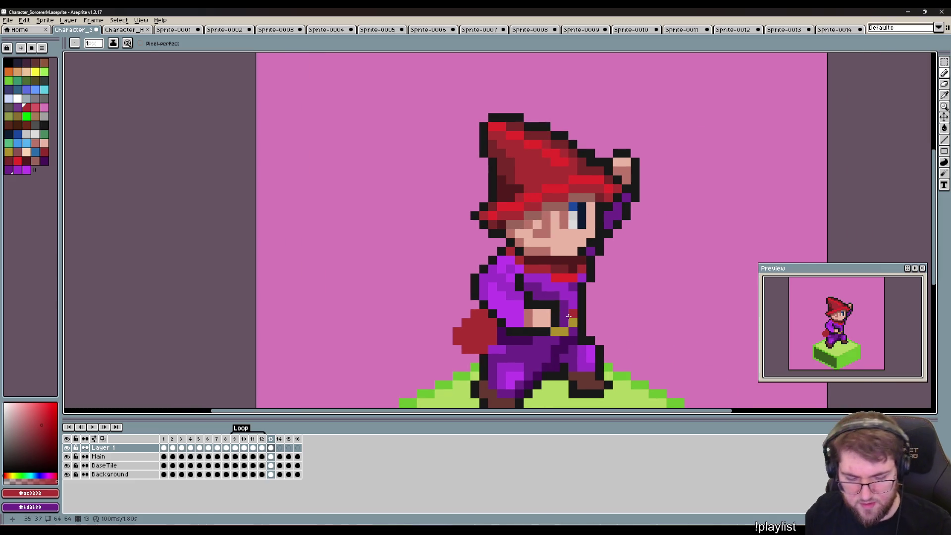
# Shade the cape with the scarf's mid red and brighter red edge pixels.
pyautogui.press('i')
pyautogui.click(567, 261)
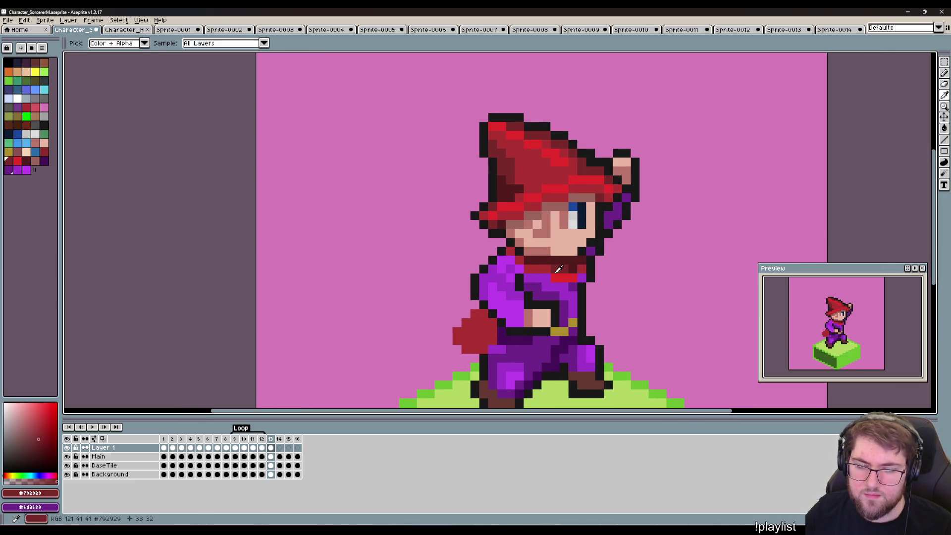
pyautogui.click(551, 263)
pyautogui.press('b')
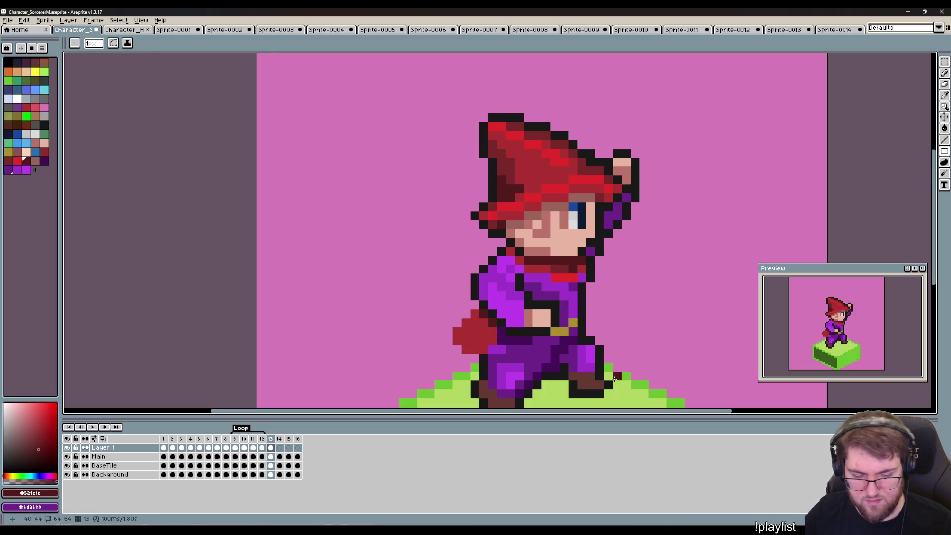
pyautogui.press('i')
pyautogui.click(568, 268)
pyautogui.press('b')
pyautogui.moveTo(481, 333); pyautogui.dragTo(487, 320)
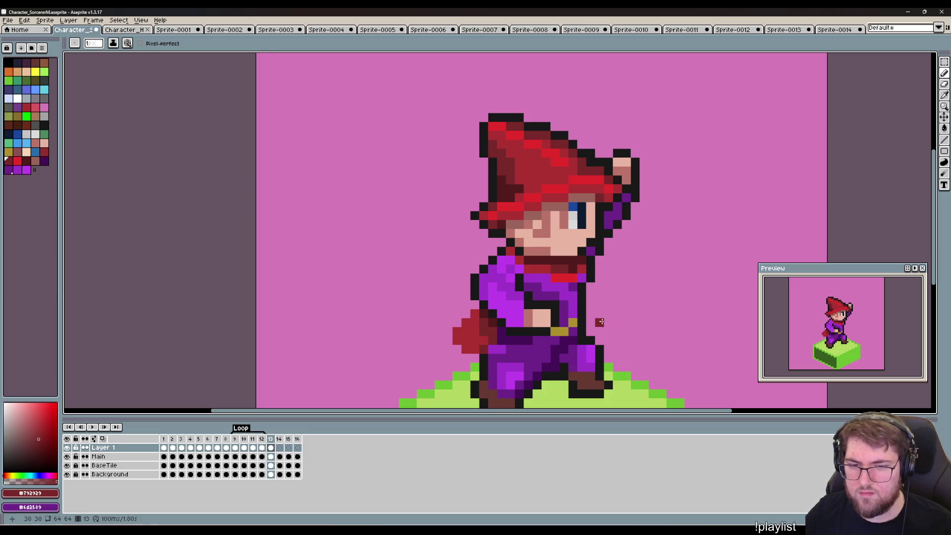
pyautogui.keyDown('alt'); pyautogui.click(569, 277); pyautogui.keyUp('alt')
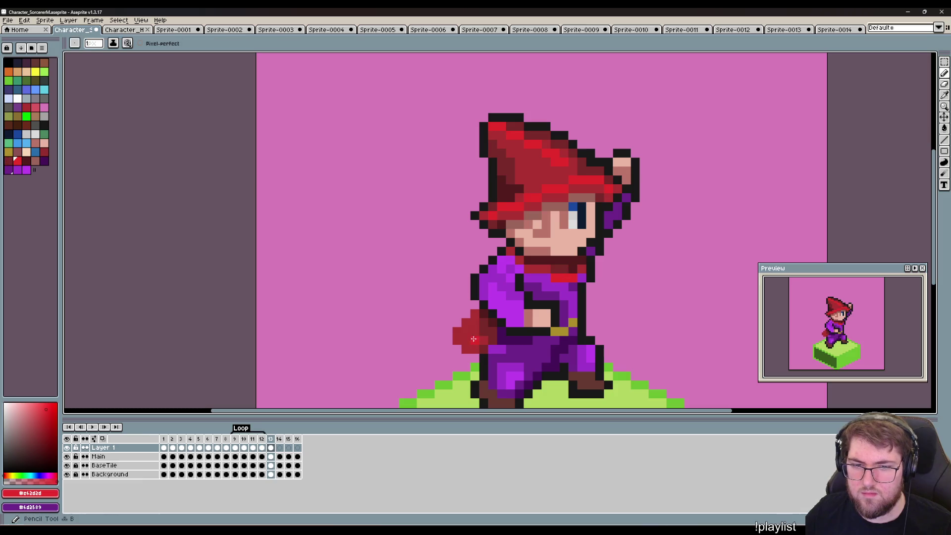
pyautogui.click(456, 337)
pyautogui.click(466, 322)
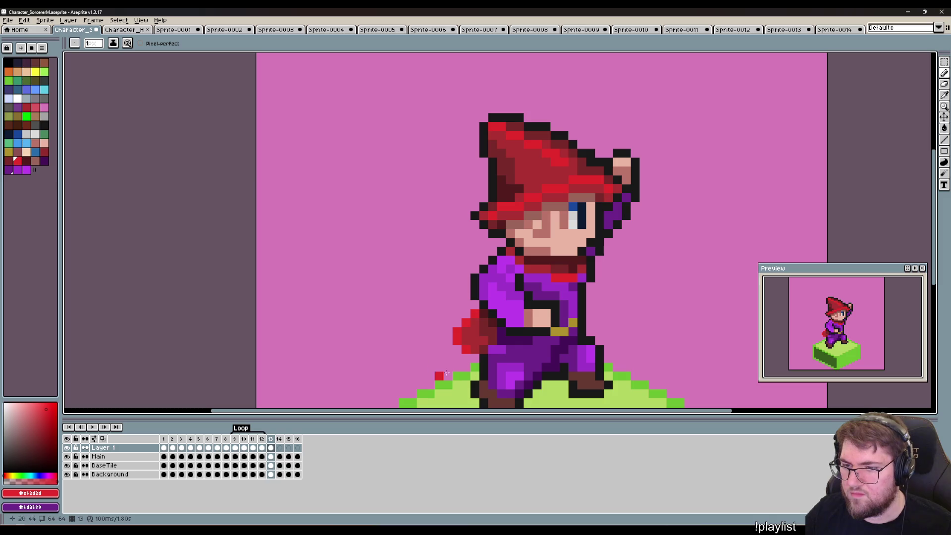
# Outline the cape's left edge and top-left corner in near-black.
pyautogui.moveTo(538, 380); pyautogui.dragTo(535, 350)
pyautogui.keyDown('alt'); pyautogui.click(471, 336); pyautogui.keyUp('alt')
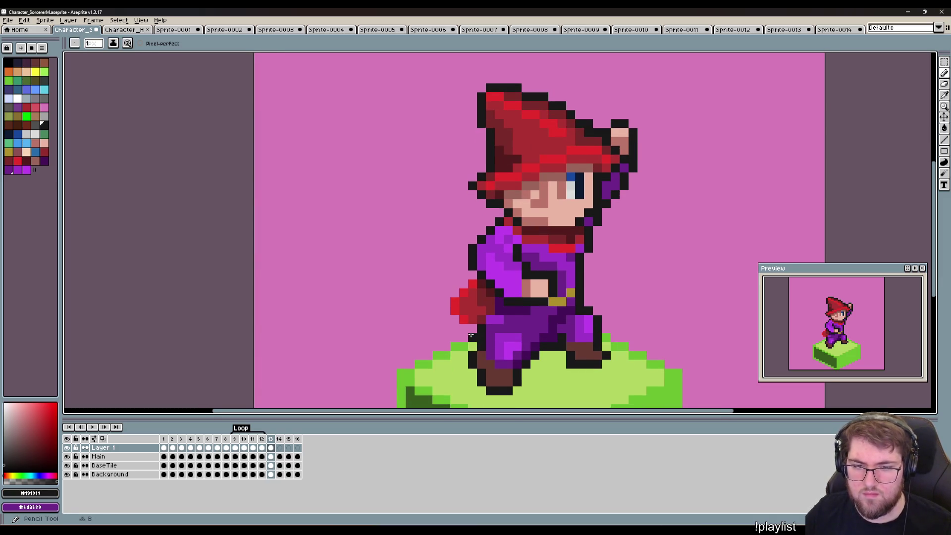
pyautogui.moveTo(468, 331)
pyautogui.mouseDown()
pyautogui.moveTo(446, 310)
pyautogui.moveTo(455, 291)
pyautogui.mouseUp()
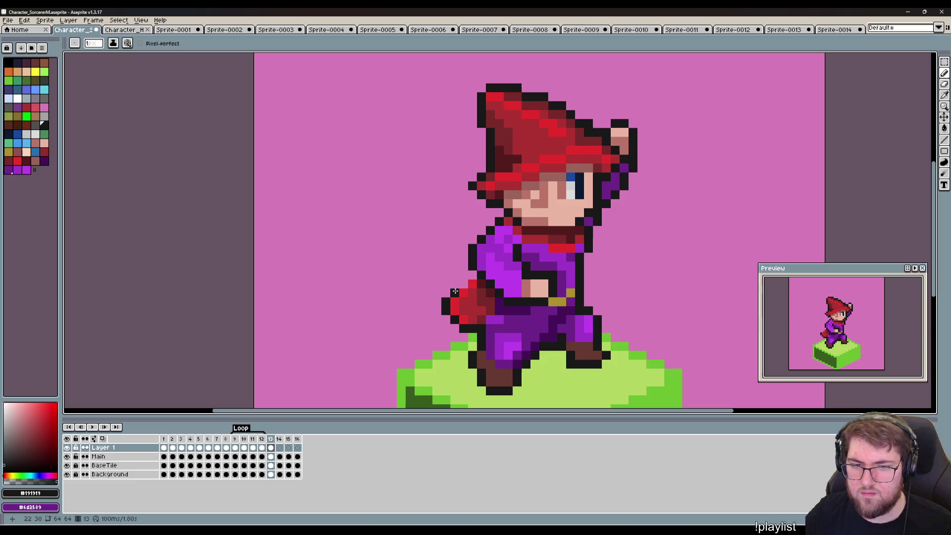
pyautogui.click(462, 285)
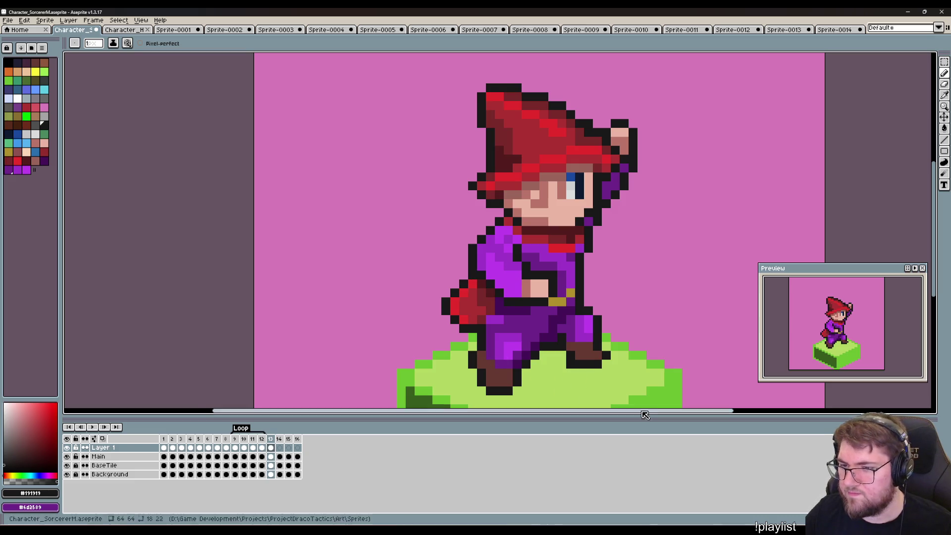
pyautogui.moveTo(662, 399); pyautogui.dragTo(608, 390)
pyautogui.press('Left')
pyautogui.press('Right')
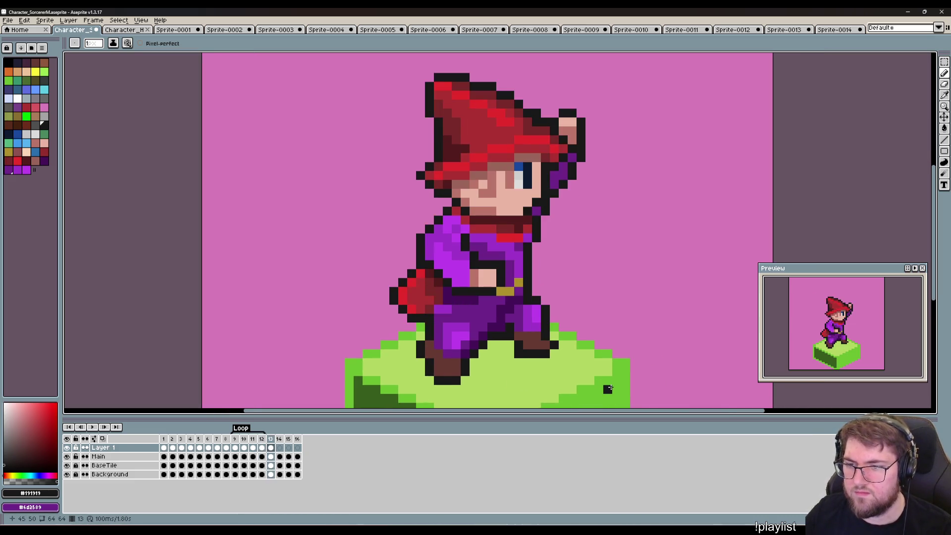
pyautogui.press('Right')
pyautogui.press('Left')
pyautogui.press('Right')
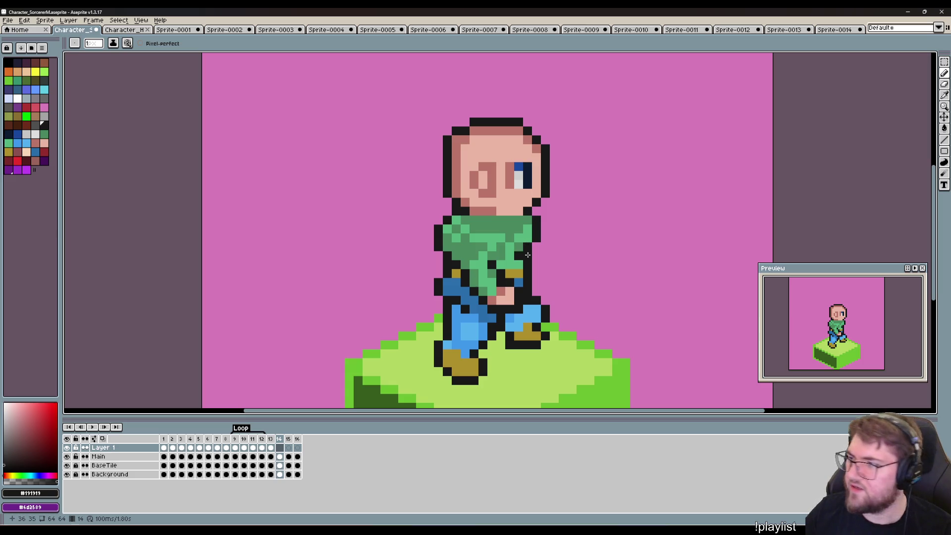
pyautogui.moveTo(616, 327); pyautogui.dragTo(623, 270)
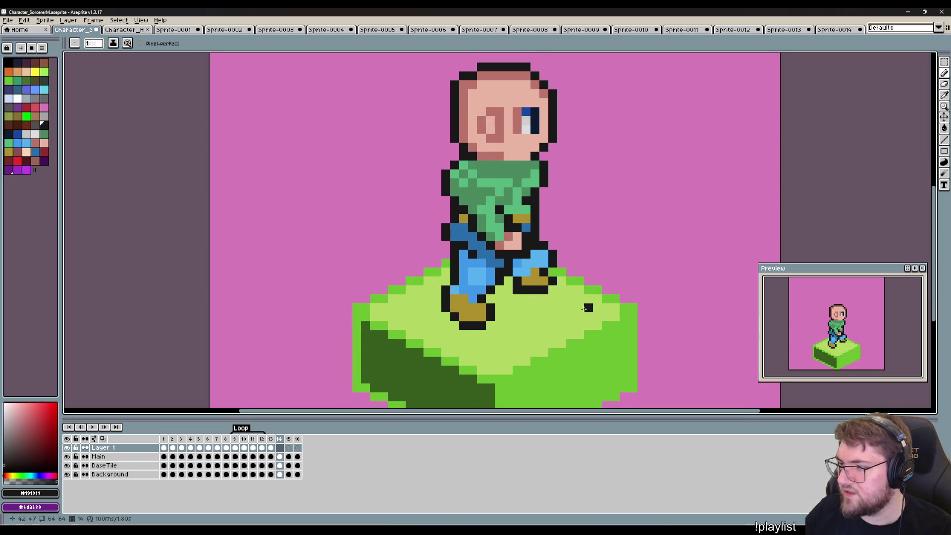
pyautogui.press('Left')
pyautogui.scroll(-2, 580, 308)
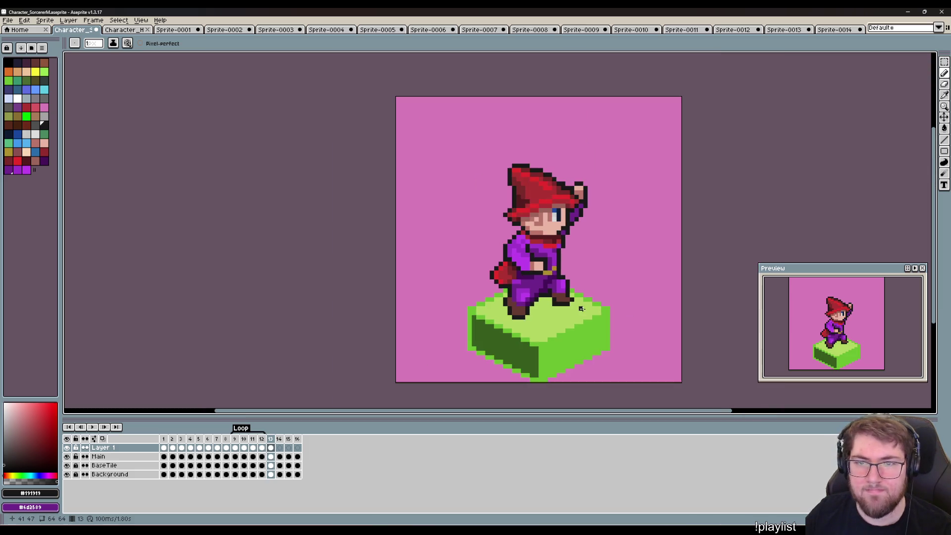
pyautogui.scroll(1, 582, 301)
# Copy the whole sorcerer from frame 13 and paste him onto frame 14.
pyautogui.press('m')
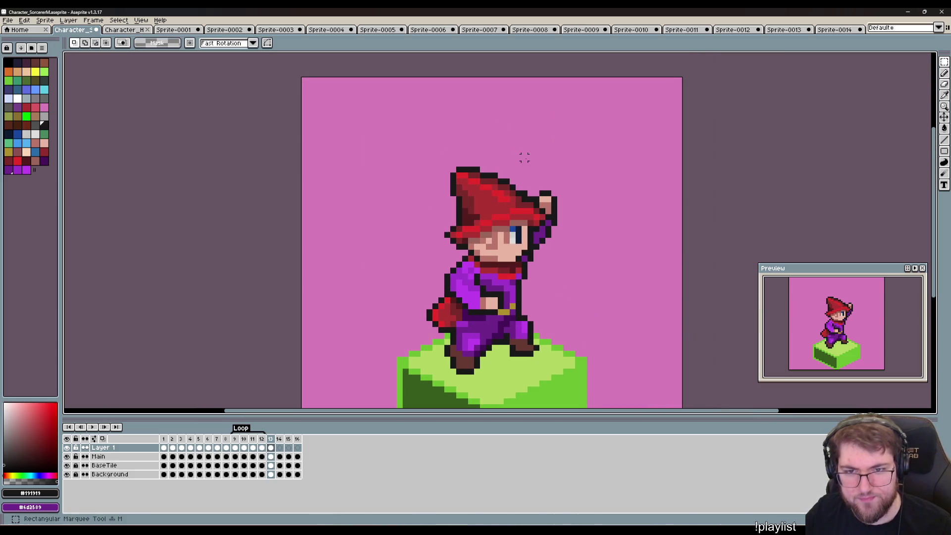
pyautogui.moveTo(569, 149); pyautogui.dragTo(413, 378)
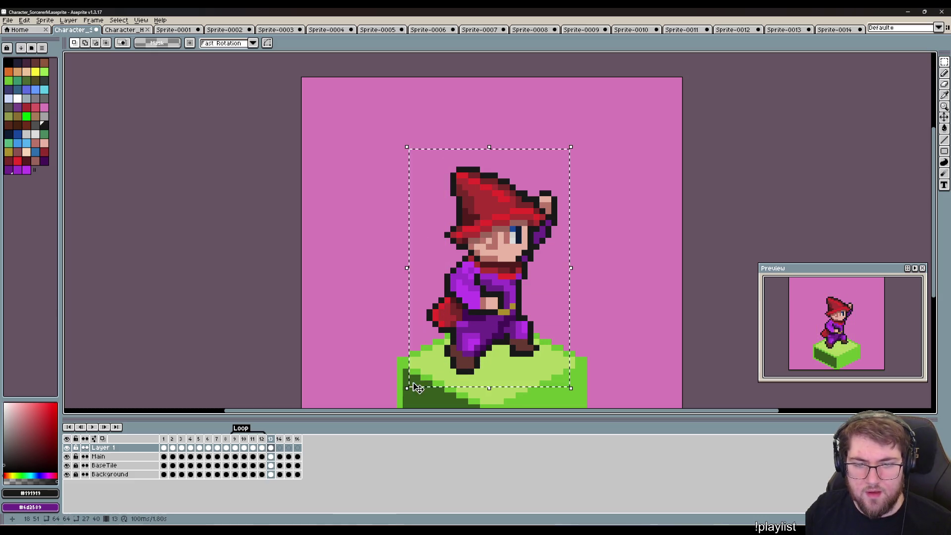
pyautogui.click(638, 318)
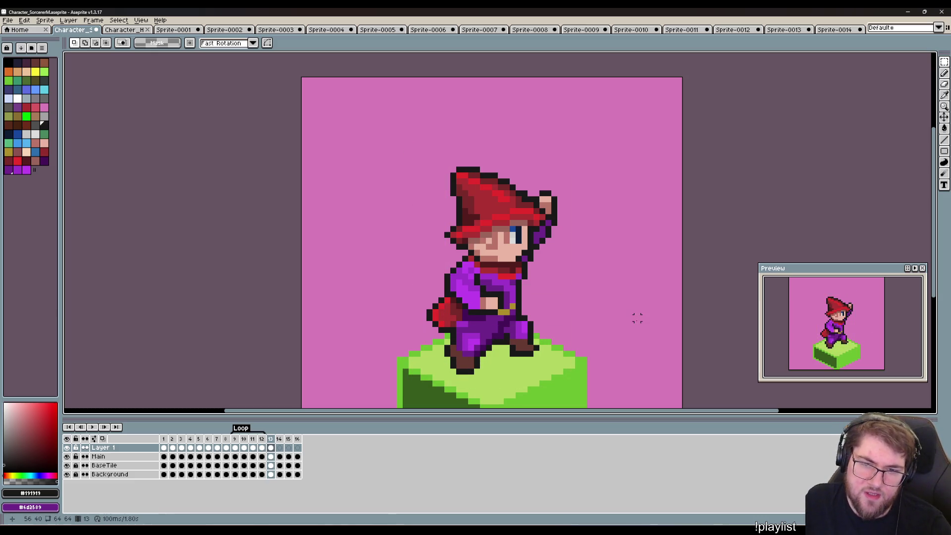
pyautogui.moveTo(591, 127); pyautogui.dragTo(389, 389)
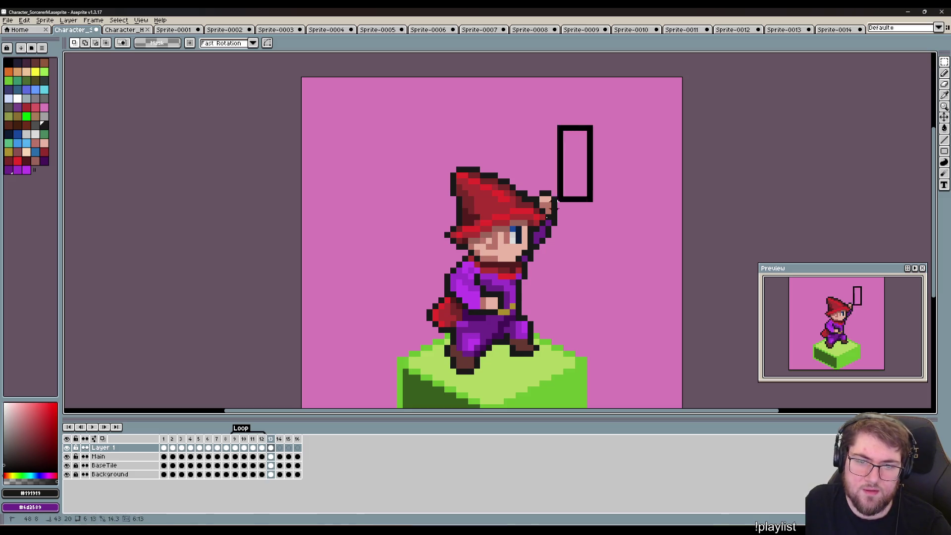
pyautogui.click(631, 318)
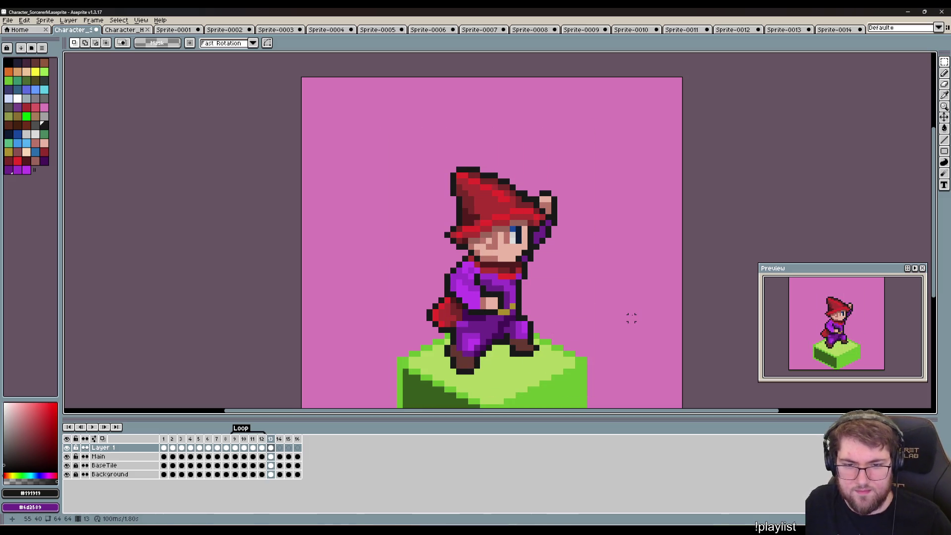
pyautogui.press('Right')
pyautogui.hotkey('ctrl', 'v')
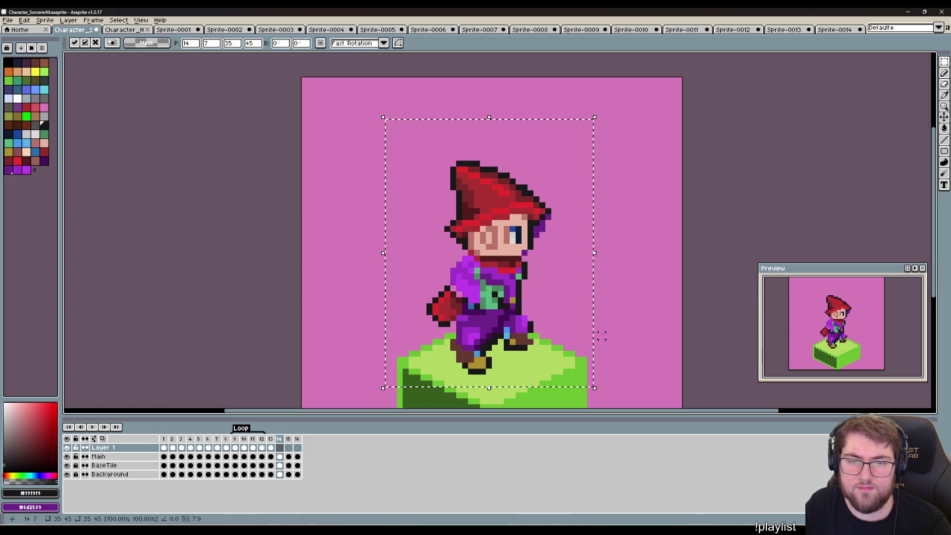
pyautogui.click(601, 360)
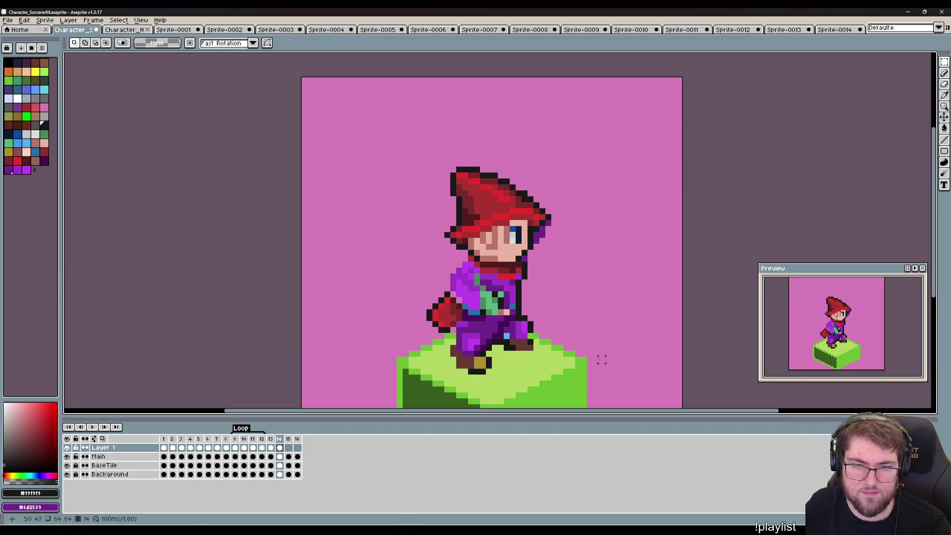
# Marquee-select the purple robe and cape pieces and drag them to the right.
pyautogui.moveTo(579, 396); pyautogui.dragTo(407, 278)
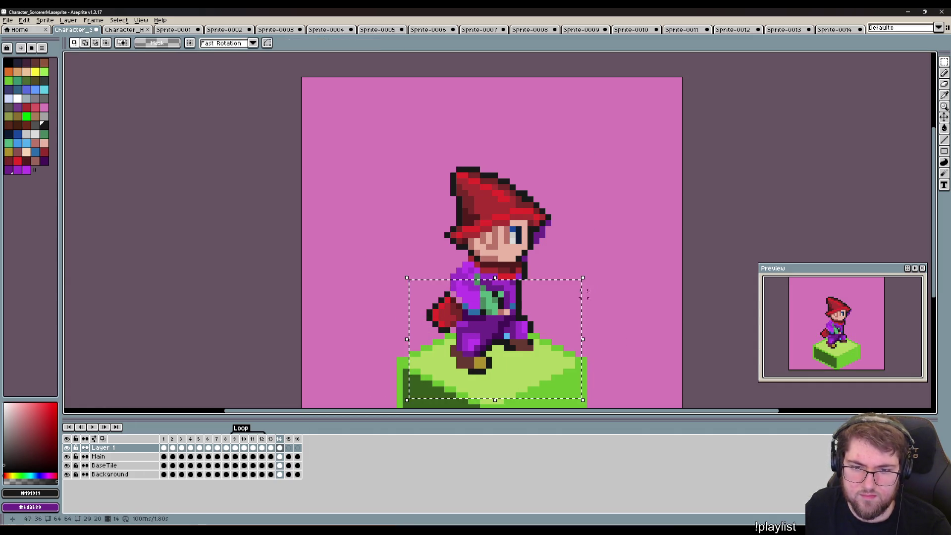
pyautogui.moveTo(570, 273); pyautogui.dragTo(534, 232)
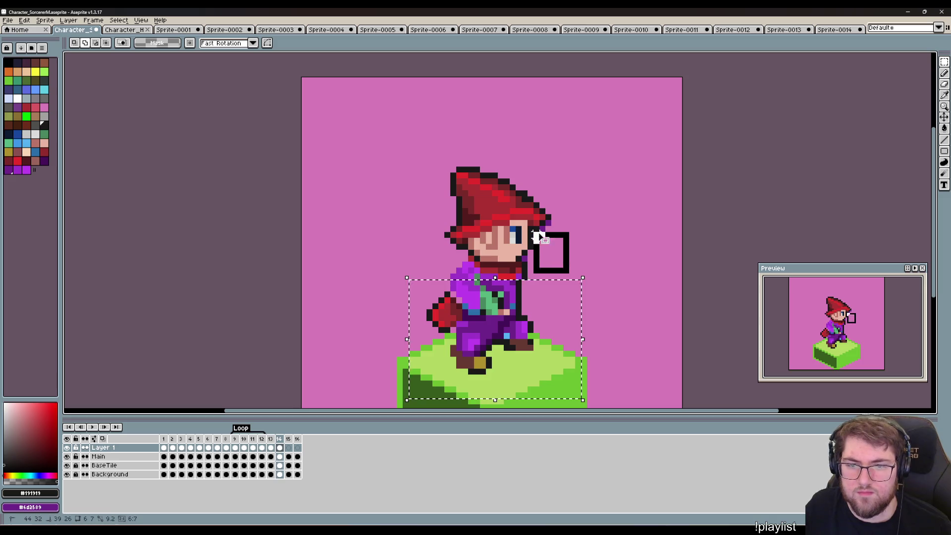
pyautogui.moveTo(593, 268); pyautogui.dragTo(541, 226)
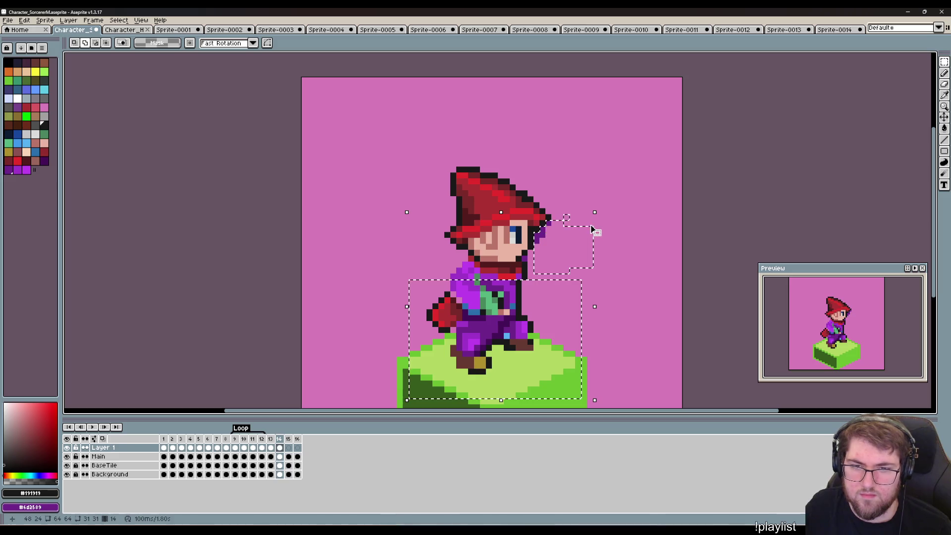
pyautogui.moveTo(586, 203); pyautogui.dragTo(559, 223)
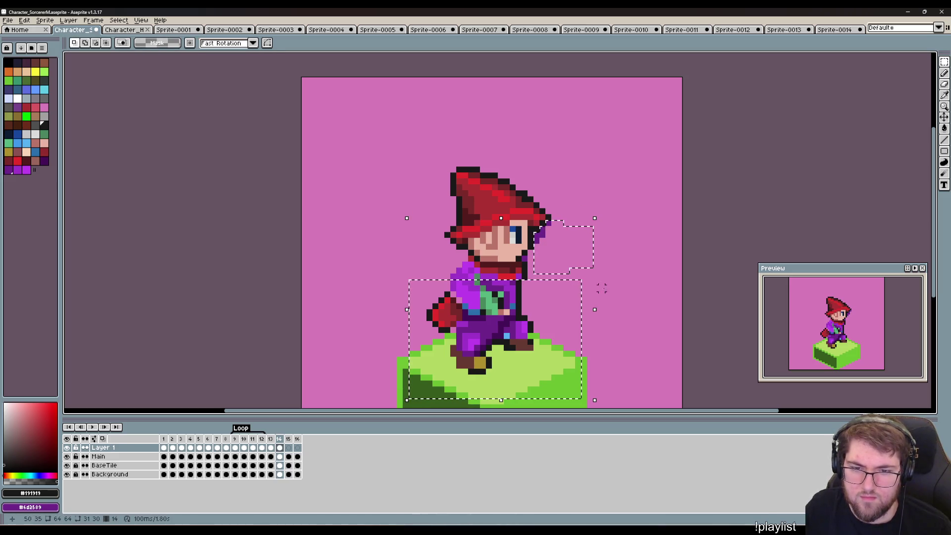
pyautogui.moveTo(601, 309); pyautogui.dragTo(521, 253)
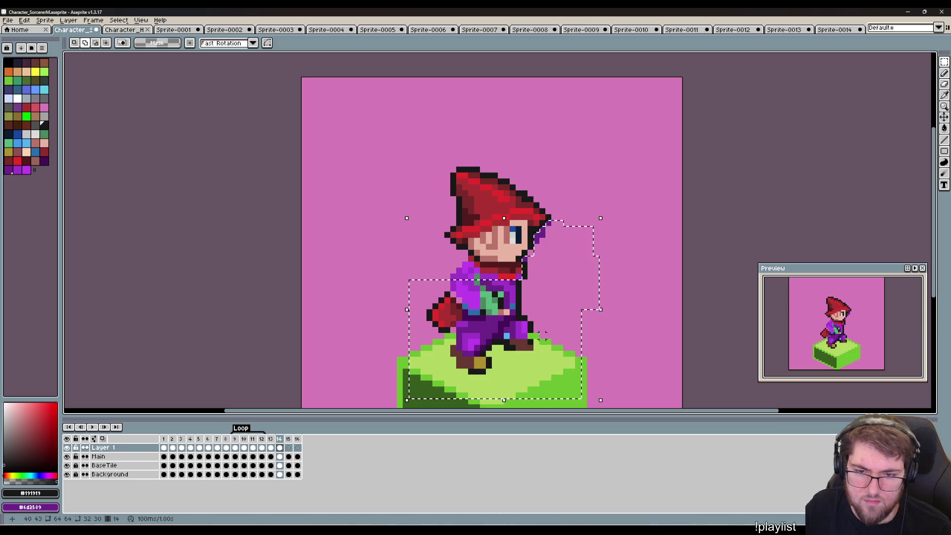
pyautogui.moveTo(521, 339); pyautogui.dragTo(448, 285)
pyautogui.moveTo(391, 332); pyautogui.dragTo(520, 273)
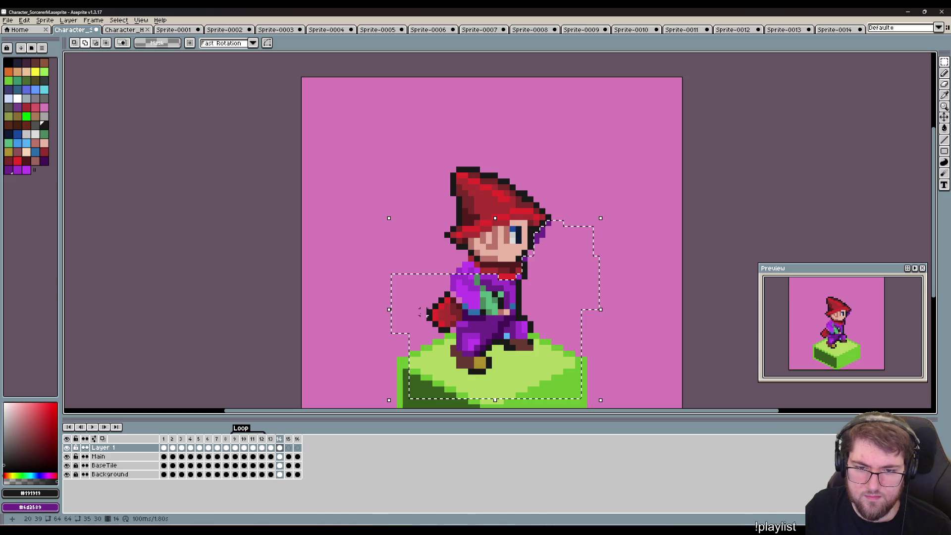
pyautogui.moveTo(425, 313); pyautogui.dragTo(521, 262)
pyautogui.moveTo(471, 281); pyautogui.dragTo(446, 325)
pyautogui.moveTo(540, 314)
pyautogui.mouseDown()
pyautogui.moveTo(635, 326)
pyautogui.moveTo(659, 292)
pyautogui.mouseUp()
# Commit the moved cloak piece, recentre on the character and reset the colour to black.
pyautogui.click(703, 188)
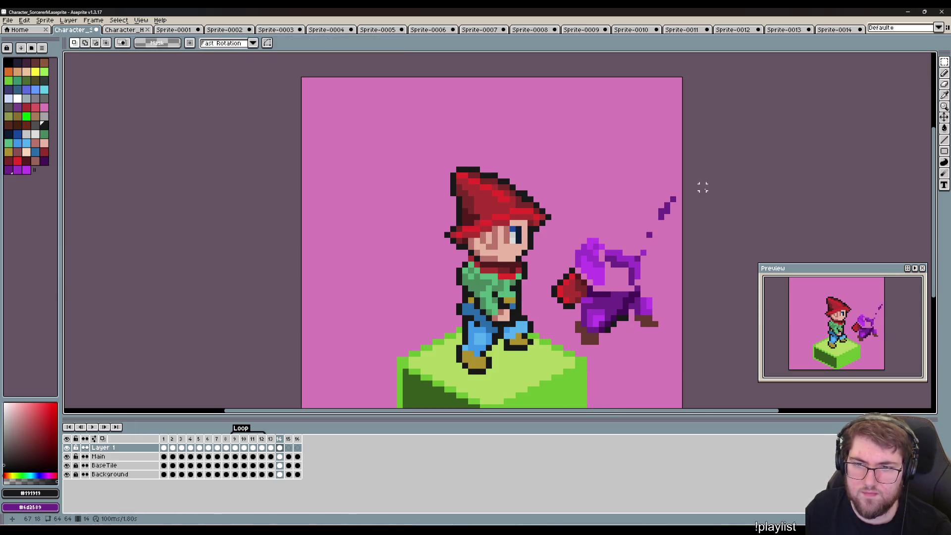
pyautogui.press('e')
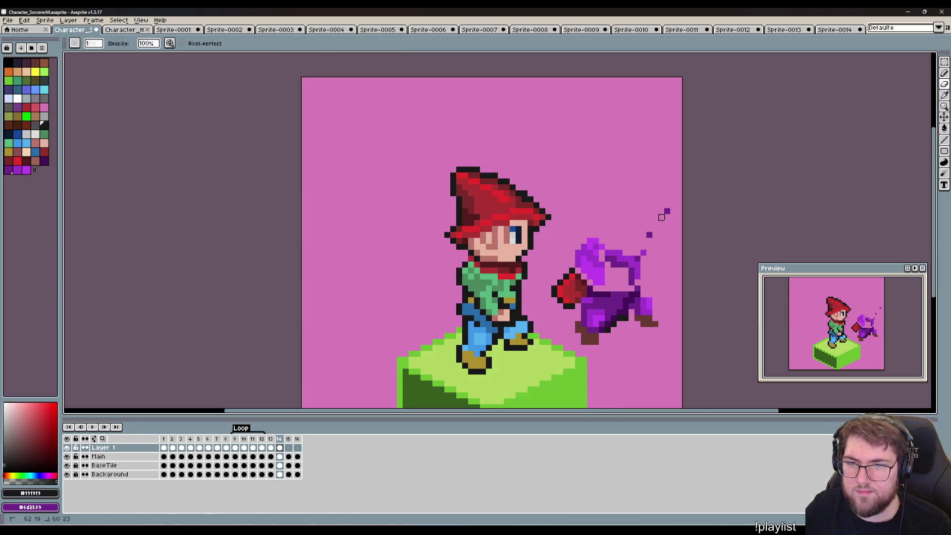
pyautogui.scroll(3, 581, 283)
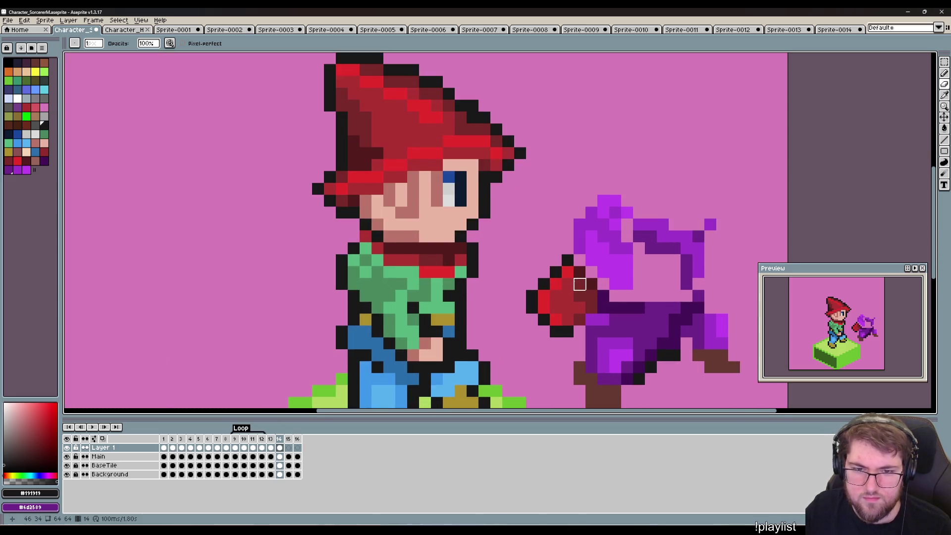
pyautogui.scroll(-1, 543, 319)
pyautogui.scroll(-2, 546, 269)
pyautogui.moveTo(475, 252); pyautogui.dragTo(490, 278)
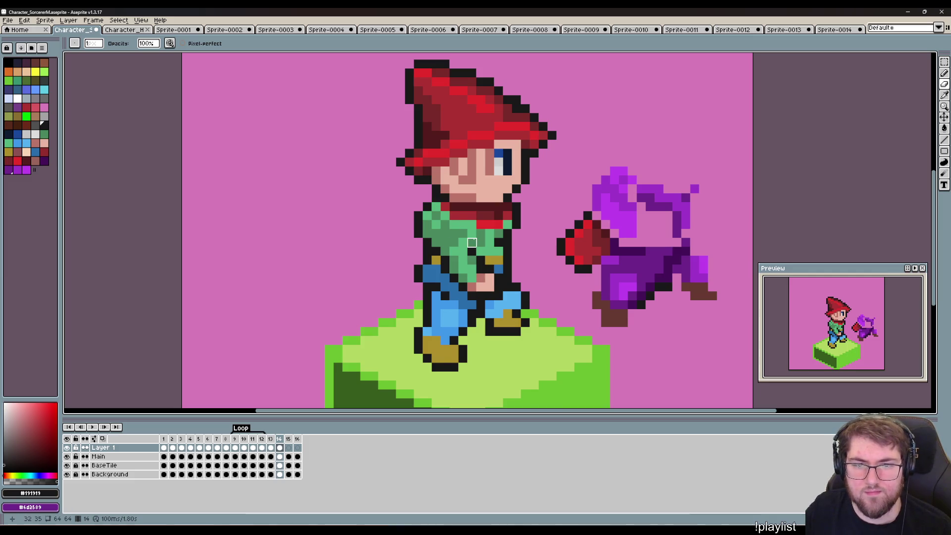
pyautogui.keyDown('alt'); pyautogui.click(448, 213); pyautogui.keyUp('alt')
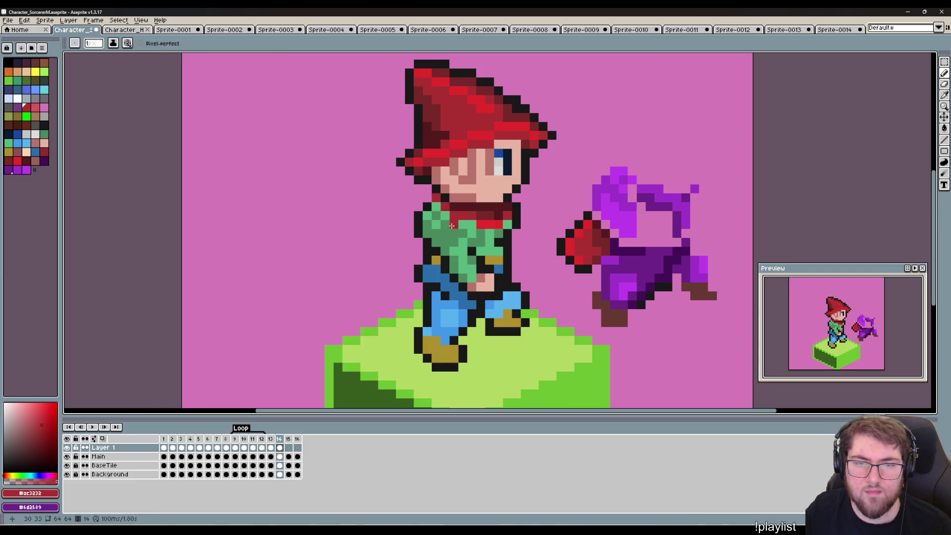
pyautogui.keyDown('alt'); pyautogui.click(453, 243); pyautogui.keyUp('alt')
pyautogui.moveTo(510, 291); pyautogui.dragTo(499, 287)
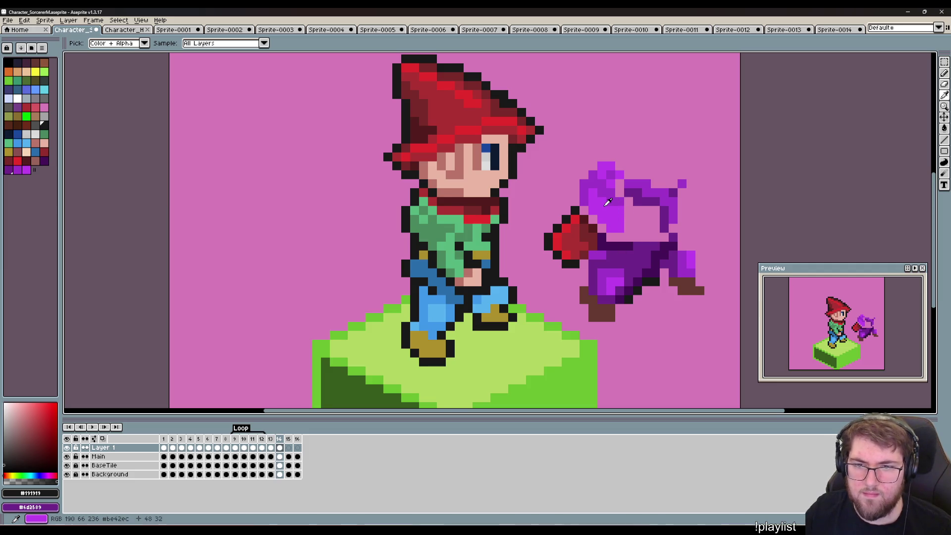
# Paint the waist and legs dark purple, adding black outline pixels near the boots.
pyautogui.click(647, 193)
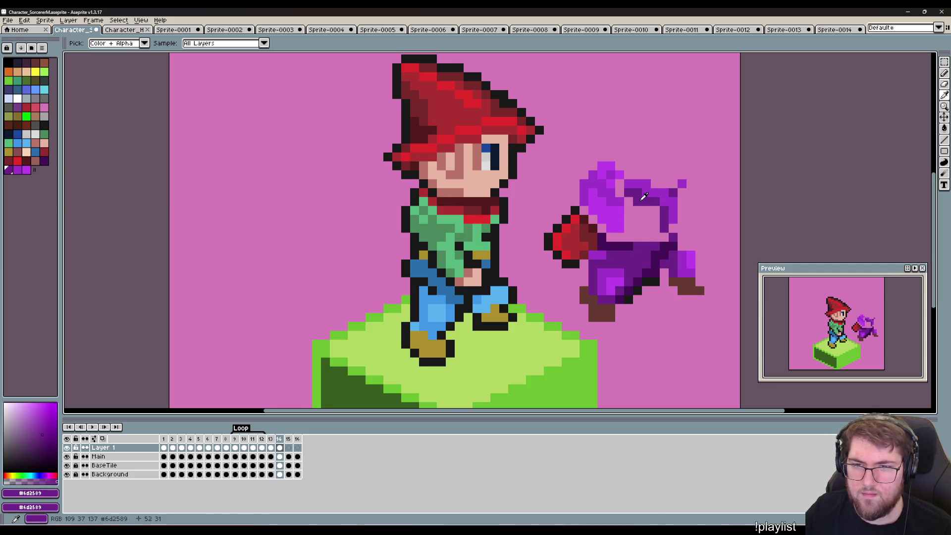
pyautogui.keyDown('alt'); pyautogui.click(614, 246); pyautogui.keyUp('alt')
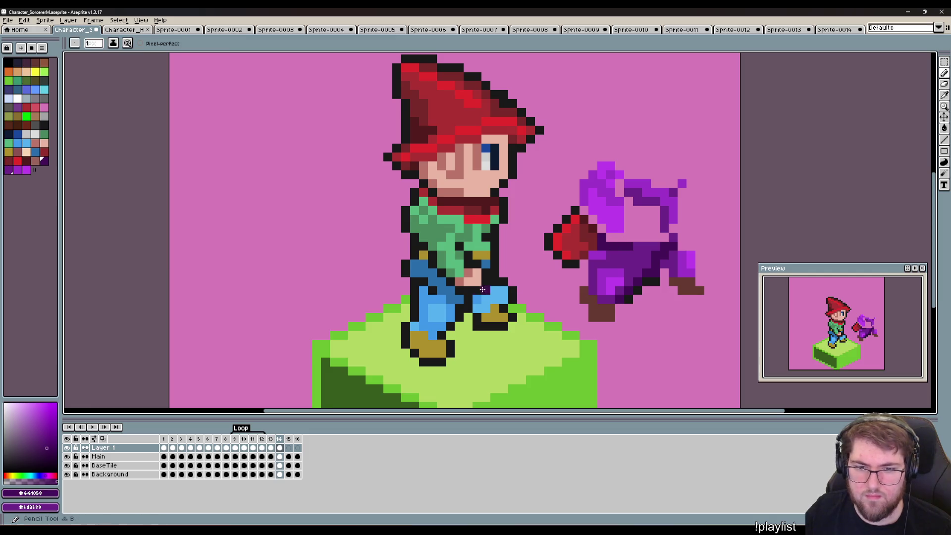
pyautogui.moveTo(457, 296); pyautogui.dragTo(424, 263)
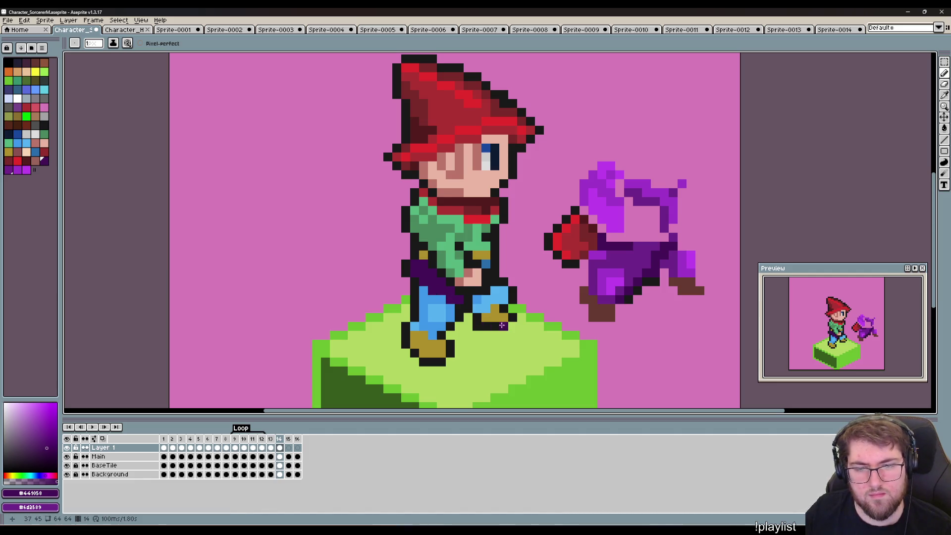
pyautogui.click(489, 295)
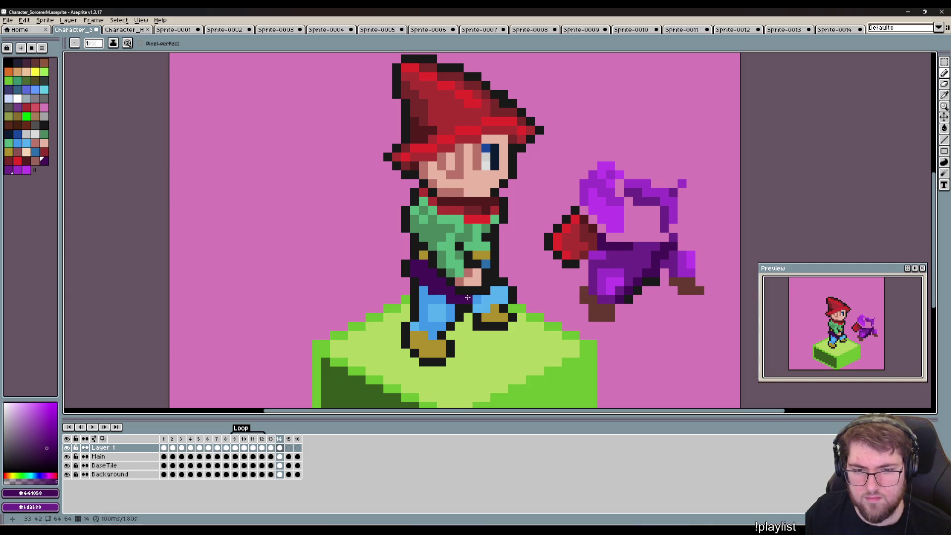
pyautogui.click(466, 319)
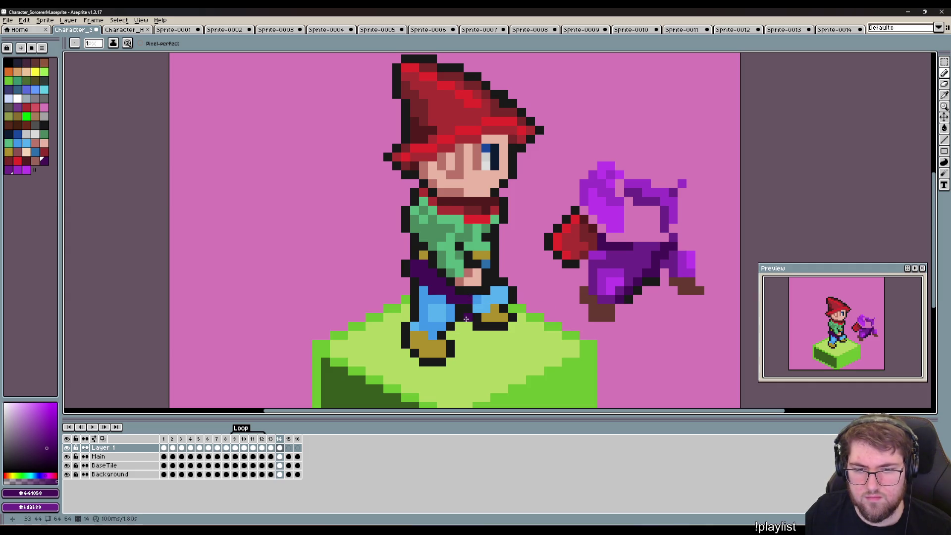
pyautogui.moveTo(466, 319); pyautogui.dragTo(459, 323)
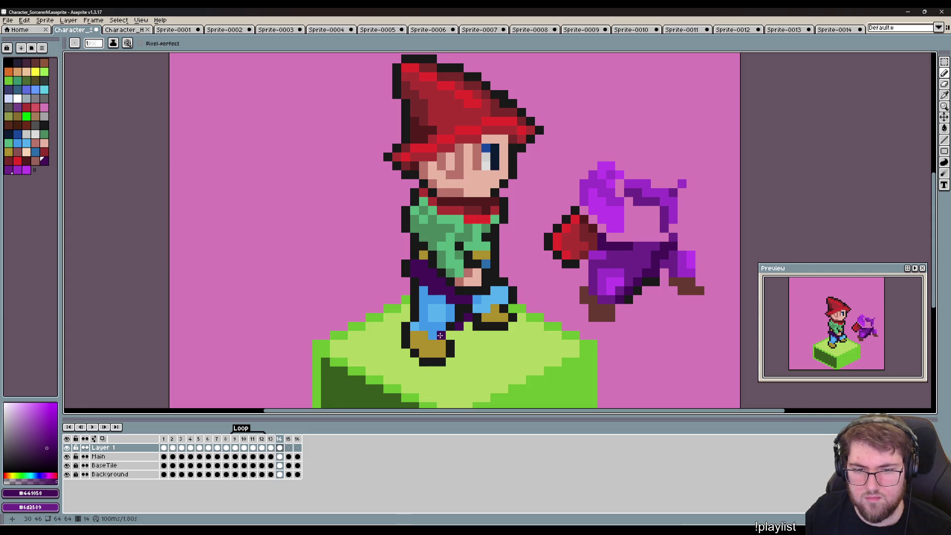
pyautogui.press('alt')
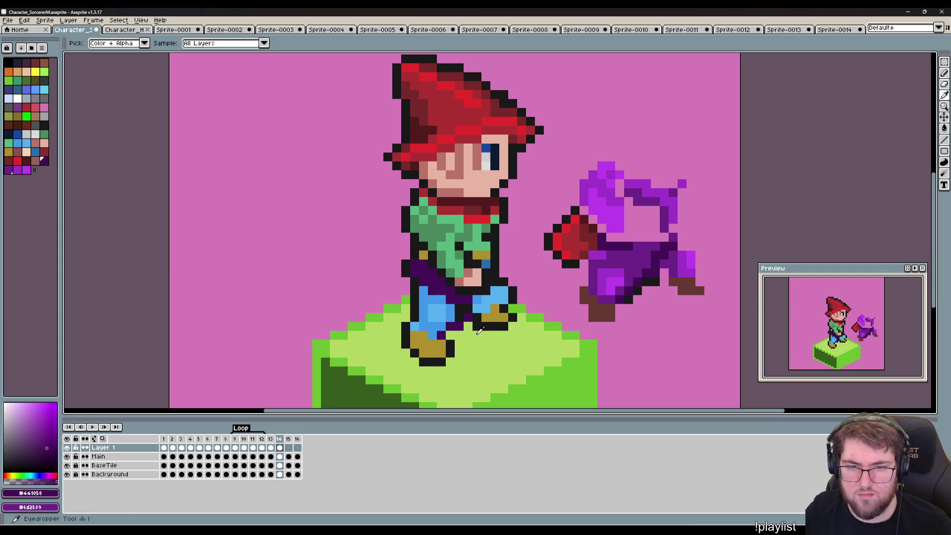
pyautogui.click(480, 321)
pyautogui.moveTo(468, 327); pyautogui.dragTo(450, 335)
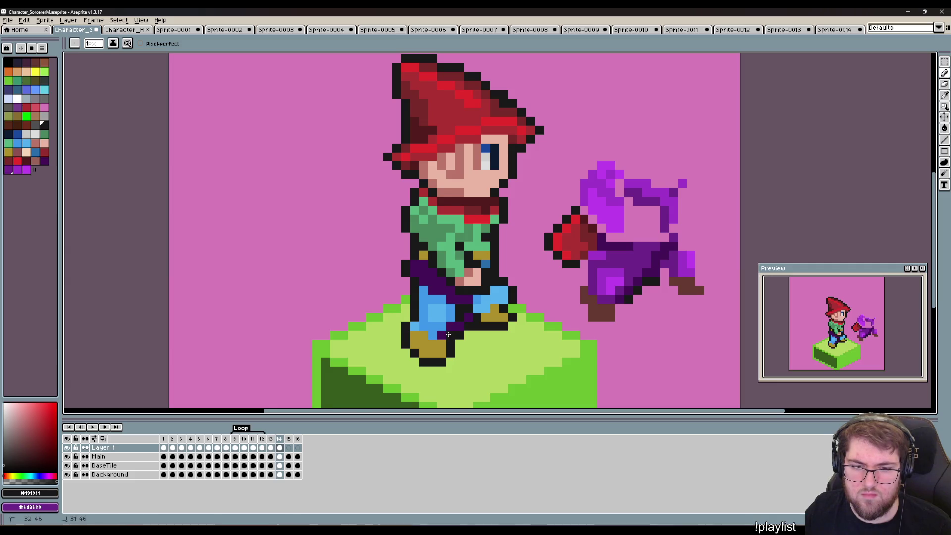
pyautogui.press('alt')
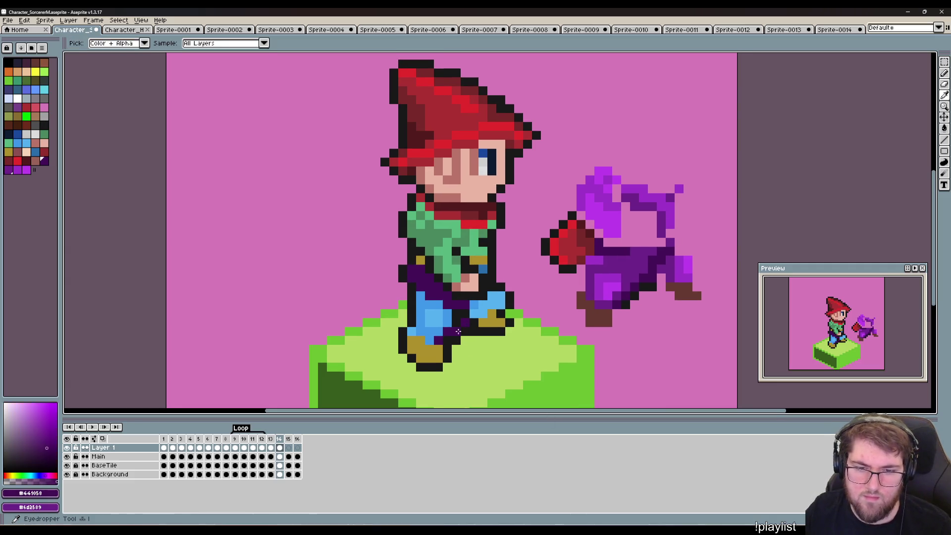
pyautogui.click(458, 322)
pyautogui.moveTo(459, 317); pyautogui.dragTo(467, 318)
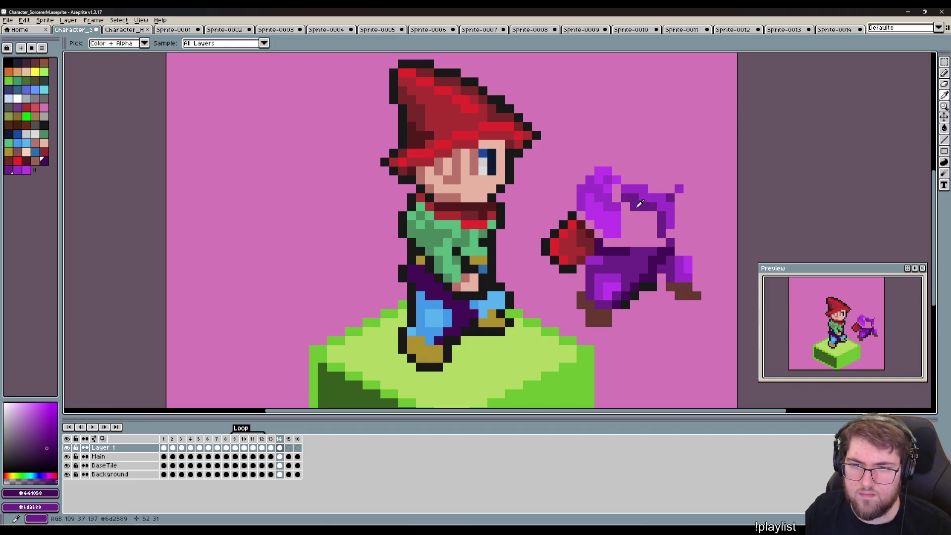
# Repaint the blue leg pixels in the robe's mid and brighter purples.
pyautogui.keyDown('alt'); pyautogui.click(639, 205); pyautogui.keyUp('alt')
pyautogui.click(498, 304)
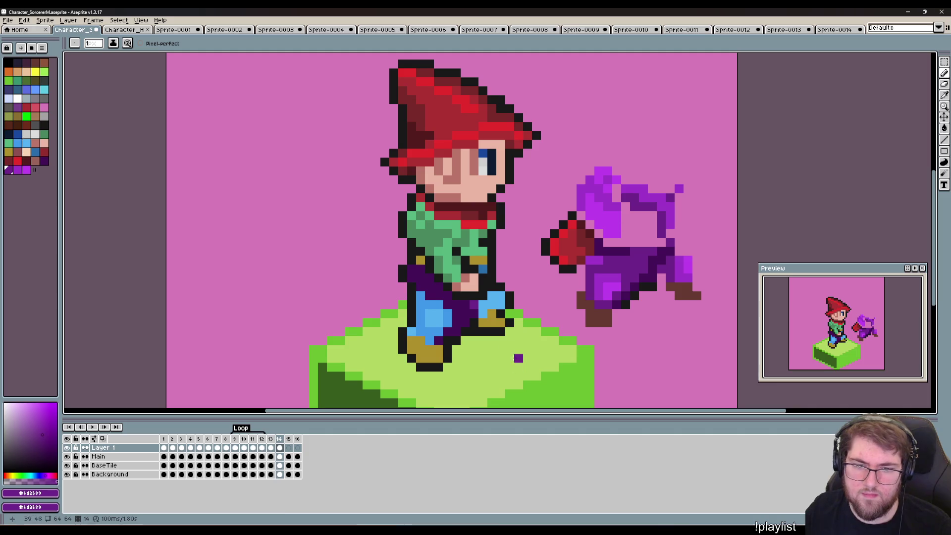
pyautogui.press('alt')
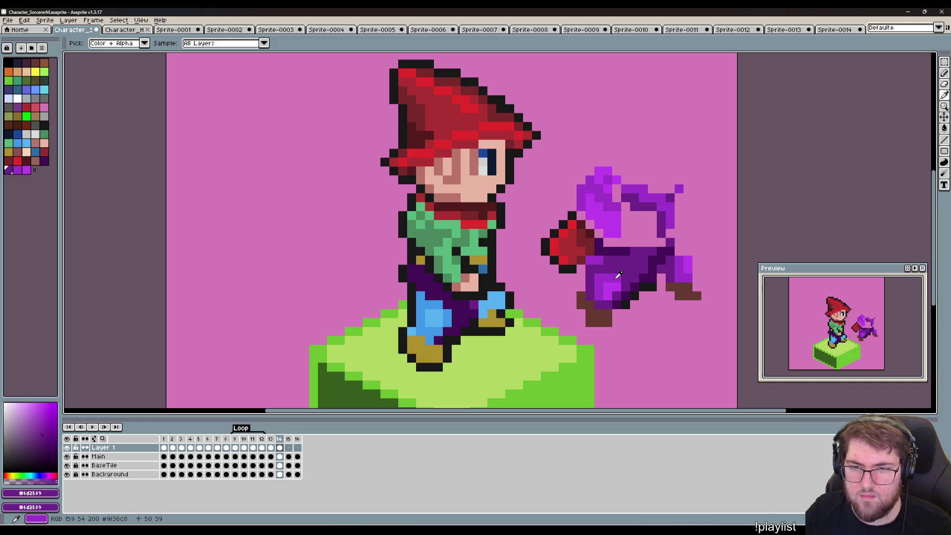
pyautogui.keyDown('alt'); pyautogui.click(610, 287); pyautogui.keyUp('alt')
pyautogui.click(501, 312)
pyautogui.click(483, 311)
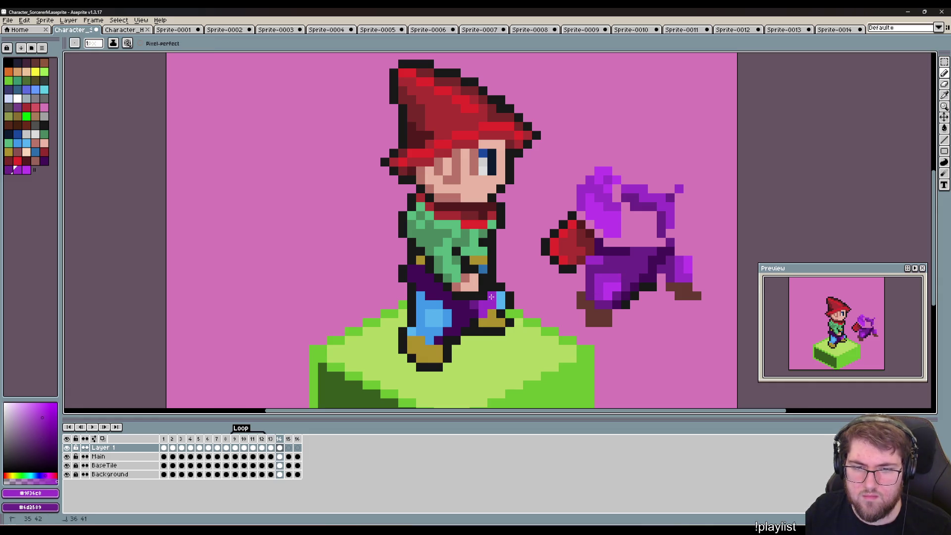
pyautogui.click(443, 342)
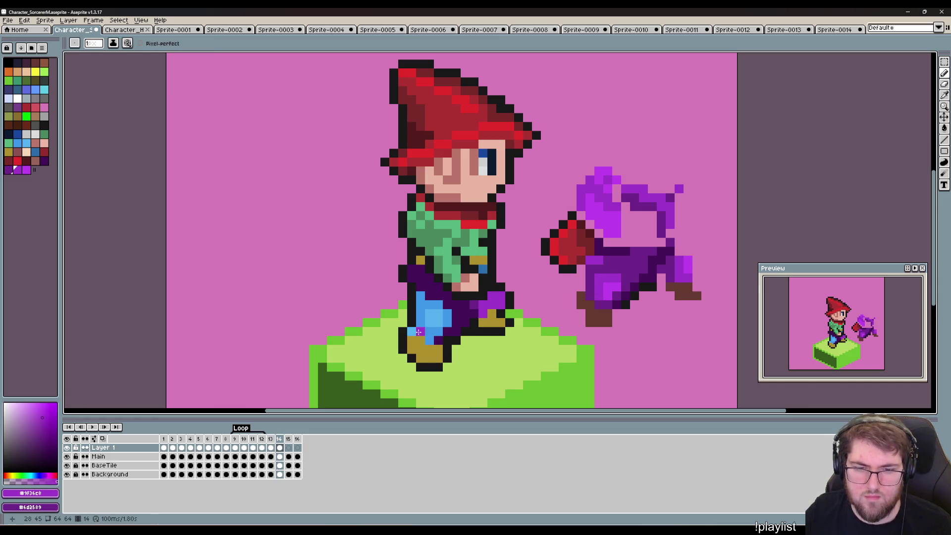
pyautogui.click(422, 330)
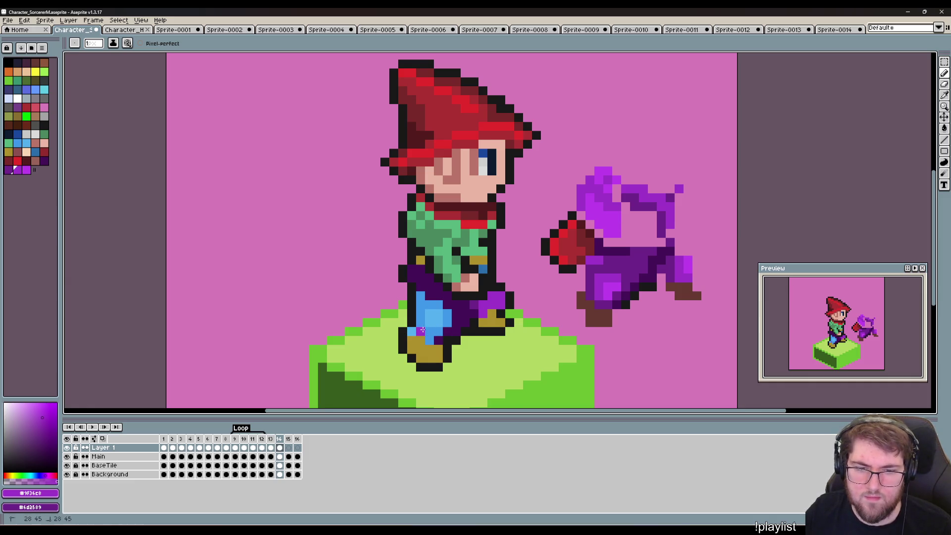
pyautogui.moveTo(436, 331)
pyautogui.mouseDown()
pyautogui.moveTo(447, 325)
pyautogui.moveTo(420, 296)
pyautogui.mouseUp()
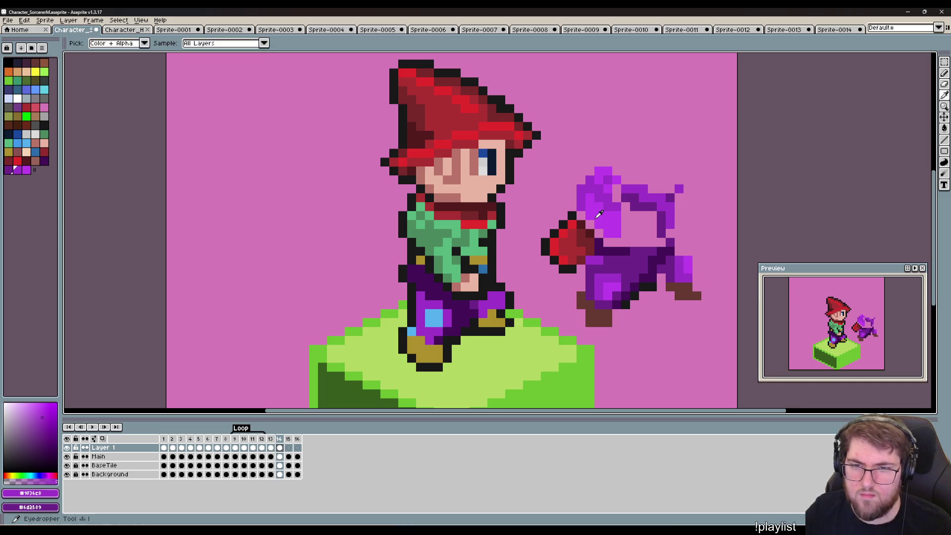
# Cover the remaining blue with the lightest purple and darken the leg's top outline.
pyautogui.keyDown('alt'); pyautogui.click(422, 321); pyautogui.keyUp('alt')
pyautogui.moveTo(424, 319); pyautogui.dragTo(438, 319)
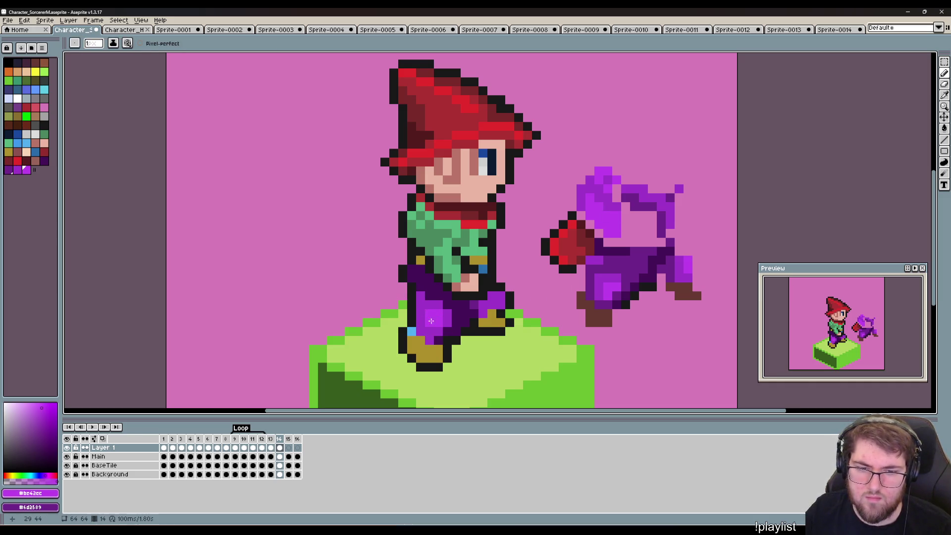
pyautogui.click(412, 331)
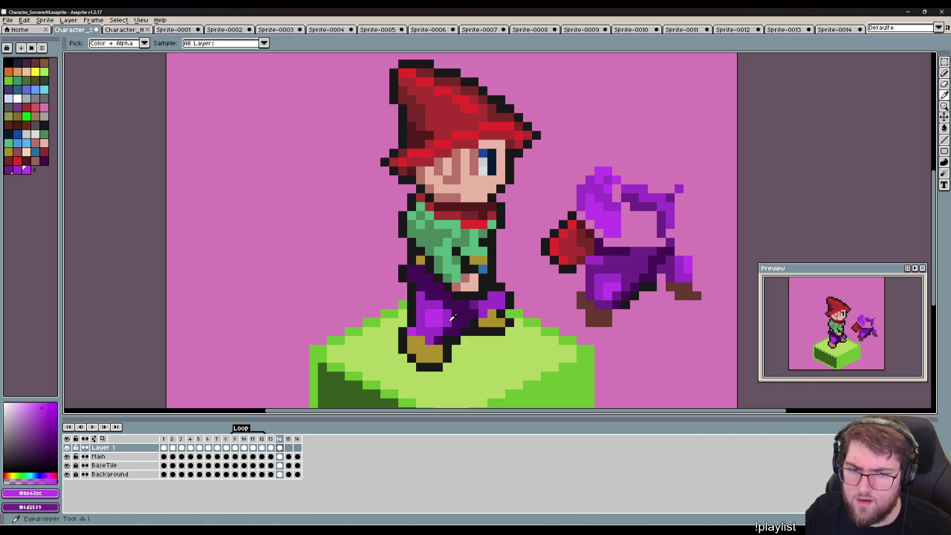
pyautogui.keyDown('alt'); pyautogui.click(456, 305); pyautogui.keyUp('alt')
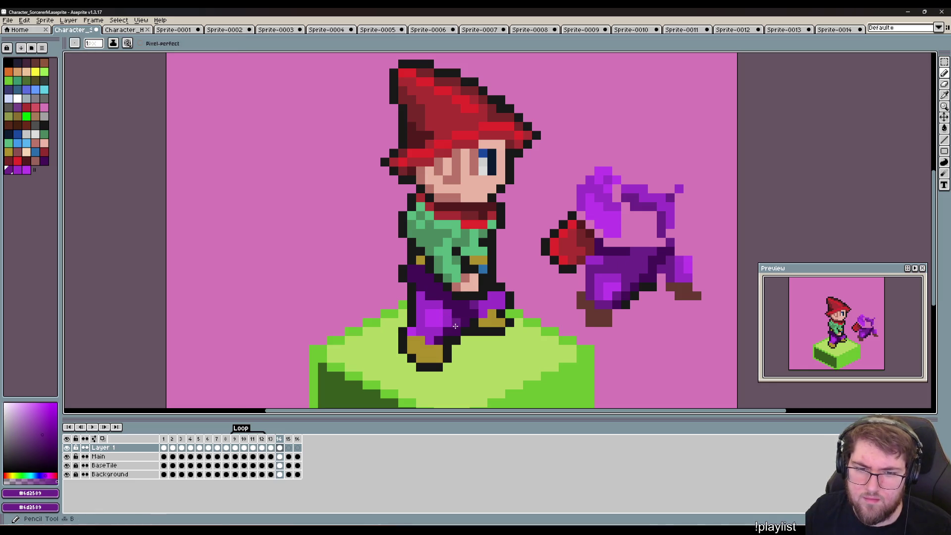
pyautogui.click(438, 296)
pyautogui.click(430, 296)
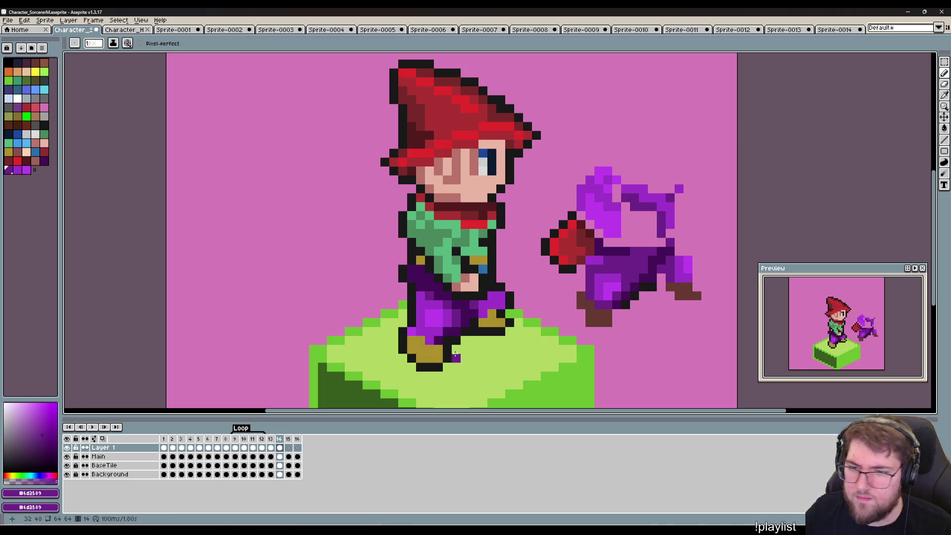
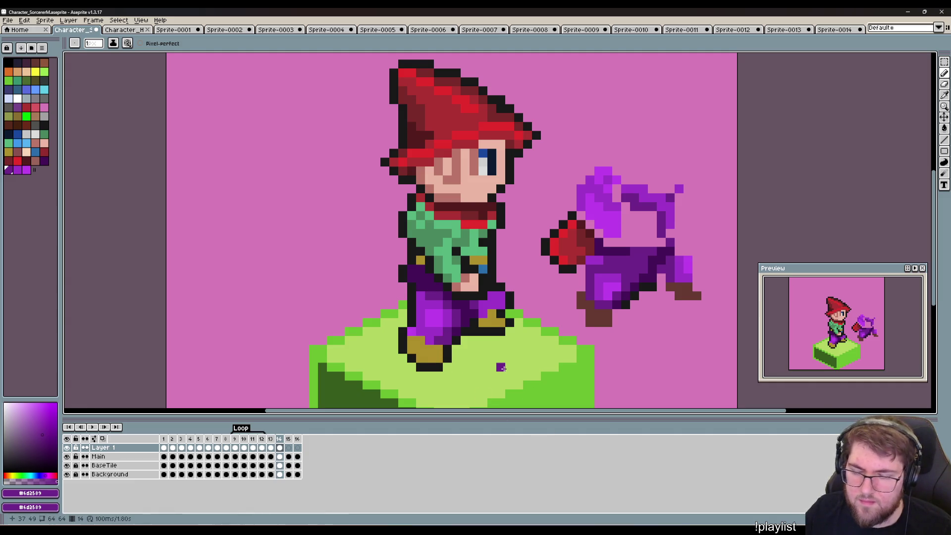
# Repaint the sorcerer's gold boots dark brown.
pyautogui.keyDown('alt'); pyautogui.click(589, 312); pyautogui.keyUp('alt')
pyautogui.moveTo(424, 354); pyautogui.dragTo(495, 317)
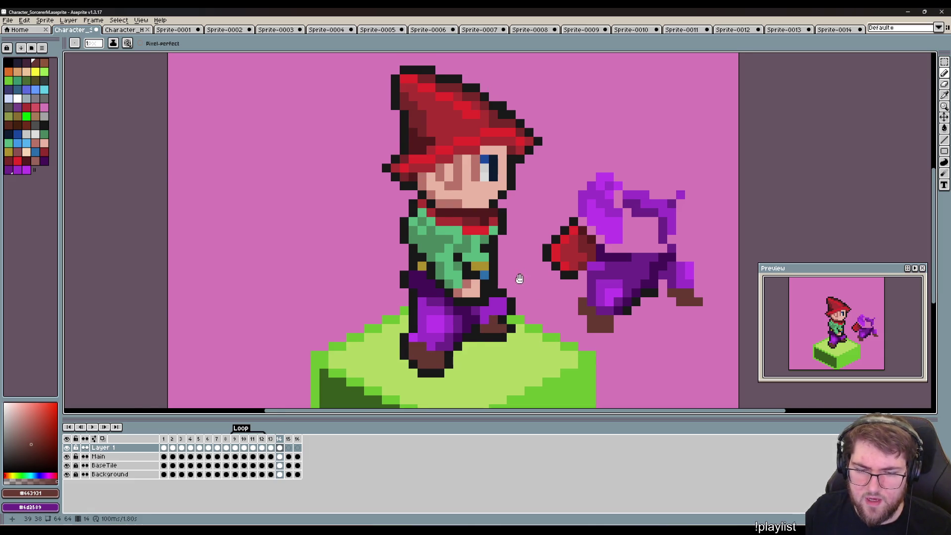
pyautogui.moveTo(518, 278); pyautogui.dragTo(506, 352)
# Sample bright purple from the other figure and dot it onto the belt, chest and collar.
pyautogui.keyDown('alt'); pyautogui.click(471, 341); pyautogui.keyUp('alt')
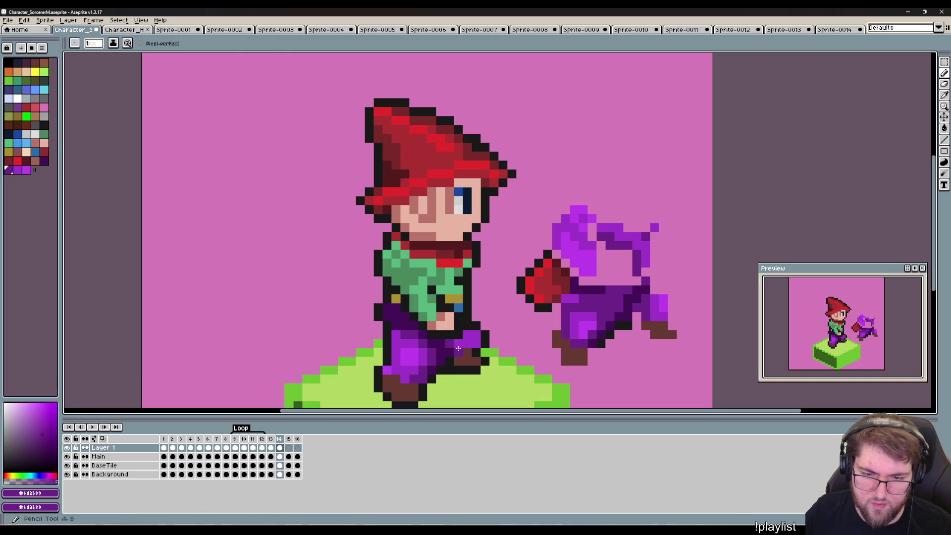
pyautogui.moveTo(462, 343); pyautogui.dragTo(569, 323)
pyautogui.moveTo(677, 352); pyautogui.dragTo(622, 341)
pyautogui.press('i')
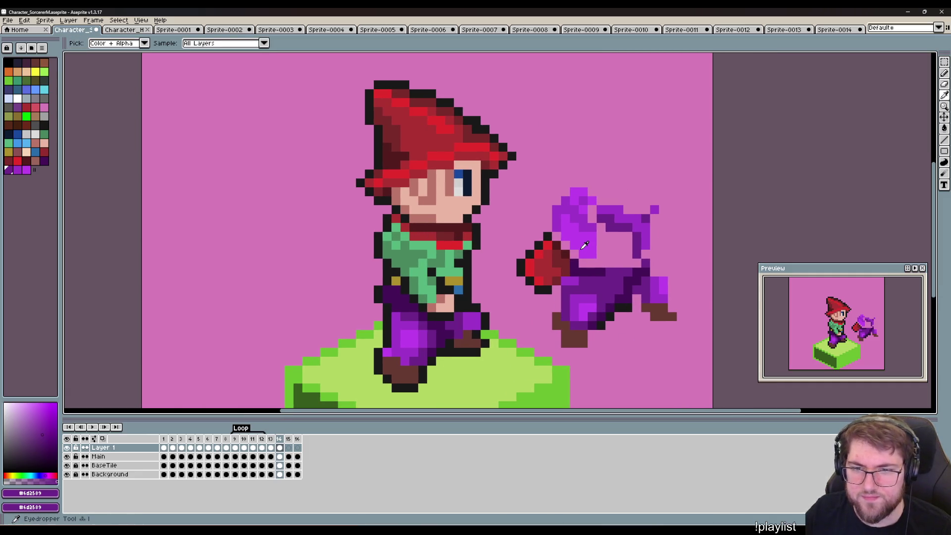
pyautogui.click(585, 246)
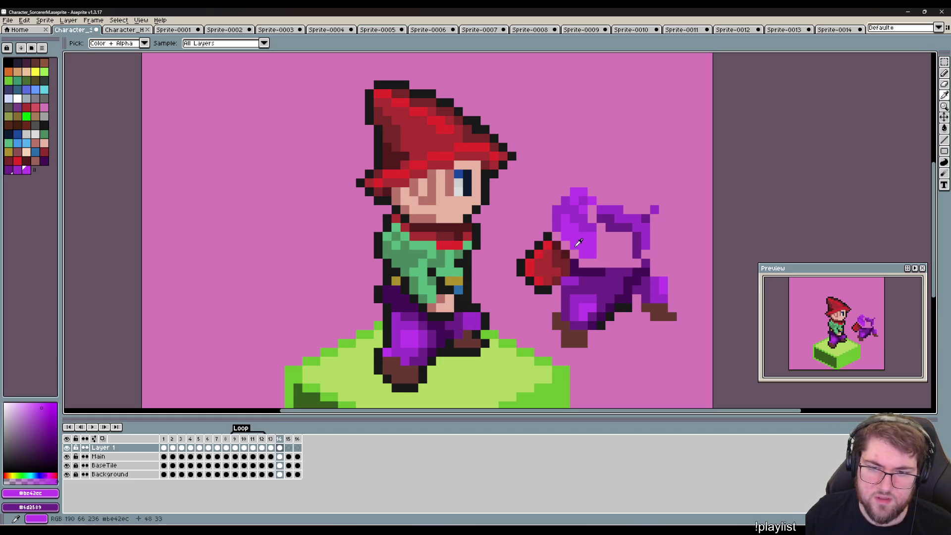
pyautogui.press('b')
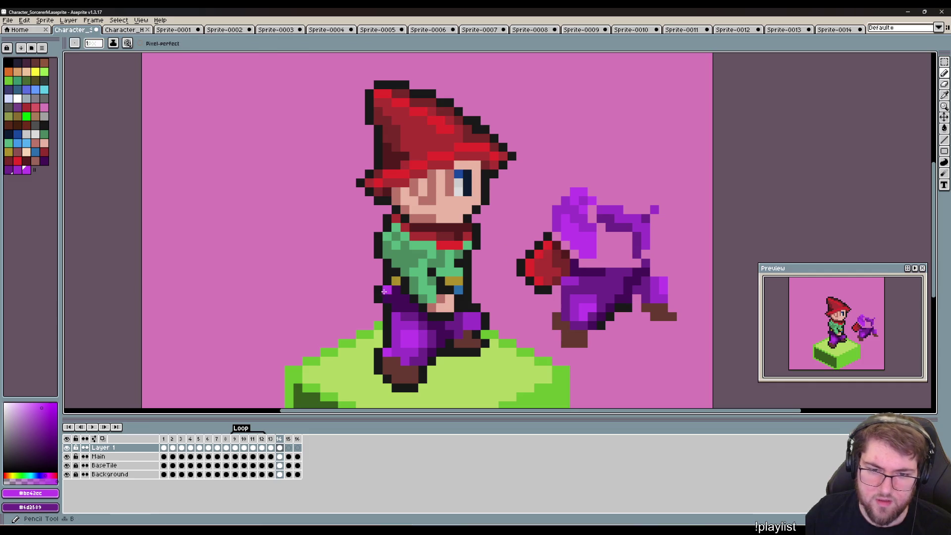
pyautogui.moveTo(427, 296); pyautogui.dragTo(421, 289)
pyautogui.click(420, 264)
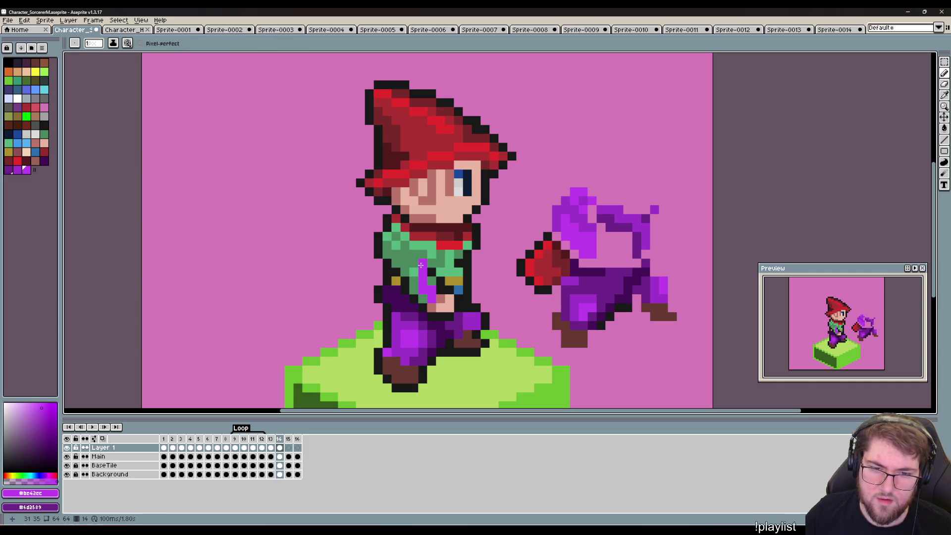
pyautogui.click(415, 274)
pyautogui.click(395, 243)
pyautogui.click(389, 237)
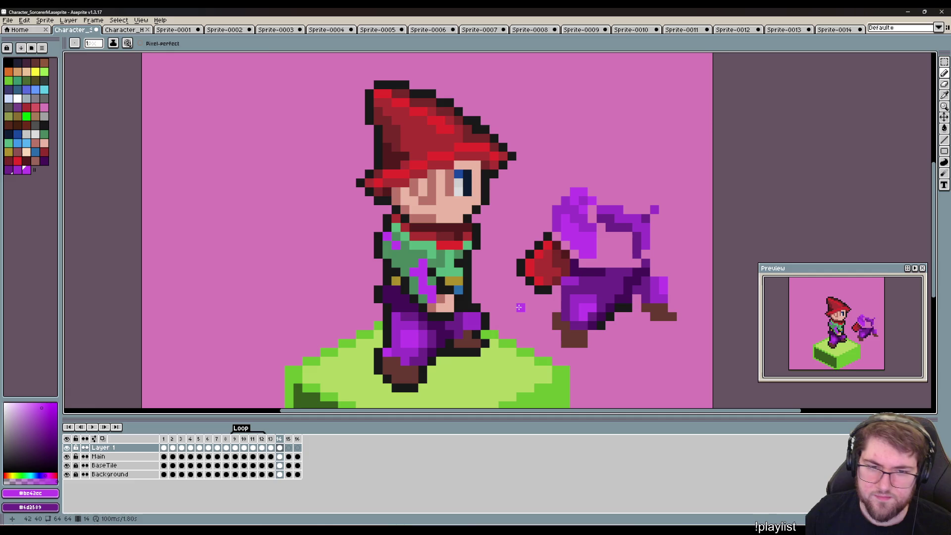
# Cover the green chest and belt with mid purple, shading it with darker purple.
pyautogui.keyDown('alt'); pyautogui.click(419, 295); pyautogui.keyUp('alt')
pyautogui.moveTo(419, 294)
pyautogui.mouseDown()
pyautogui.moveTo(413, 288)
pyautogui.moveTo(429, 278)
pyautogui.mouseUp()
pyautogui.click(408, 267)
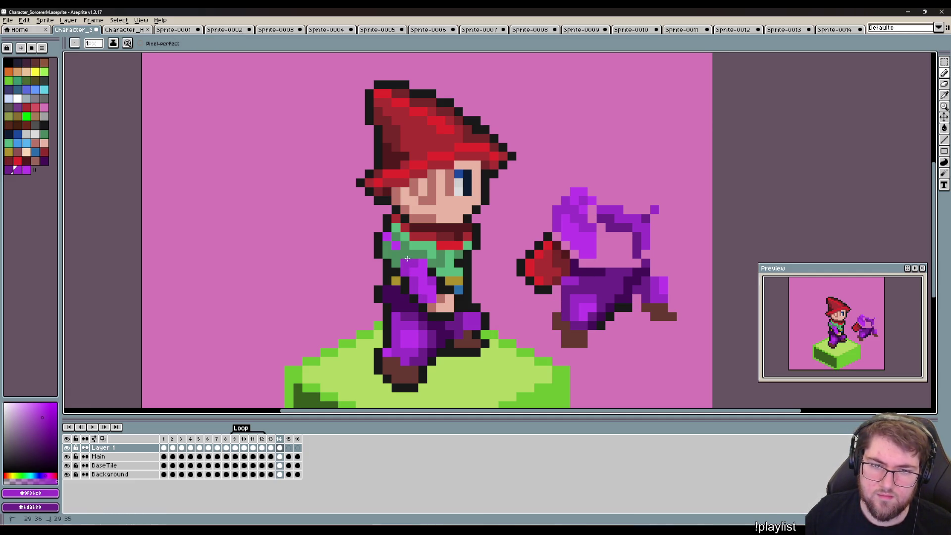
pyautogui.moveTo(388, 245)
pyautogui.mouseDown()
pyautogui.moveTo(402, 238)
pyautogui.moveTo(432, 265)
pyautogui.mouseUp()
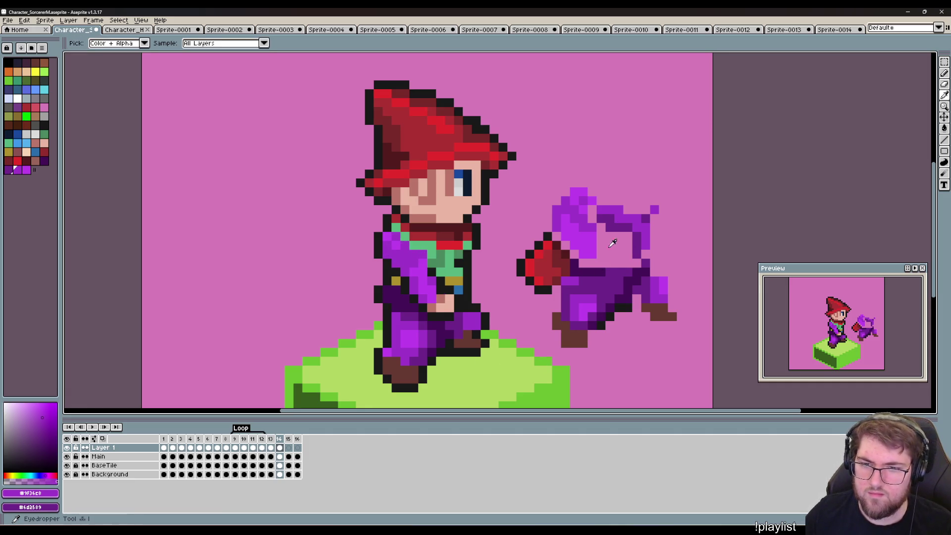
pyautogui.keyDown('alt'); pyautogui.click(435, 280); pyautogui.keyUp('alt')
pyautogui.moveTo(431, 263); pyautogui.dragTo(441, 253)
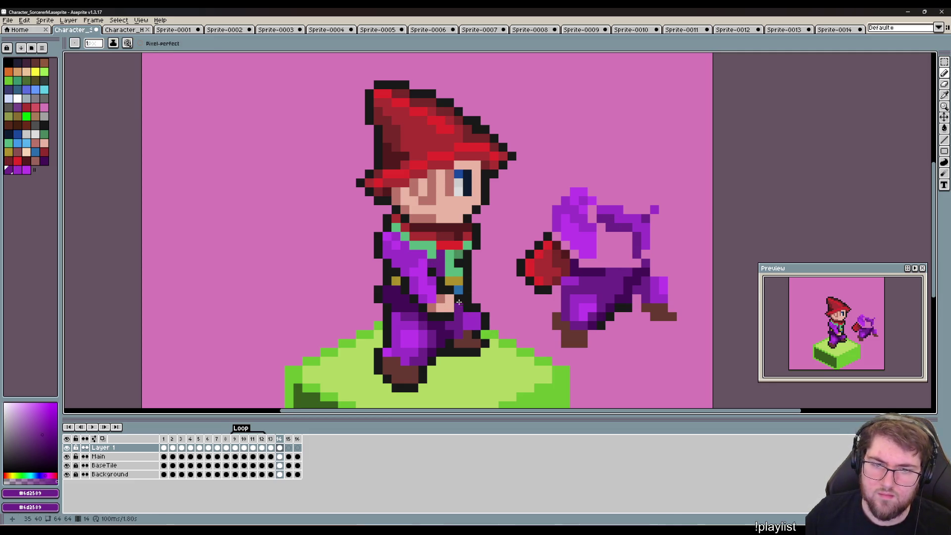
# Repaint the remaining green scarf pixels with the robe's mid purple.
pyautogui.keyDown('alt'); pyautogui.click(612, 213); pyautogui.keyUp('alt')
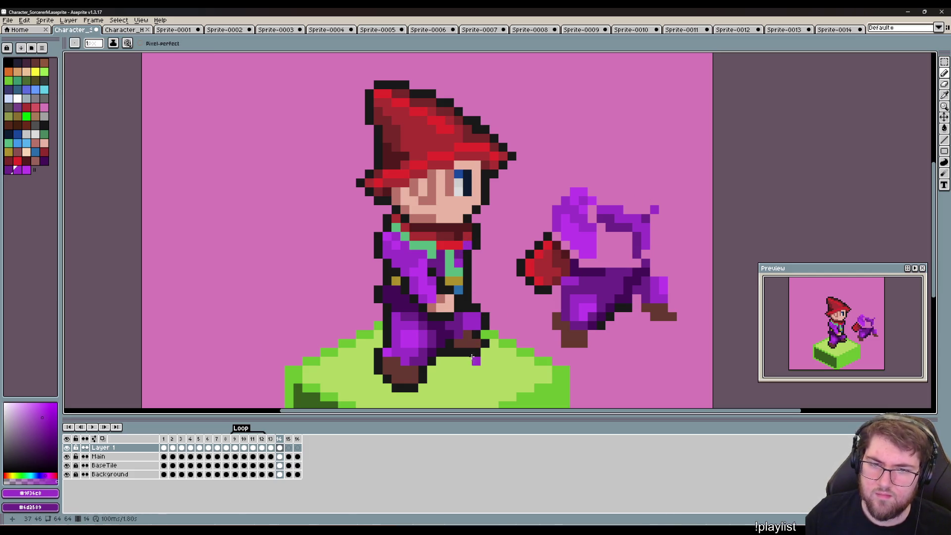
pyautogui.keyDown('alt'); pyautogui.click(461, 250); pyautogui.keyUp('alt')
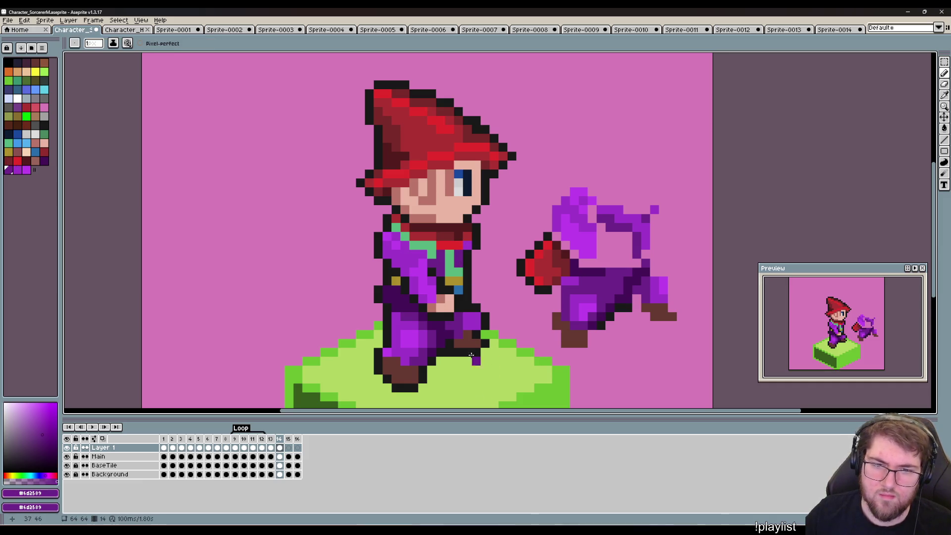
pyautogui.press('alt')
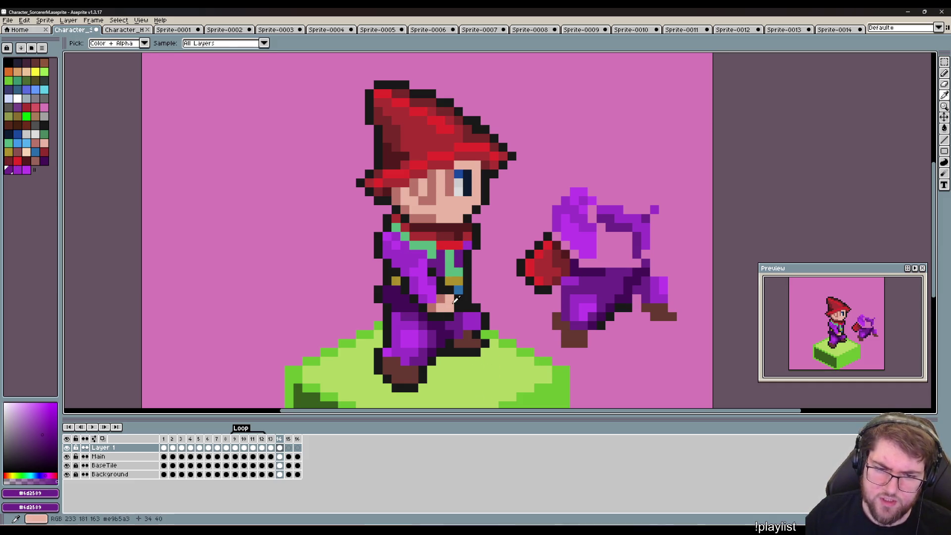
pyautogui.keyDown('alt'); pyautogui.click(421, 243); pyautogui.keyUp('alt')
pyautogui.moveTo(448, 259); pyautogui.dragTo(447, 261)
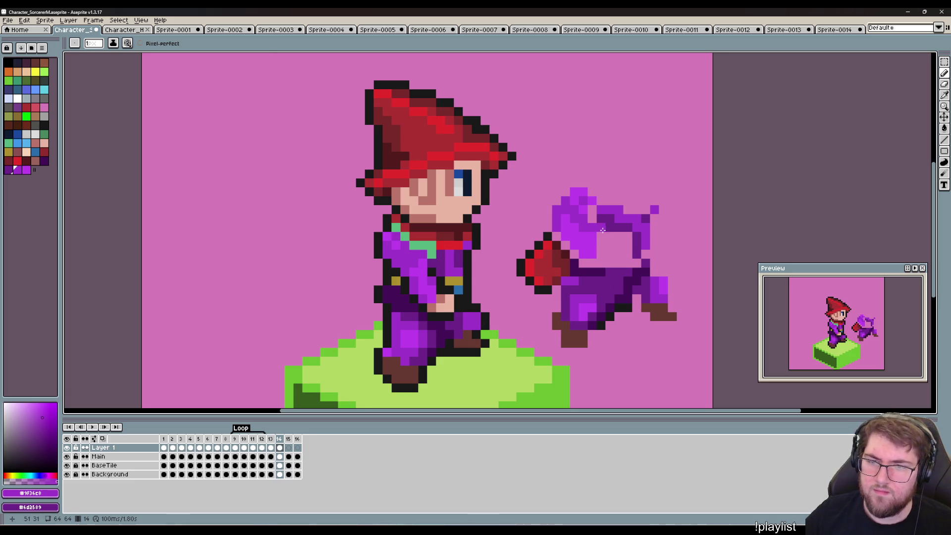
pyautogui.press('alt')
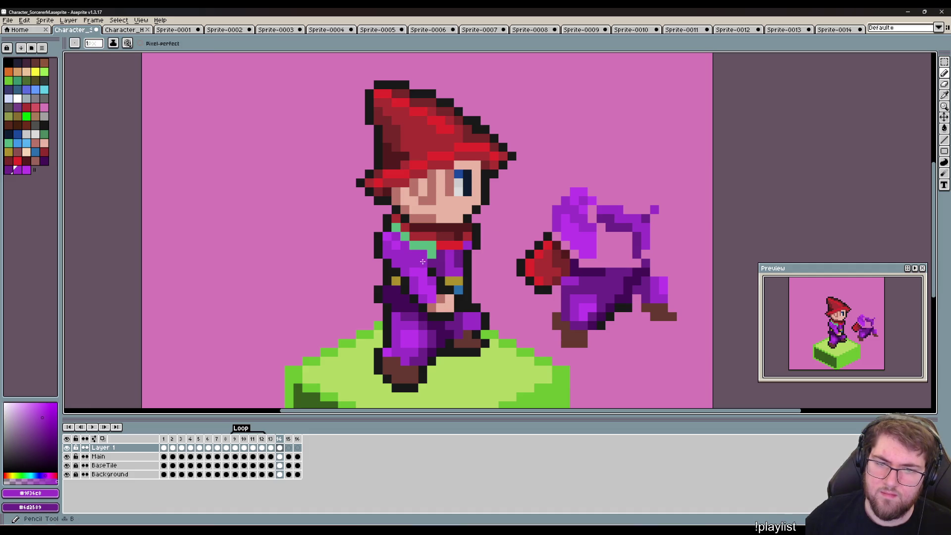
pyautogui.click(405, 237)
pyautogui.click(396, 227)
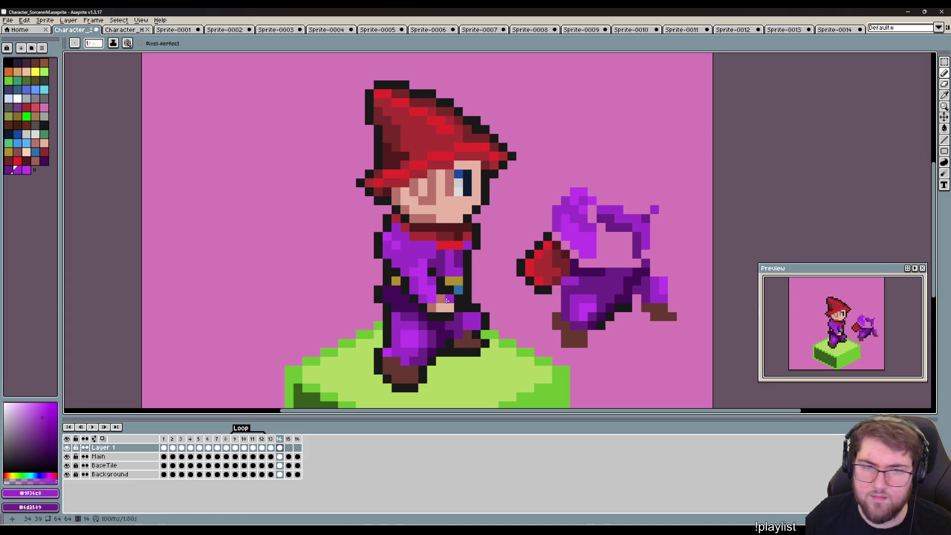
pyautogui.click(529, 316)
pyautogui.moveTo(527, 318); pyautogui.dragTo(476, 310)
# Compare poses with frame 13 and sample the dark purple shade on frame 14.
pyautogui.scroll(1, 476, 310)
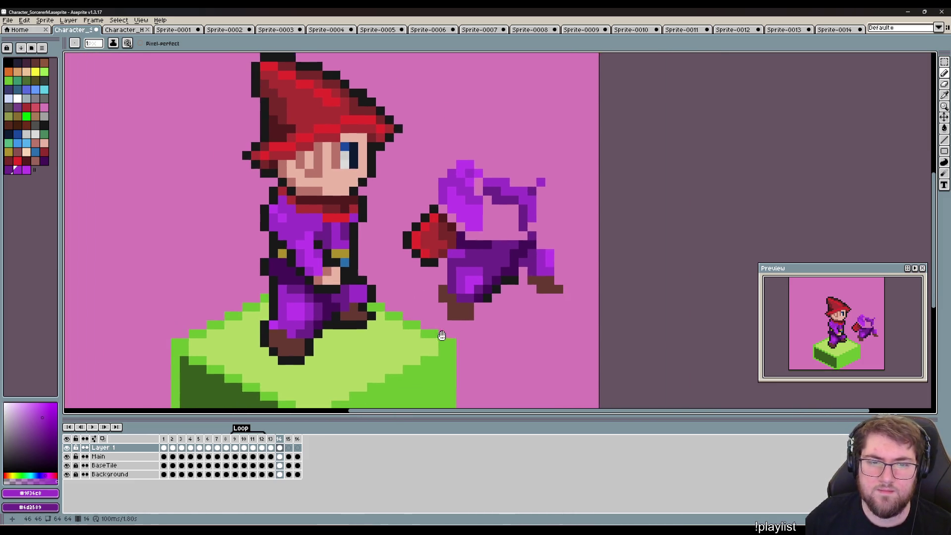
pyautogui.scroll(-1, 526, 341)
pyautogui.press(',')
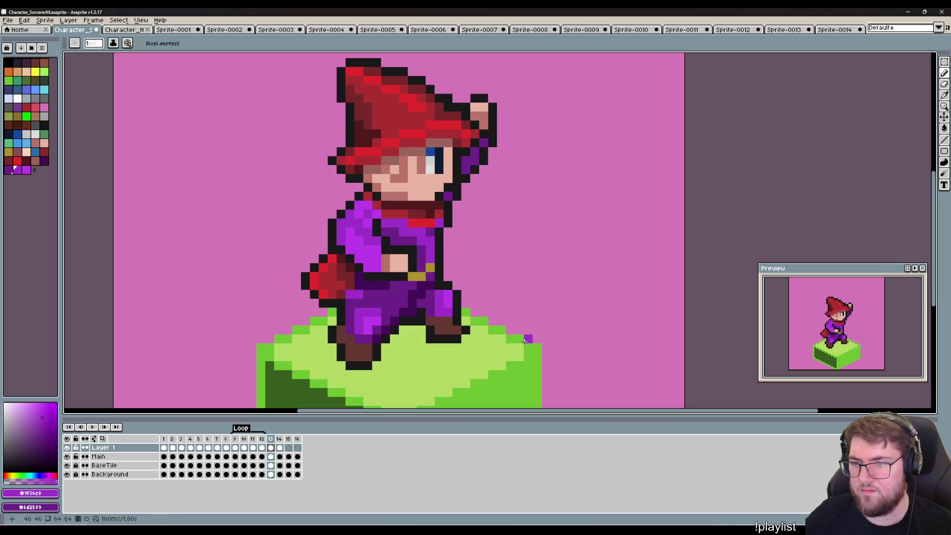
pyautogui.press(',')
pyautogui.press('.')
pyautogui.press('.')
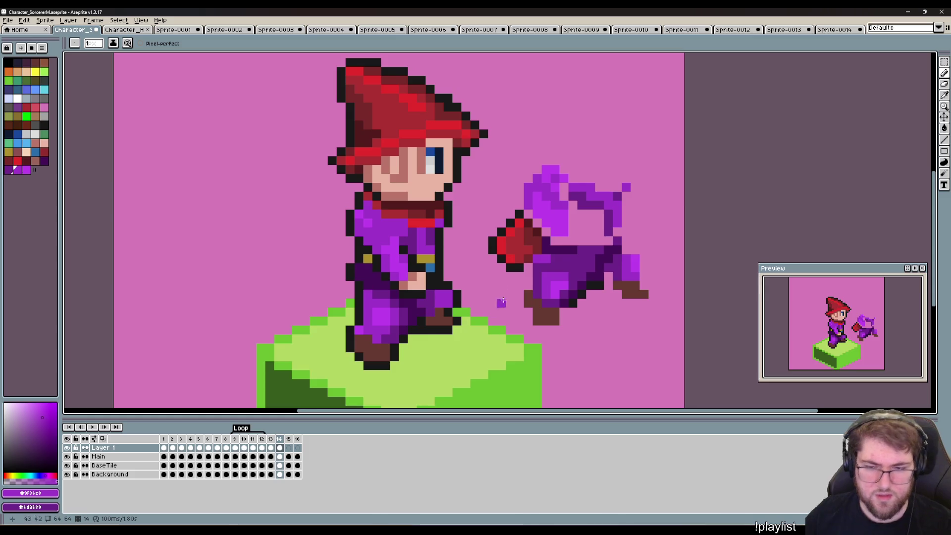
pyautogui.press('i')
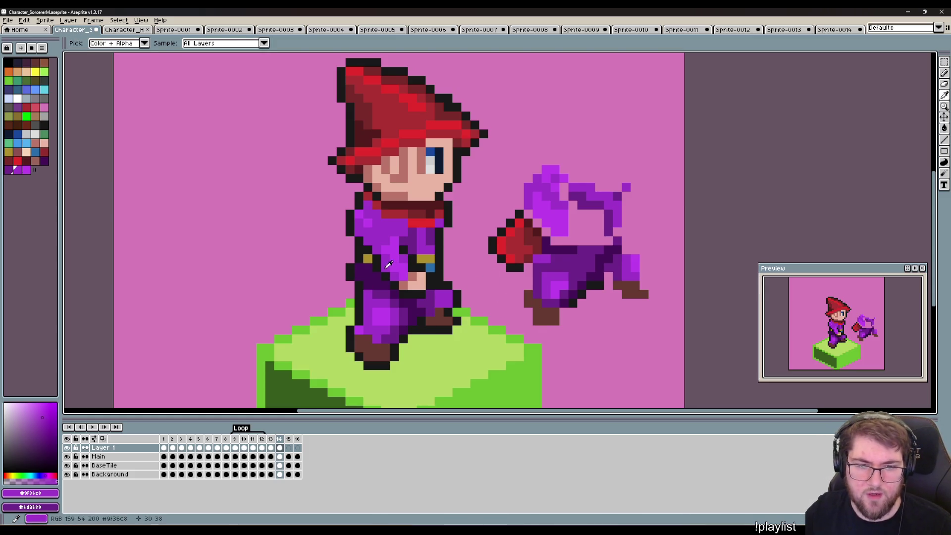
pyautogui.click(426, 272)
pyautogui.press('b')
pyautogui.moveTo(497, 314); pyautogui.dragTo(526, 341)
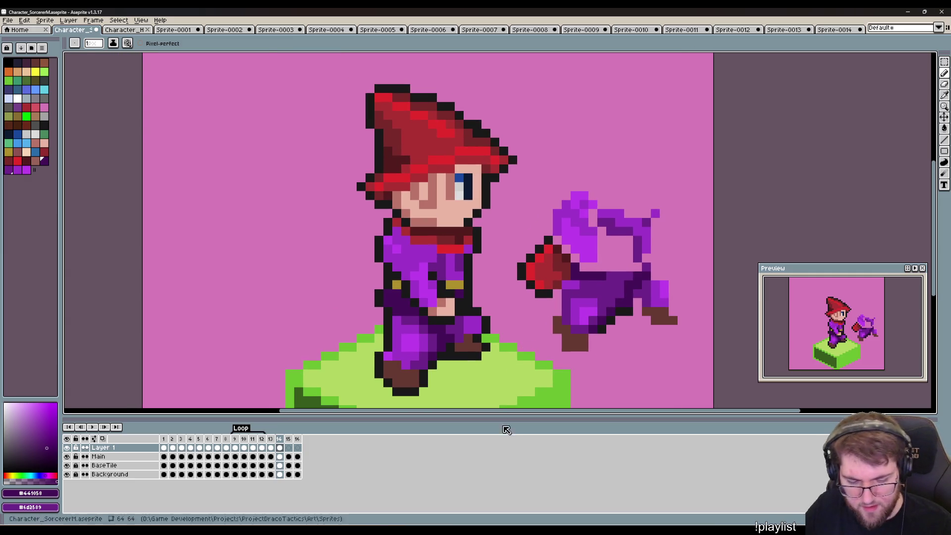
# Sample the sprite's red and place the first cape pixel behind the sorcerer's back.
pyautogui.press('i')
pyautogui.click(553, 270)
pyautogui.press('b')
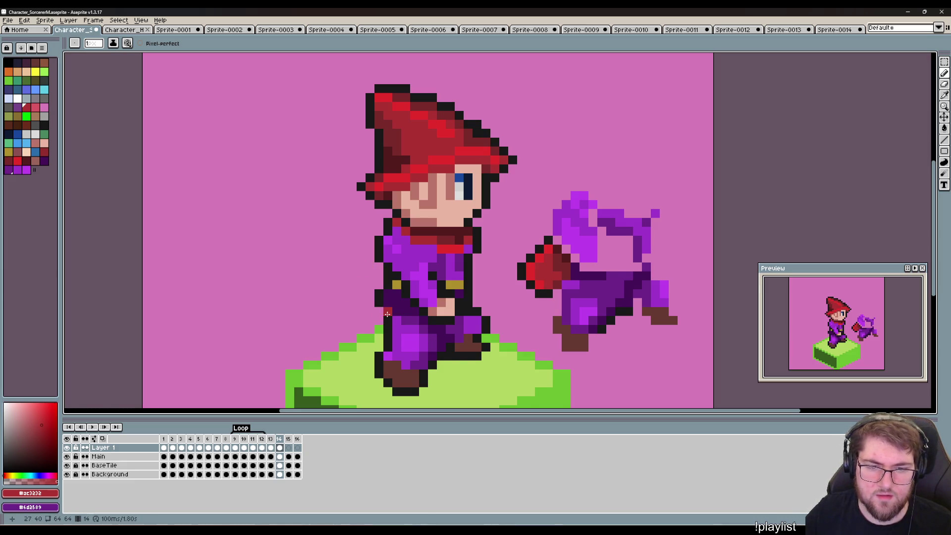
pyautogui.press('Left')
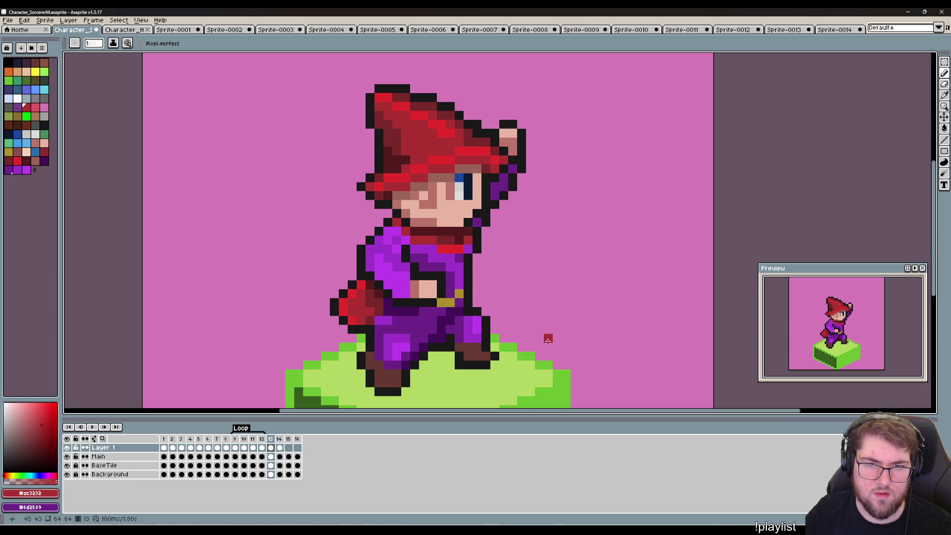
pyautogui.press('Right')
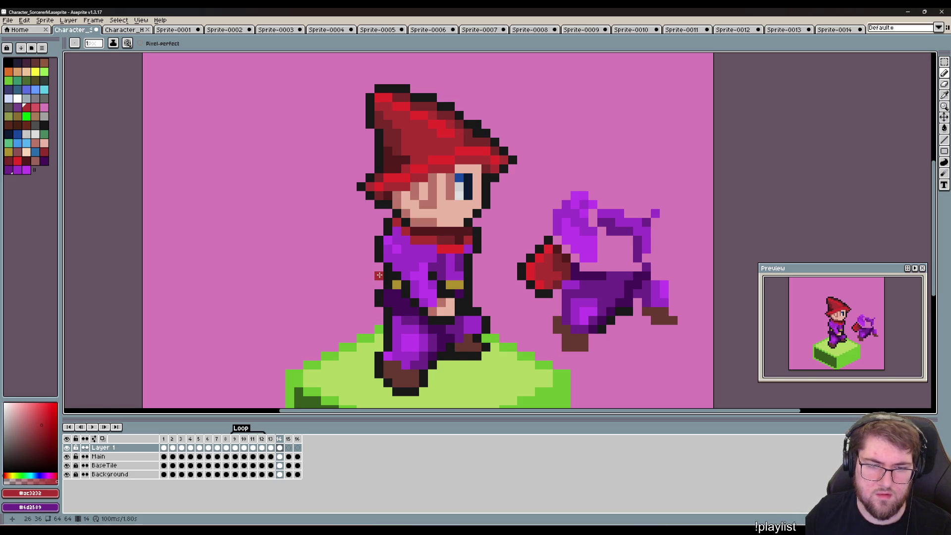
pyautogui.click(377, 269)
# Extend the red cape down and right, shading its edge dark red.
pyautogui.moveTo(362, 298); pyautogui.dragTo(380, 316)
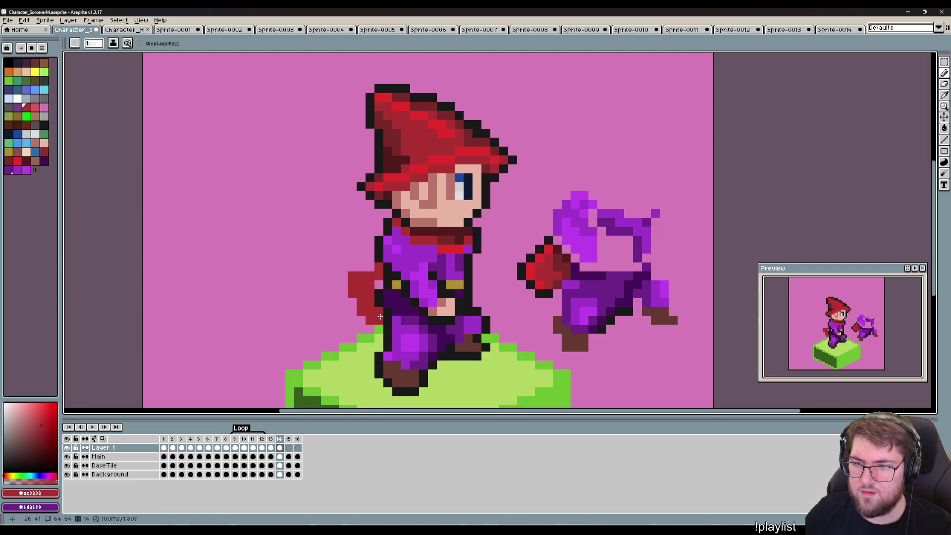
pyautogui.press(',')
pyautogui.press('.')
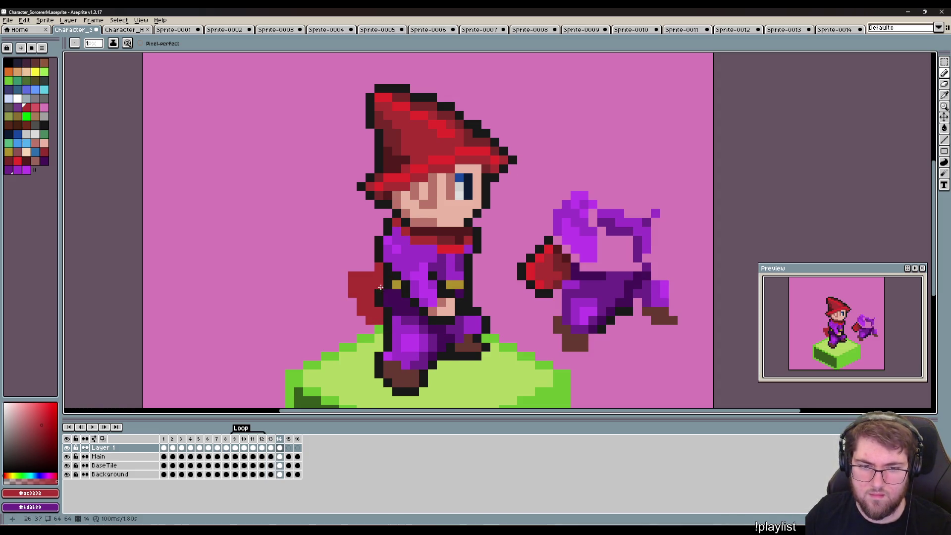
pyautogui.press('i')
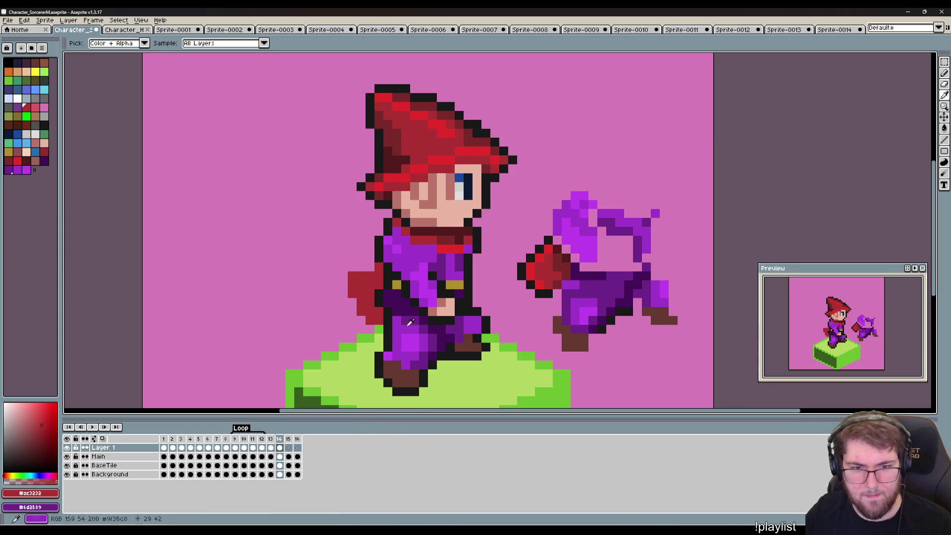
pyautogui.click(568, 254)
pyautogui.press('b')
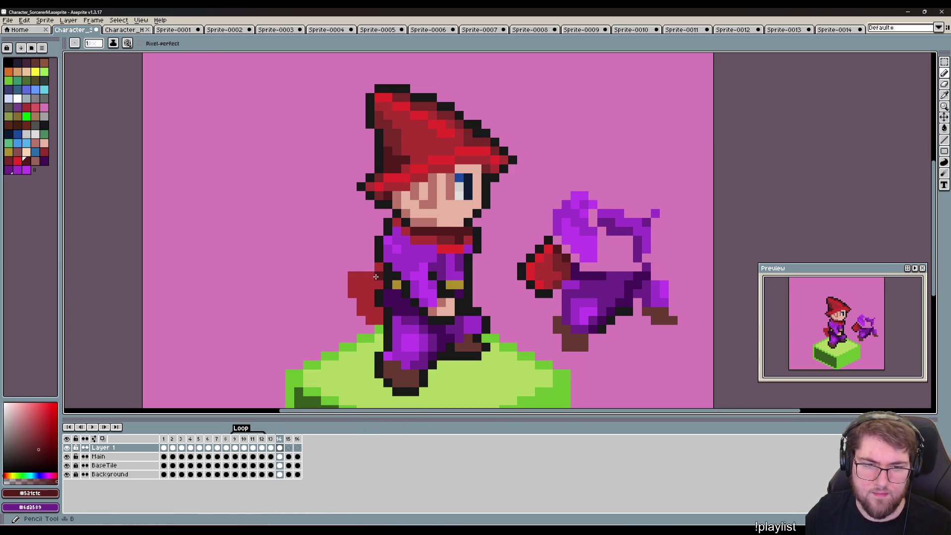
pyautogui.moveTo(378, 281)
pyautogui.mouseDown()
pyautogui.moveTo(378, 270)
pyautogui.moveTo(370, 286)
pyautogui.mouseUp()
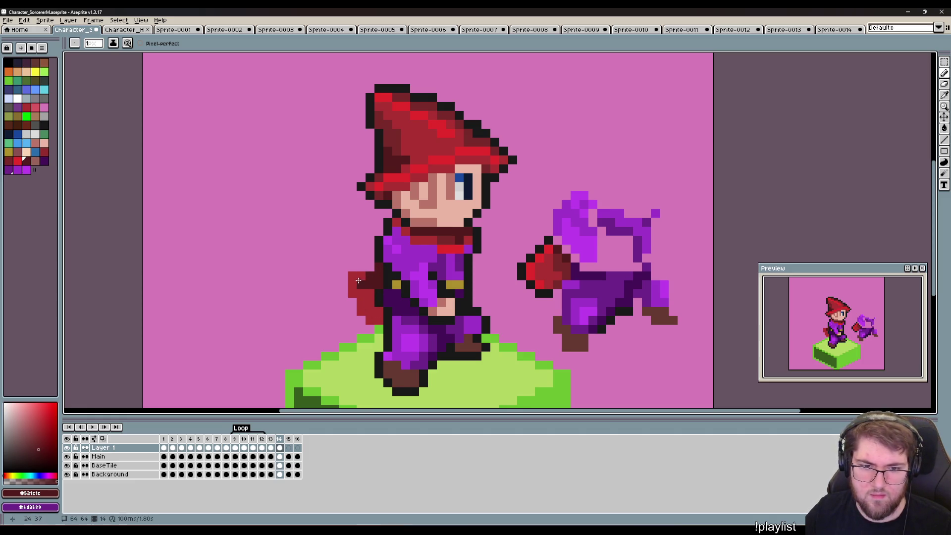
# Touch up cape pixels with the lighter mid red tone.
pyautogui.press('i')
pyautogui.click(447, 232)
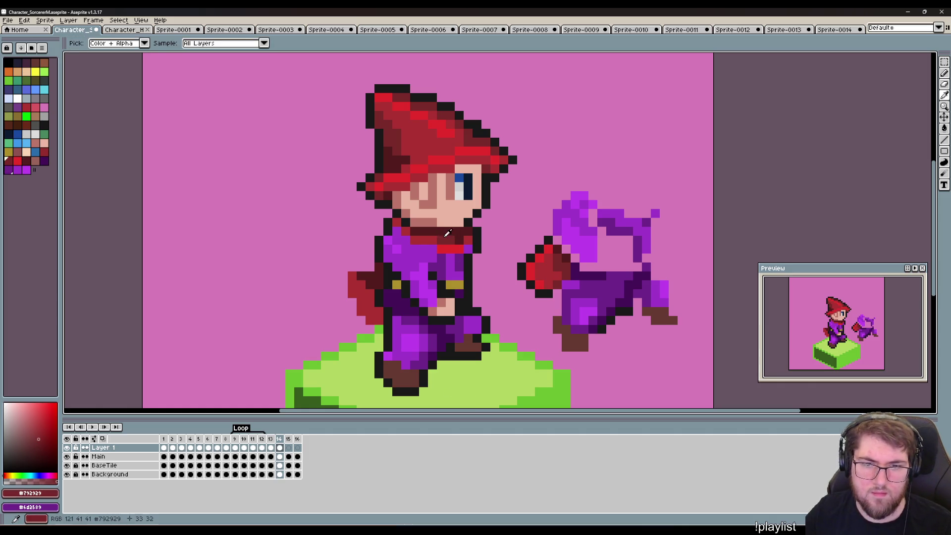
pyautogui.press('b')
pyautogui.moveTo(370, 275); pyautogui.dragTo(370, 285)
pyautogui.click(360, 276)
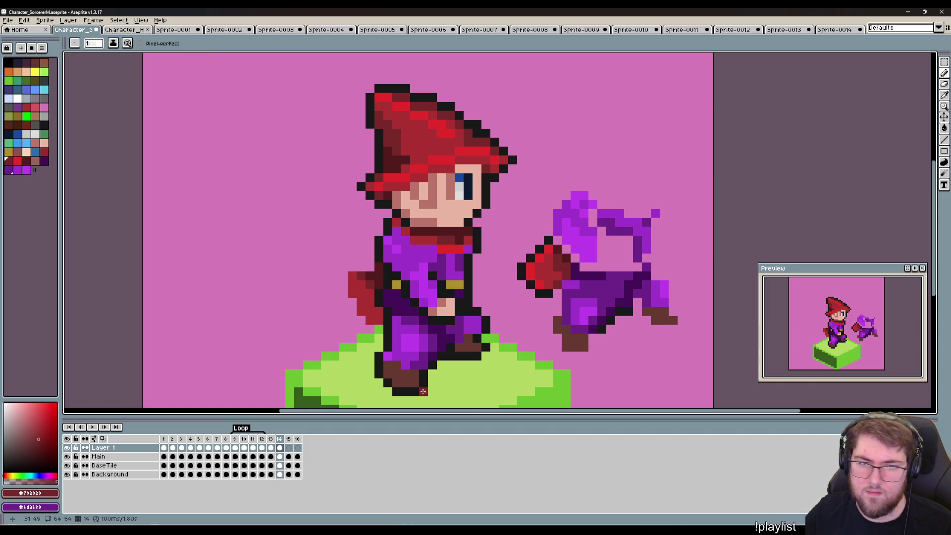
pyautogui.press('Left')
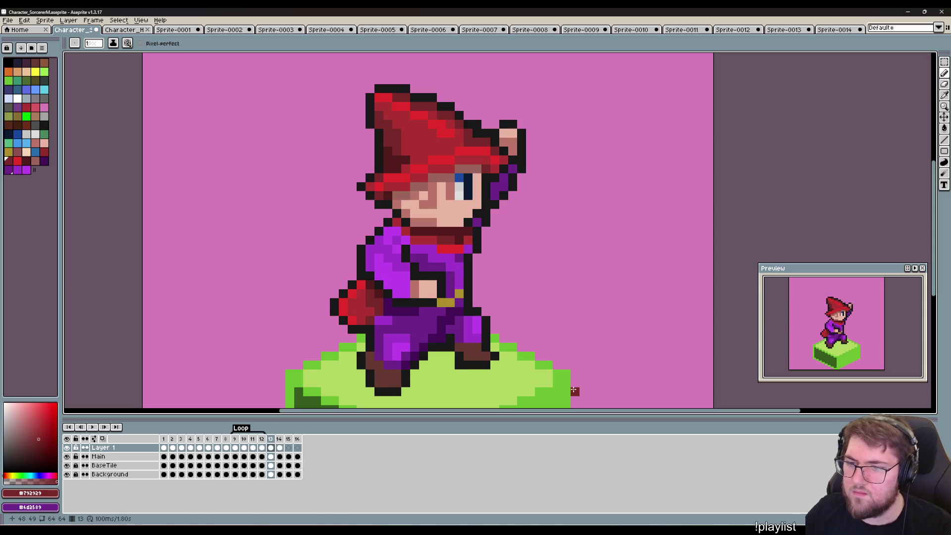
pyautogui.press('Right')
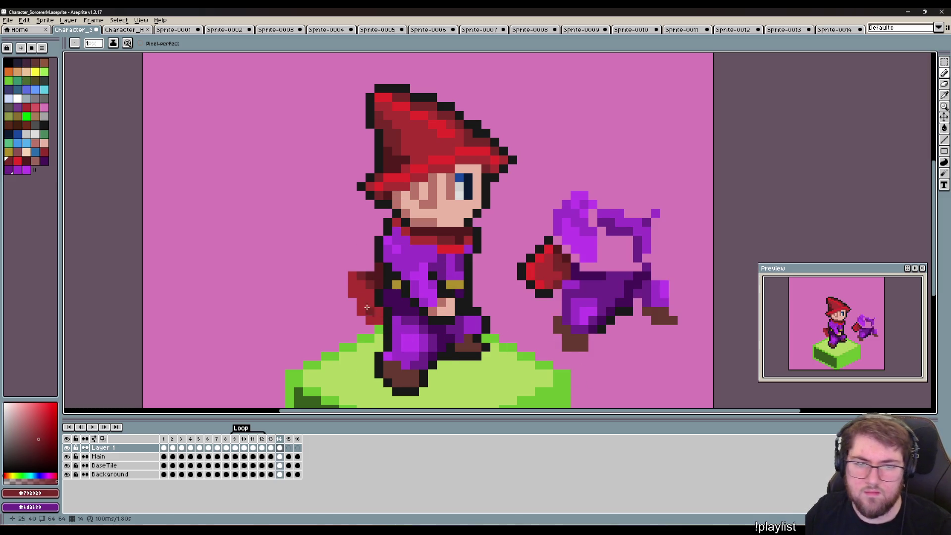
# Add a bright red highlight and a darker red pixel to the cape.
pyautogui.press('e')
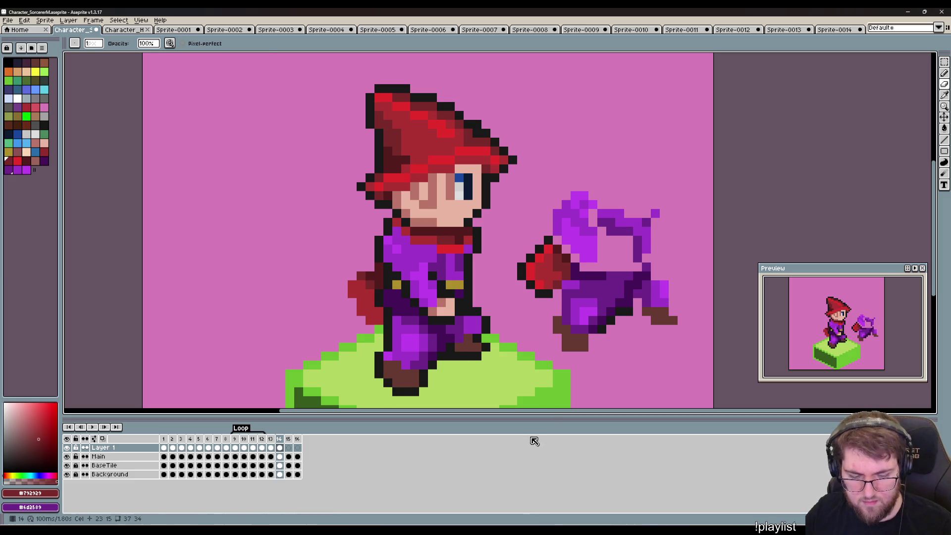
pyautogui.press('b')
pyautogui.click(18, 160)
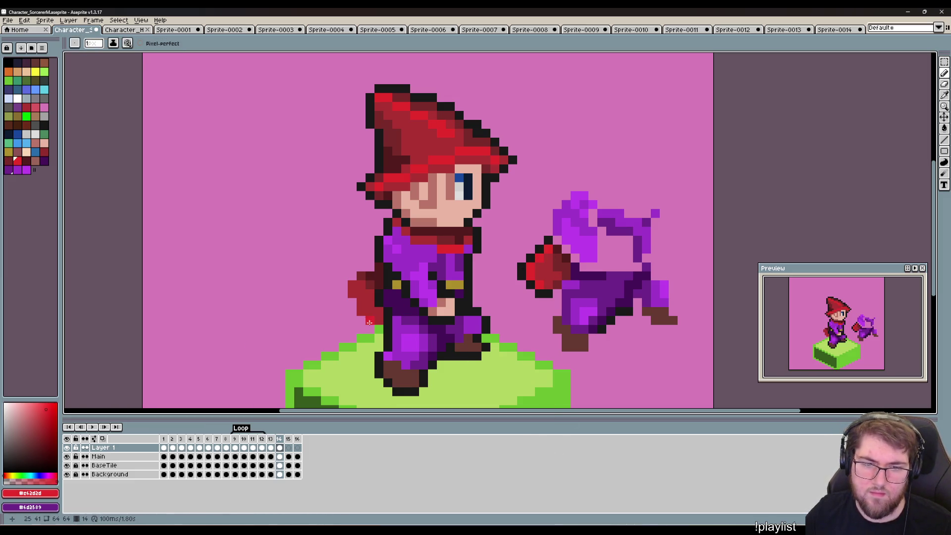
pyautogui.click(352, 289)
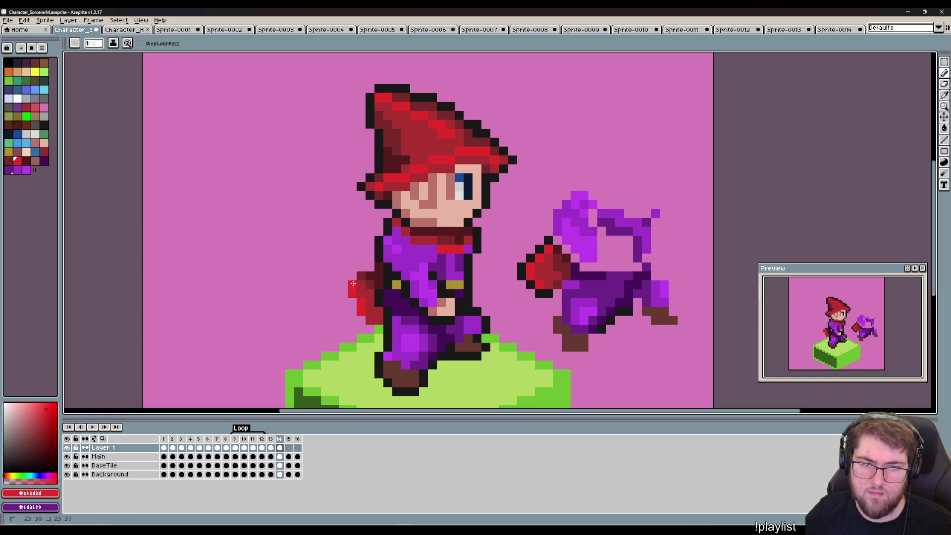
pyautogui.keyDown('alt'); pyautogui.click(381, 303); pyautogui.keyUp('alt')
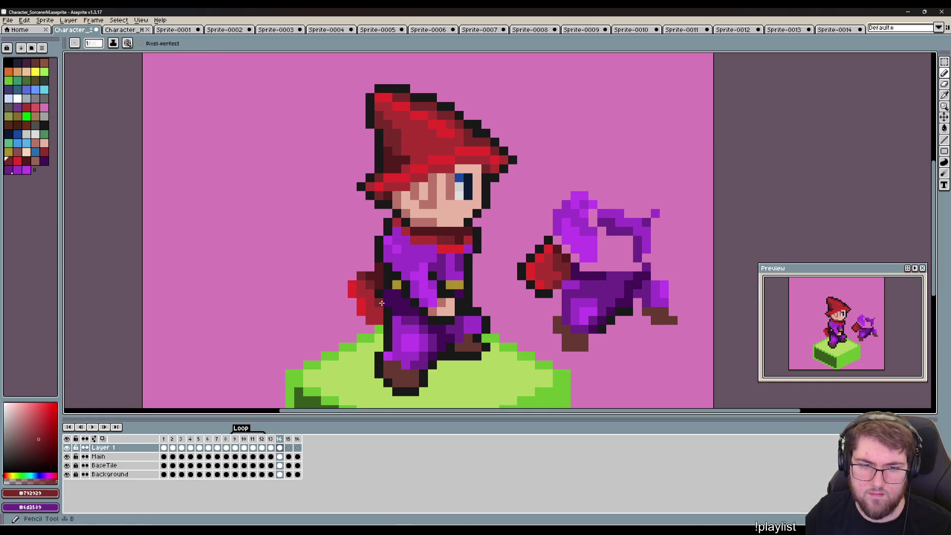
pyautogui.click(370, 292)
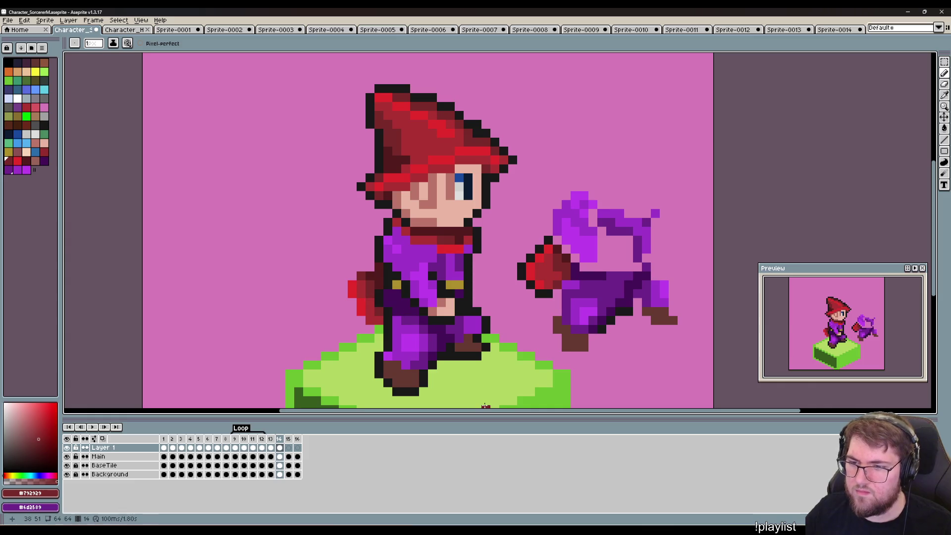
pyautogui.press('Right')
pyautogui.press('Left')
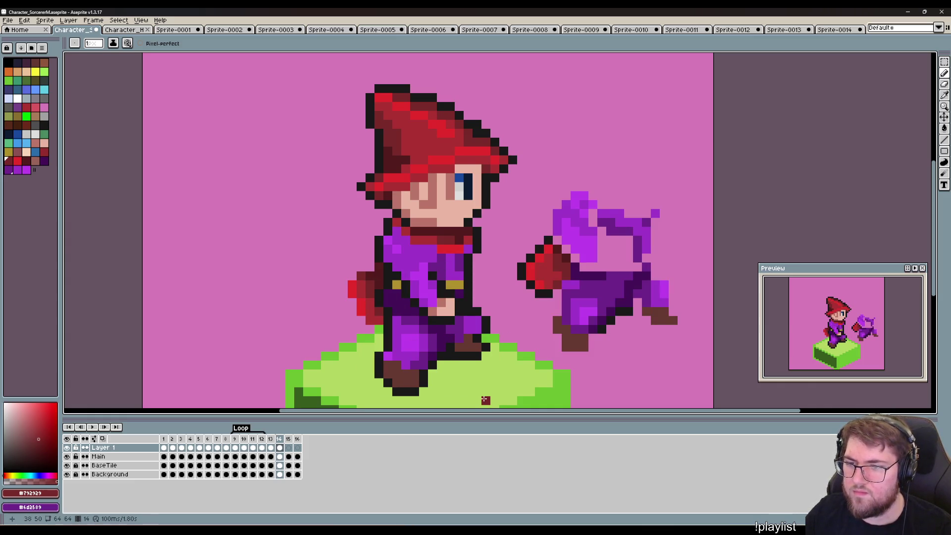
# Outline the cape's lower edge and top-left corner in near-black #191919.
pyautogui.keyDown('alt'); pyautogui.click(381, 330); pyautogui.keyUp('alt')
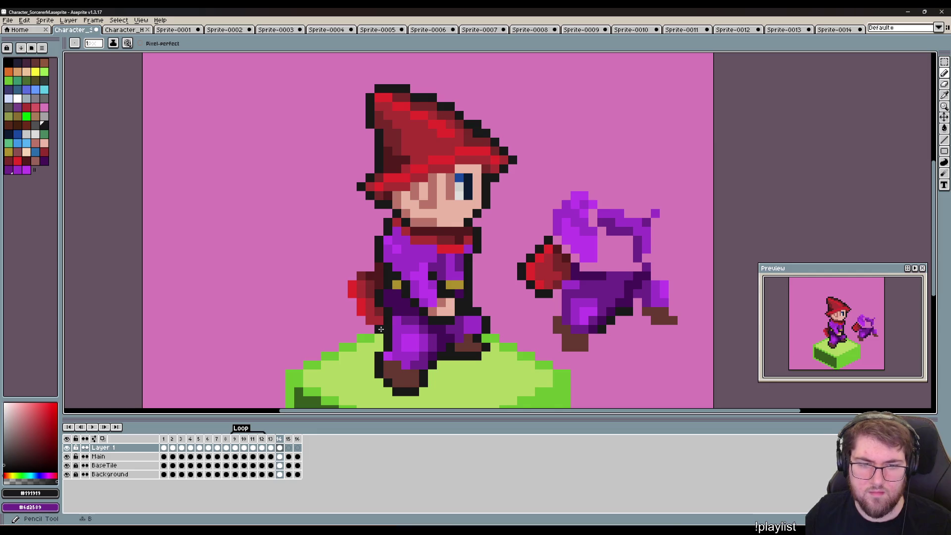
pyautogui.moveTo(381, 330); pyautogui.dragTo(360, 321)
pyautogui.click(353, 302)
pyautogui.click(346, 296)
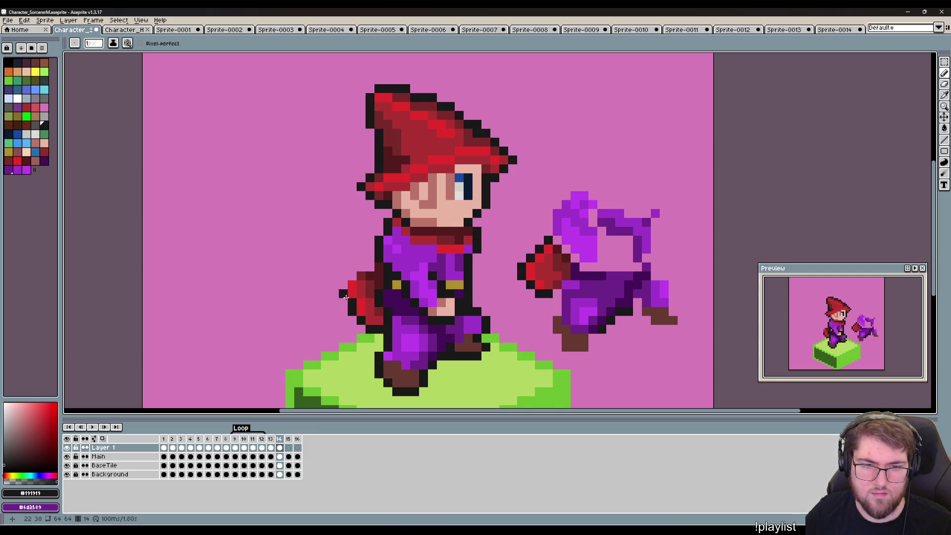
pyautogui.click(351, 274)
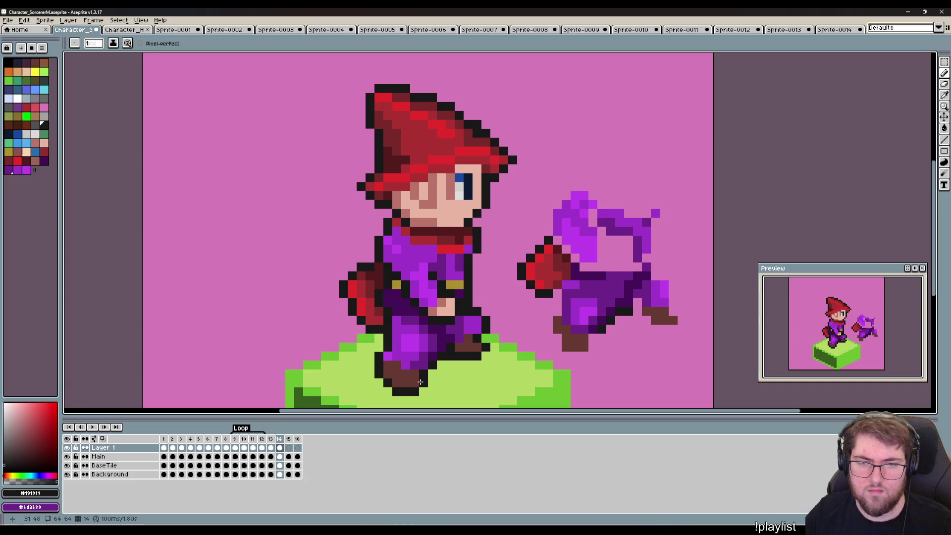
pyautogui.press('Left')
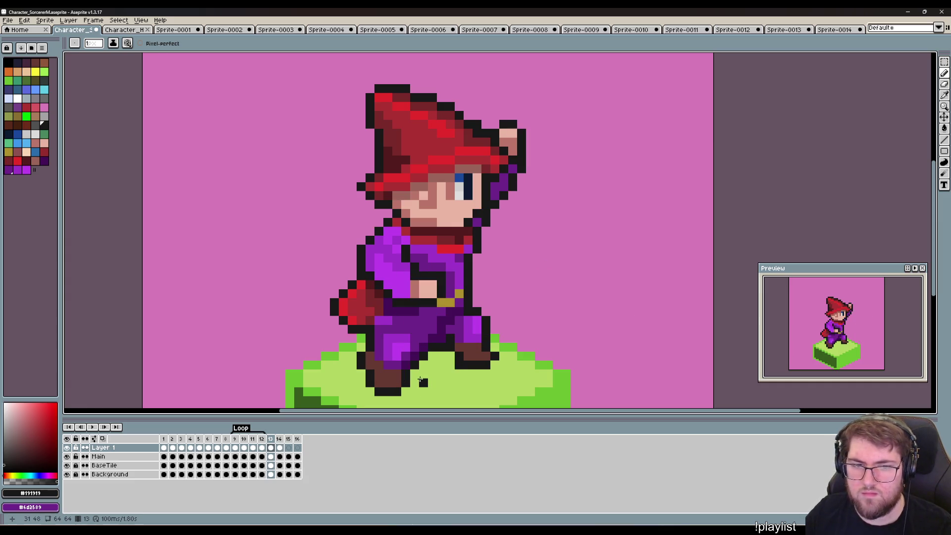
pyautogui.press('Right')
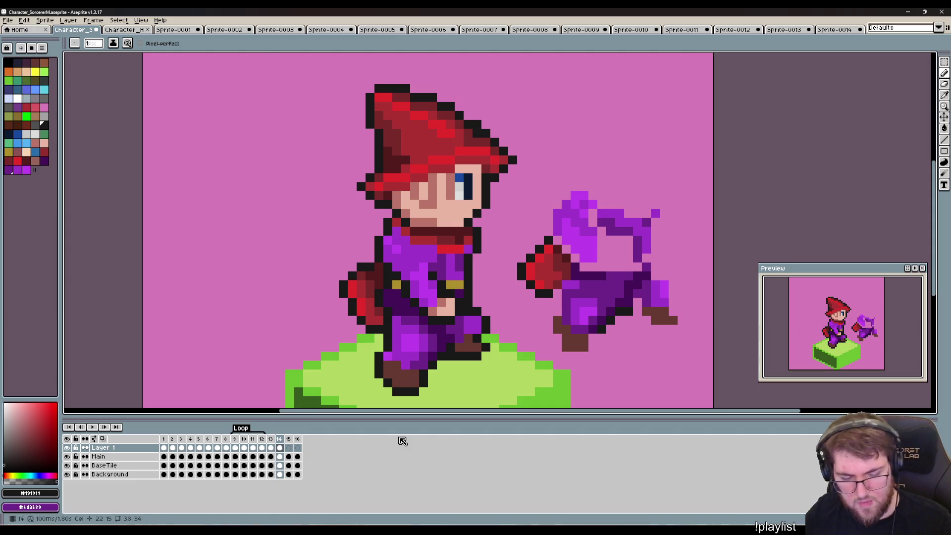
# Shade the arm with dark red and brighten arm pixels with #ac3232.
pyautogui.keyDown('alt'); pyautogui.click(377, 314); pyautogui.keyUp('alt')
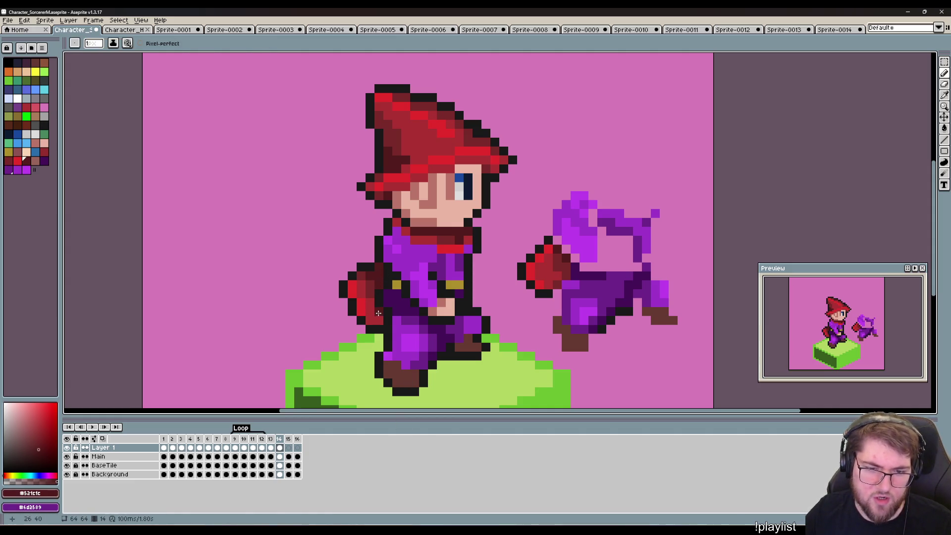
pyautogui.moveTo(369, 321); pyautogui.dragTo(372, 307)
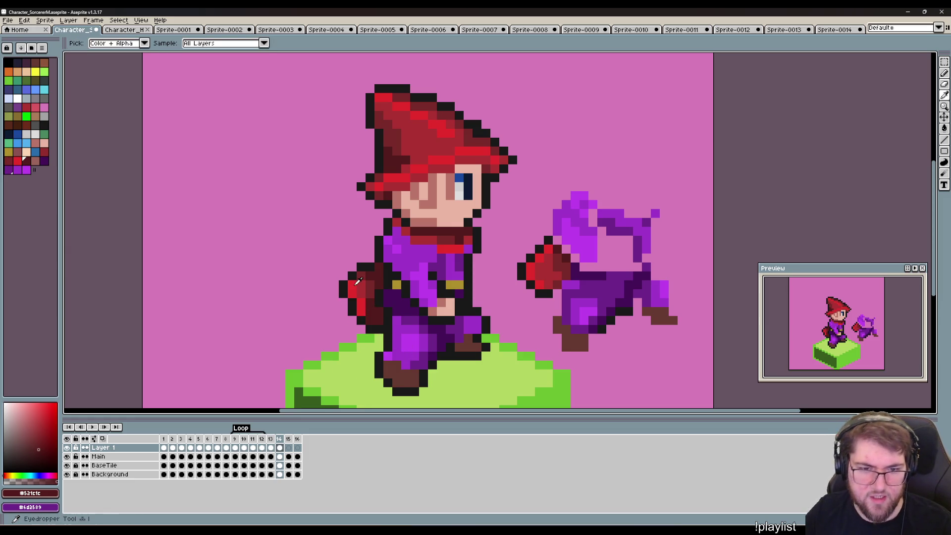
pyautogui.keyDown('alt'); pyautogui.click(369, 273); pyautogui.keyUp('alt')
pyautogui.moveTo(379, 266); pyautogui.dragTo(379, 279)
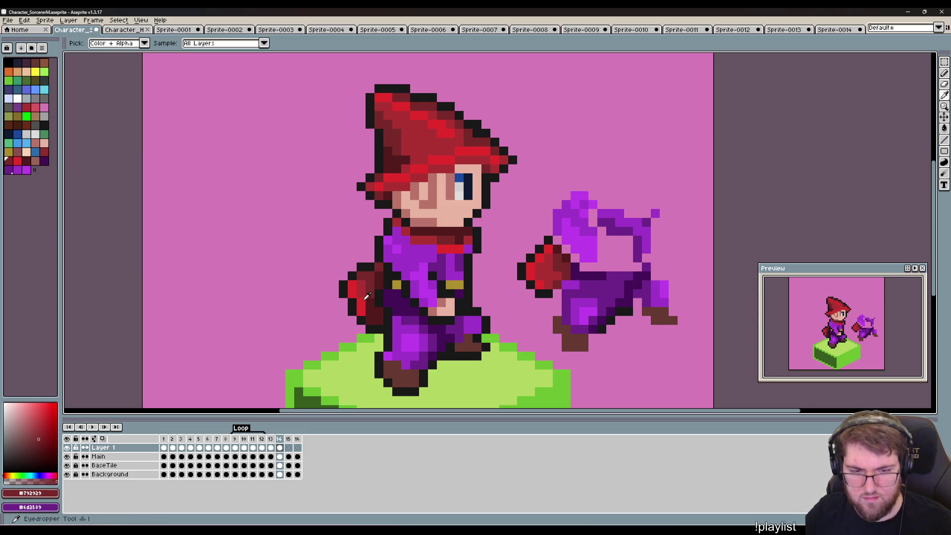
pyautogui.keyDown('alt'); pyautogui.click(360, 293); pyautogui.keyUp('alt')
pyautogui.click(366, 275)
pyautogui.click(379, 266)
pyautogui.click(378, 303)
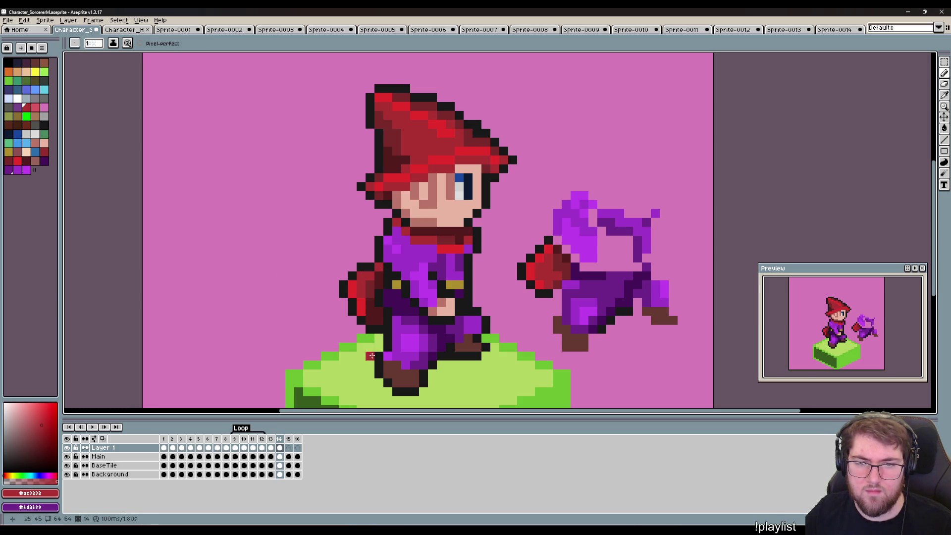
pyautogui.keyDown('alt'); pyautogui.click(378, 284); pyautogui.keyUp('alt')
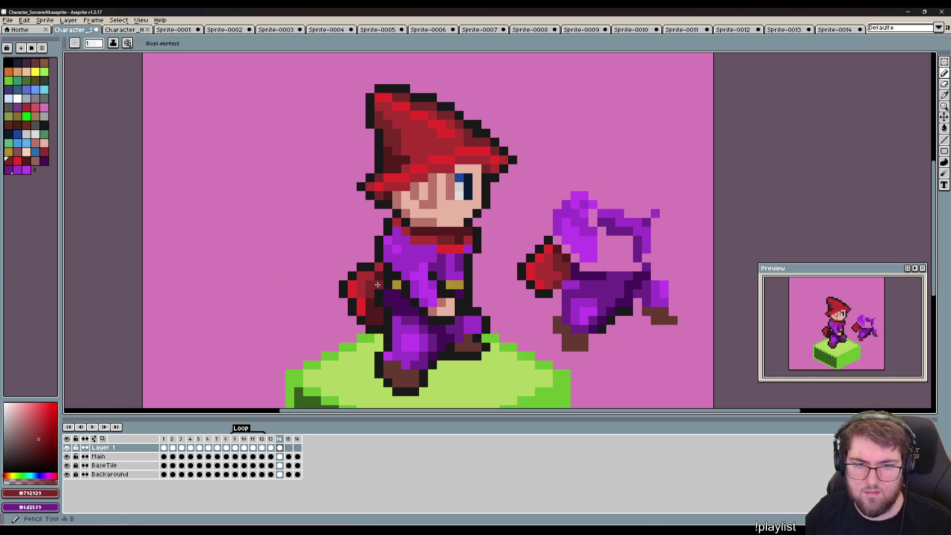
pyautogui.click(379, 303)
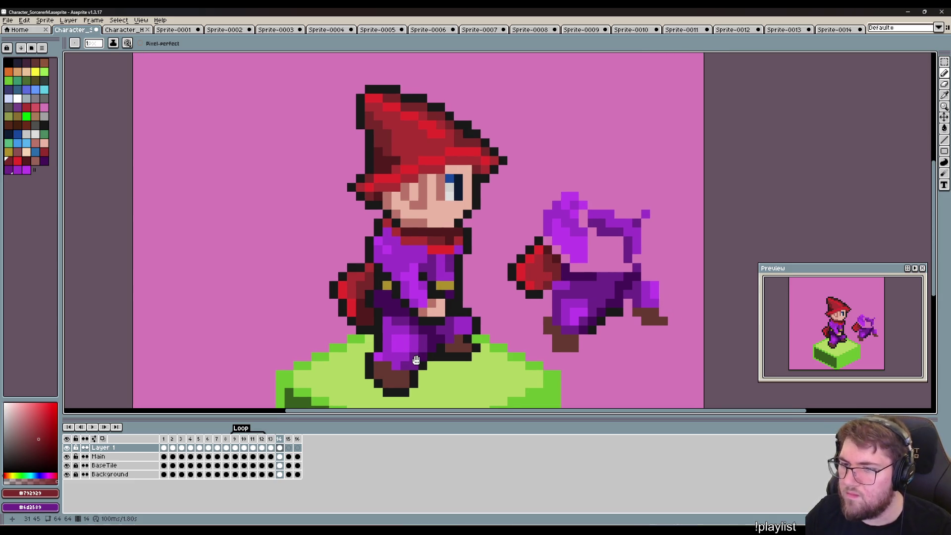
# Add #ac3232 pixels, a dark #792929 column and bright-red highlights to the arm.
pyautogui.moveTo(425, 359); pyautogui.dragTo(422, 354)
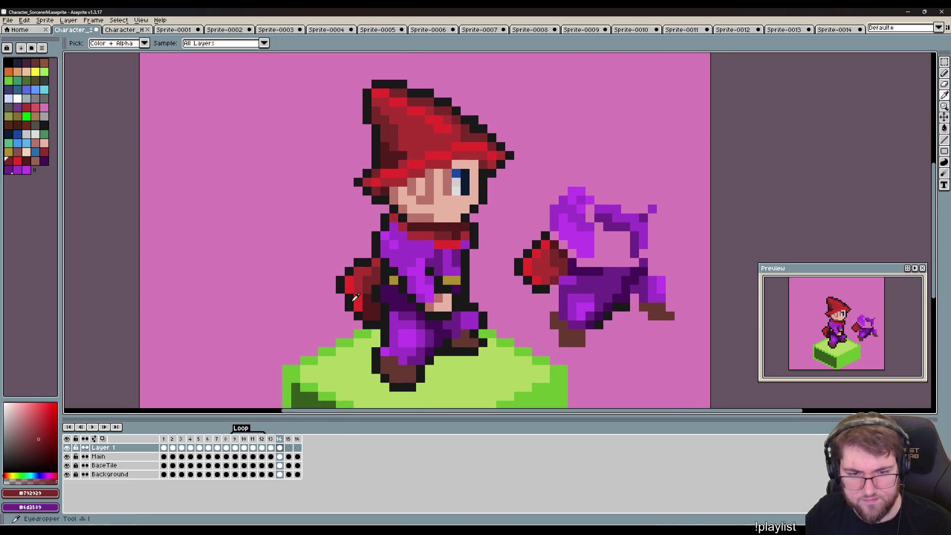
pyautogui.press('alt')
pyautogui.keyDown('alt'); pyautogui.click(363, 278); pyautogui.keyUp('alt')
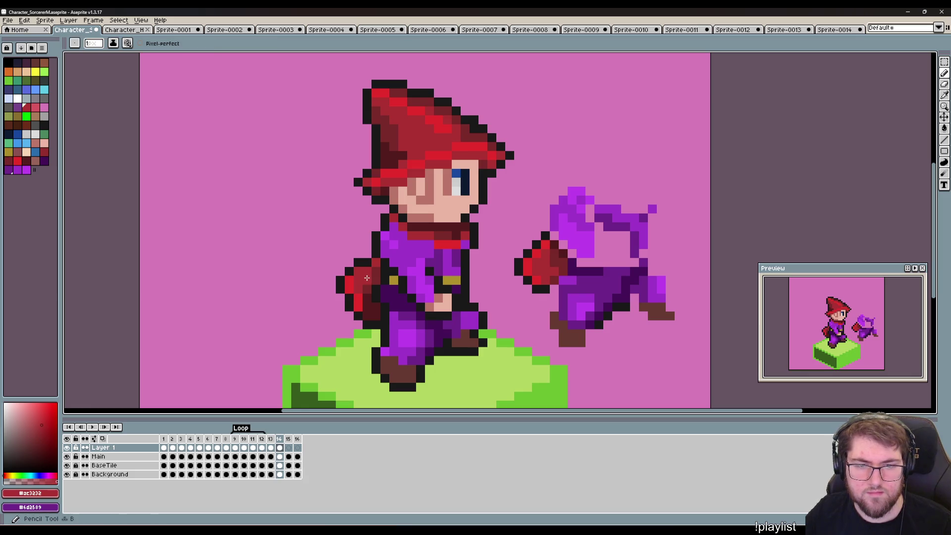
pyautogui.click(368, 323)
pyautogui.keyDown('alt'); pyautogui.click(363, 286); pyautogui.keyUp('alt')
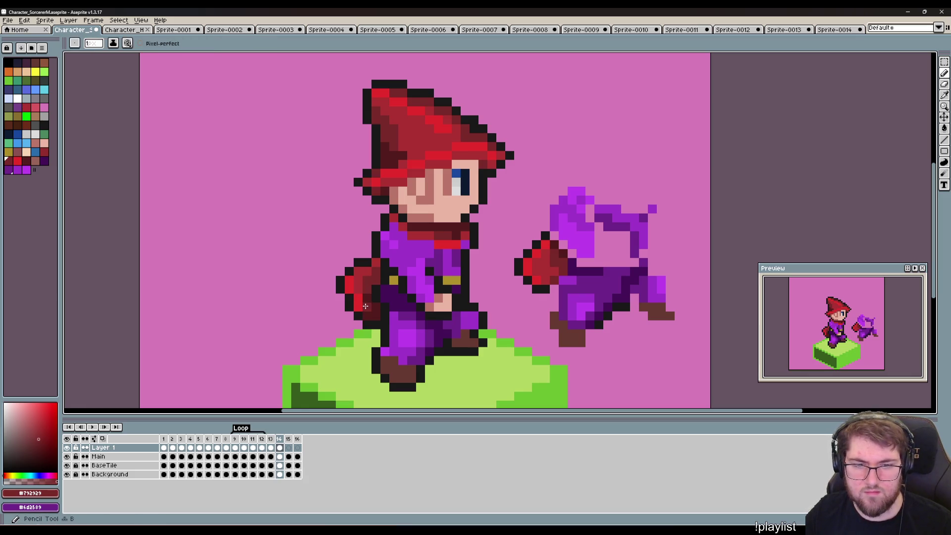
pyautogui.moveTo(367, 292); pyautogui.dragTo(367, 304)
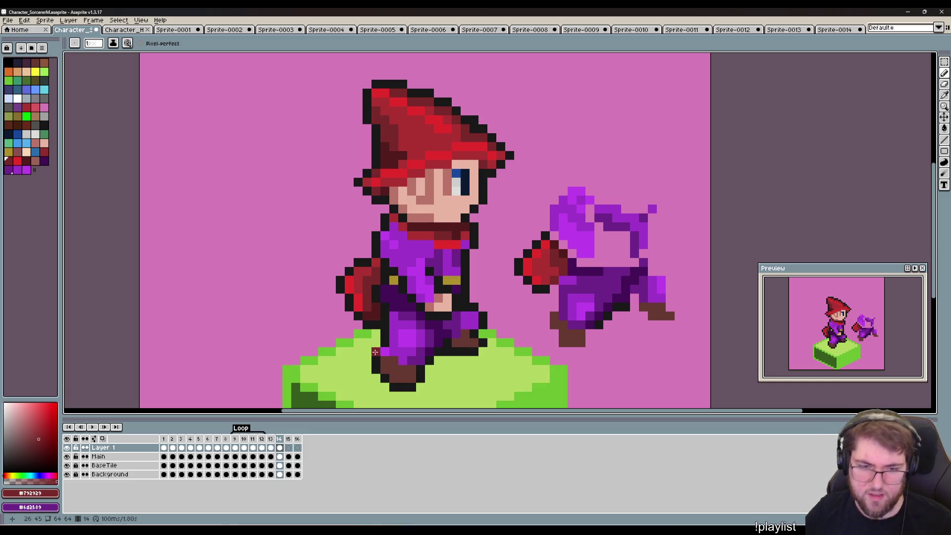
pyautogui.keyDown('alt'); pyautogui.click(358, 300); pyautogui.keyUp('alt')
pyautogui.click(367, 315)
pyautogui.click(356, 334)
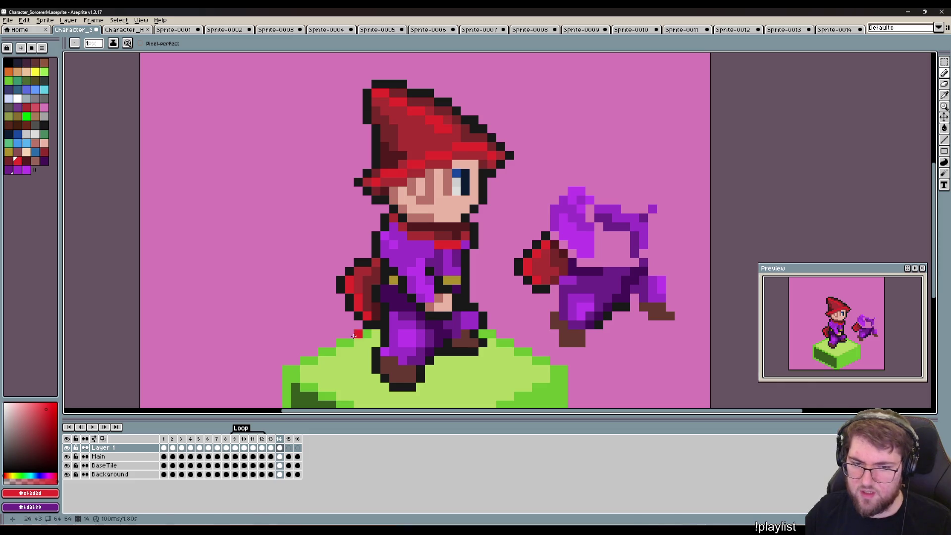
pyautogui.press(',')
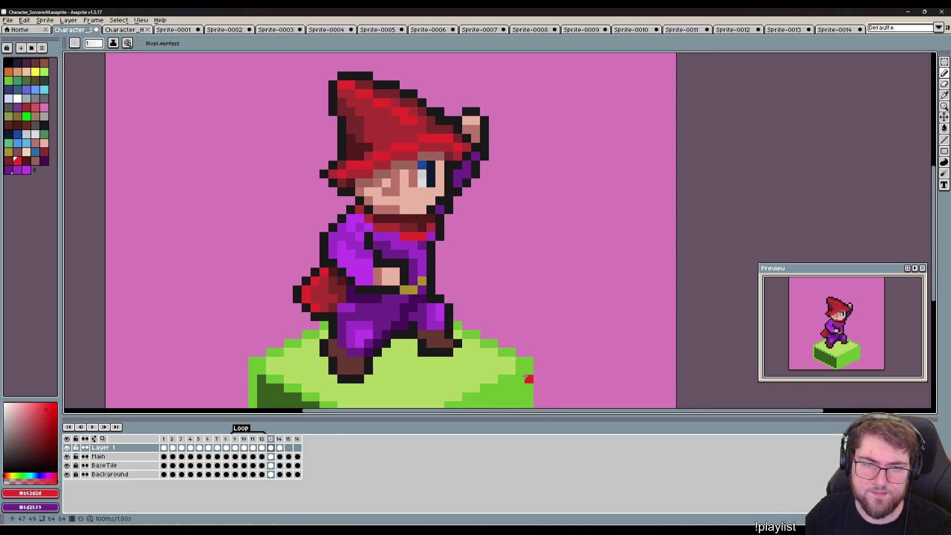
pyautogui.press('.')
pyautogui.press(',')
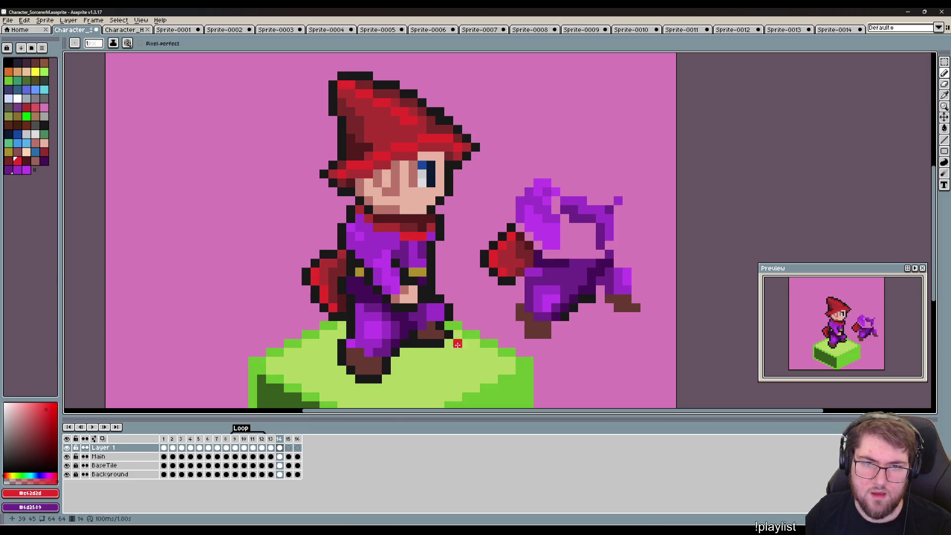
pyautogui.press('.')
pyautogui.press('Down')
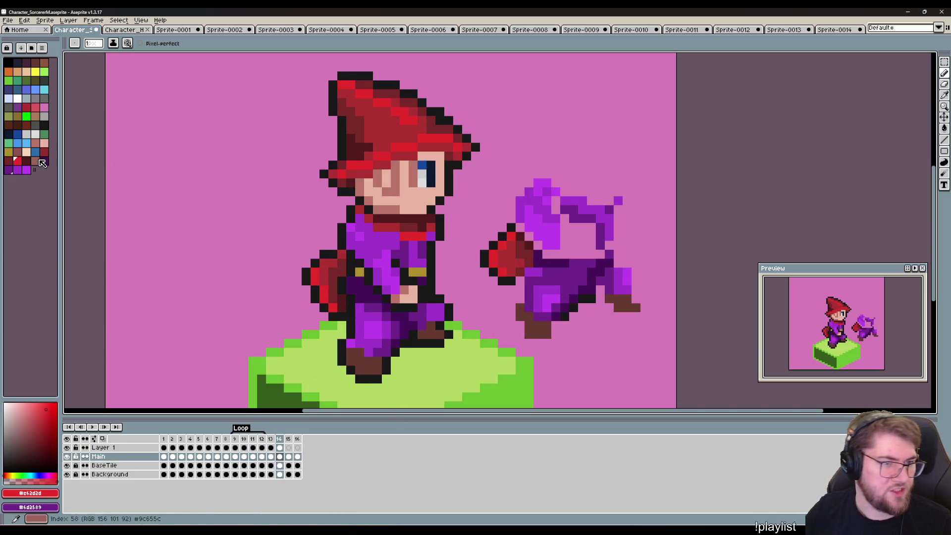
pyautogui.click(35, 161)
pyautogui.moveTo(426, 153); pyautogui.dragTo(377, 174)
pyautogui.click(360, 182)
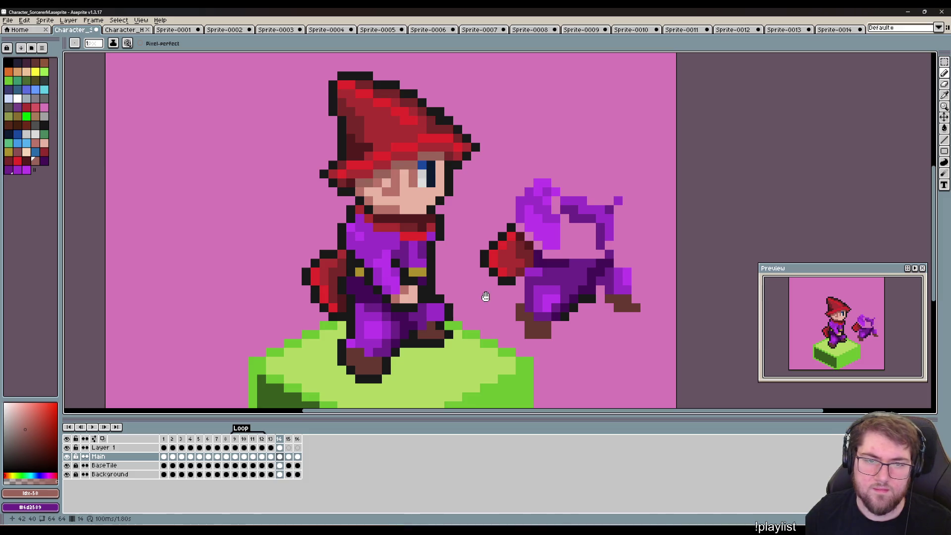
pyautogui.press('Up')
pyautogui.press('Right')
pyautogui.press('Left')
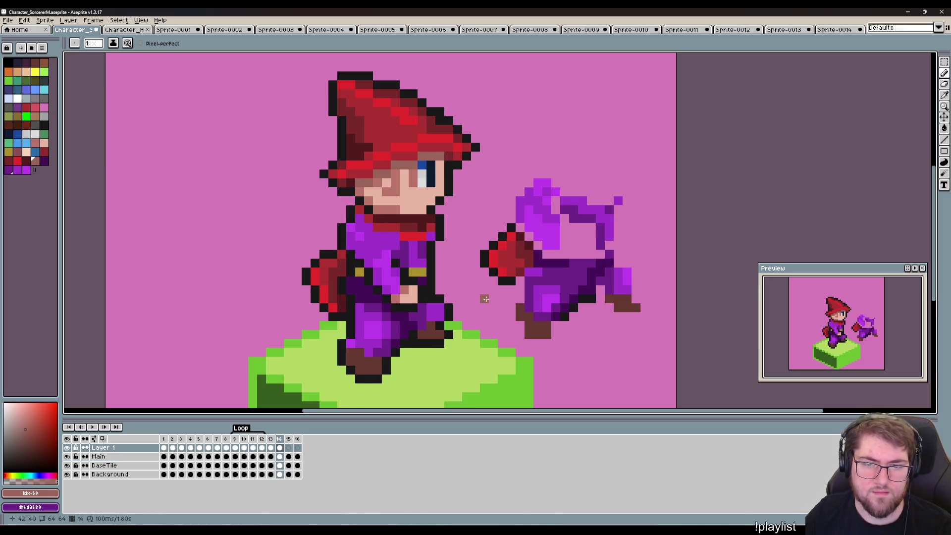
pyautogui.press('Right')
pyautogui.press('Left')
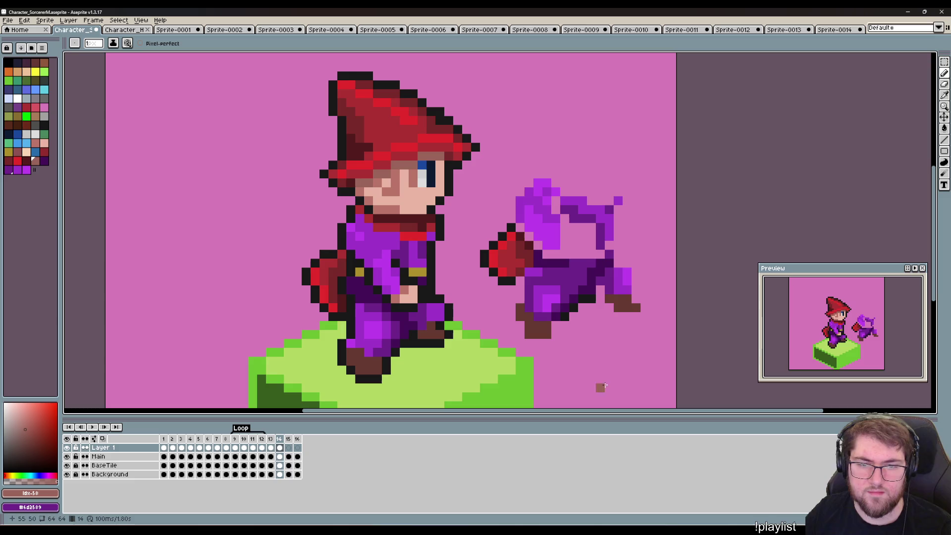
pyautogui.press('m')
pyautogui.moveTo(654, 333); pyautogui.dragTo(478, 167)
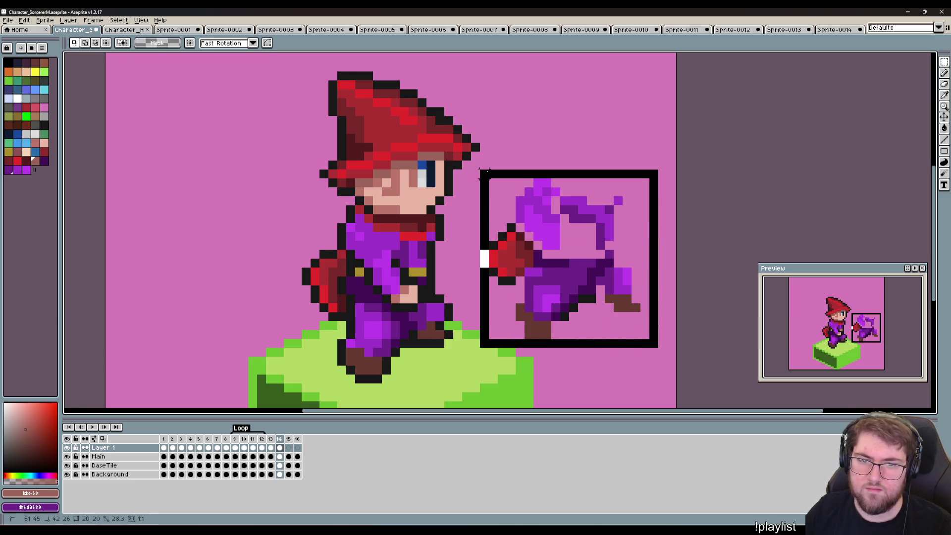
pyautogui.press('Delete')
pyautogui.scroll(-1, 520, 326)
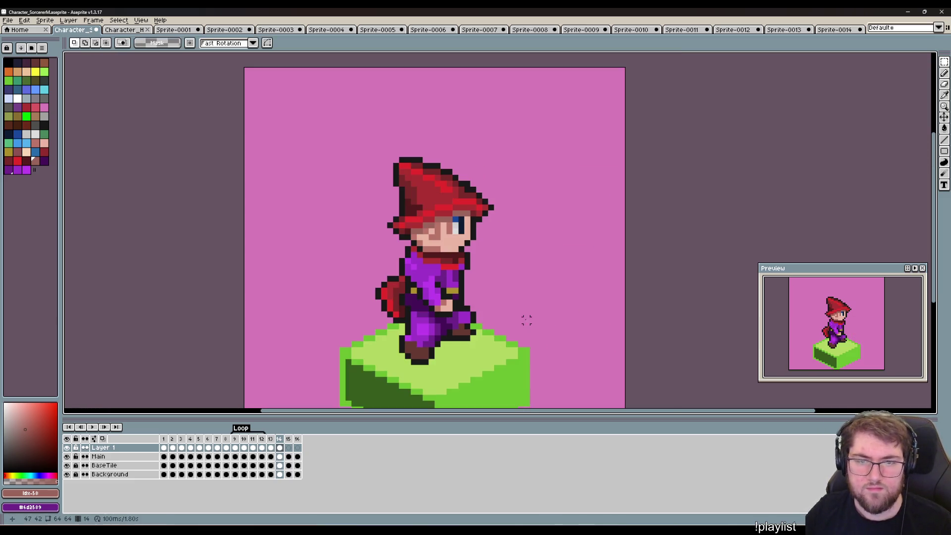
pyautogui.press('Left')
pyautogui.press('Right')
pyautogui.press('Right')
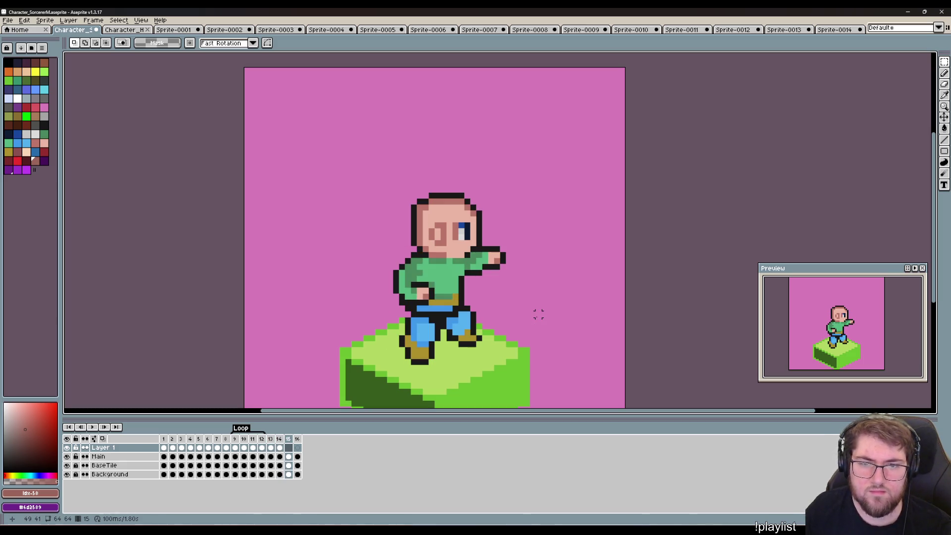
pyautogui.press('Right')
pyautogui.press('Left')
pyautogui.press('Left')
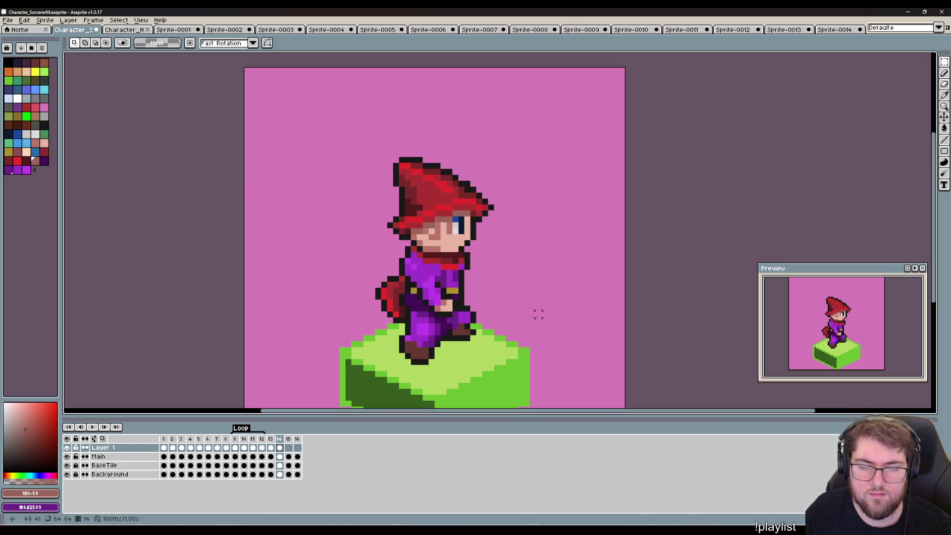
pyautogui.press('Right')
pyautogui.press('Right')
pyautogui.press('Left')
pyautogui.press('Right')
pyautogui.press('Left')
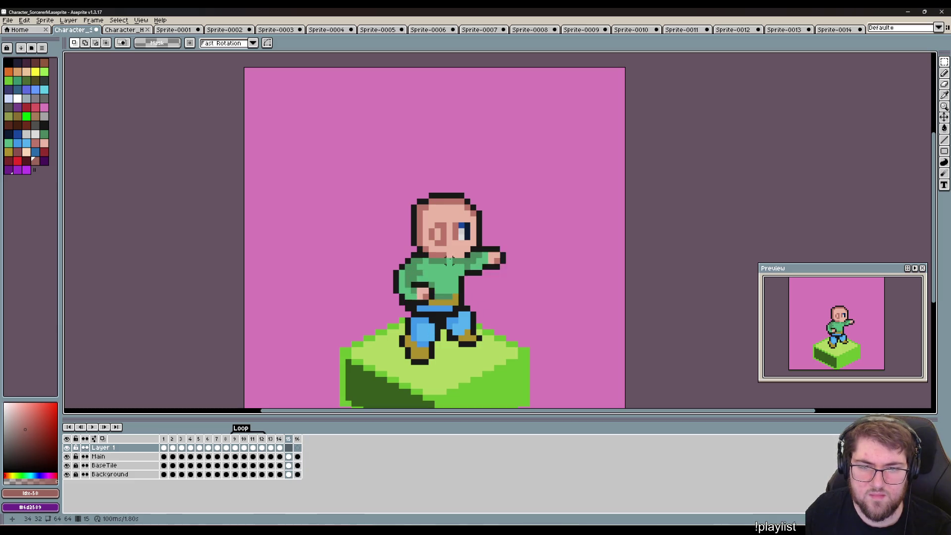
pyautogui.press('Right')
pyautogui.press('Left')
pyautogui.press('Right')
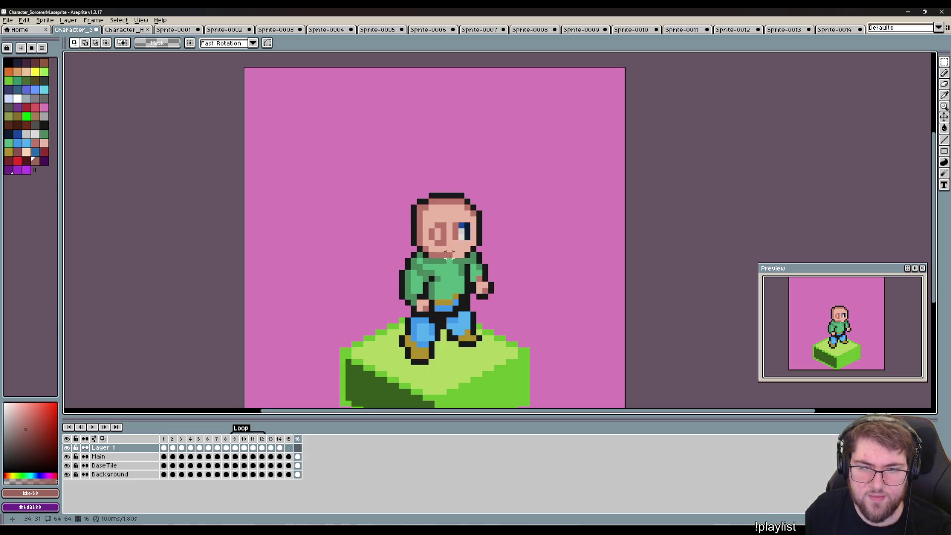
pyautogui.press('Left')
pyautogui.press('Right')
pyautogui.press('Left')
pyautogui.press('Right')
pyautogui.press('Left')
pyautogui.press('Right')
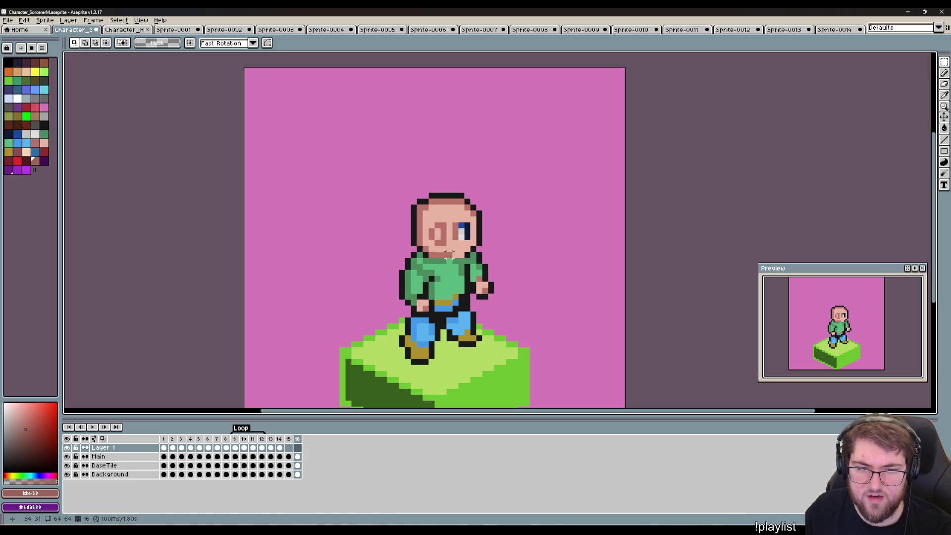
pyautogui.press('Left')
pyautogui.press('Right')
pyautogui.press('Left')
pyautogui.press('Right')
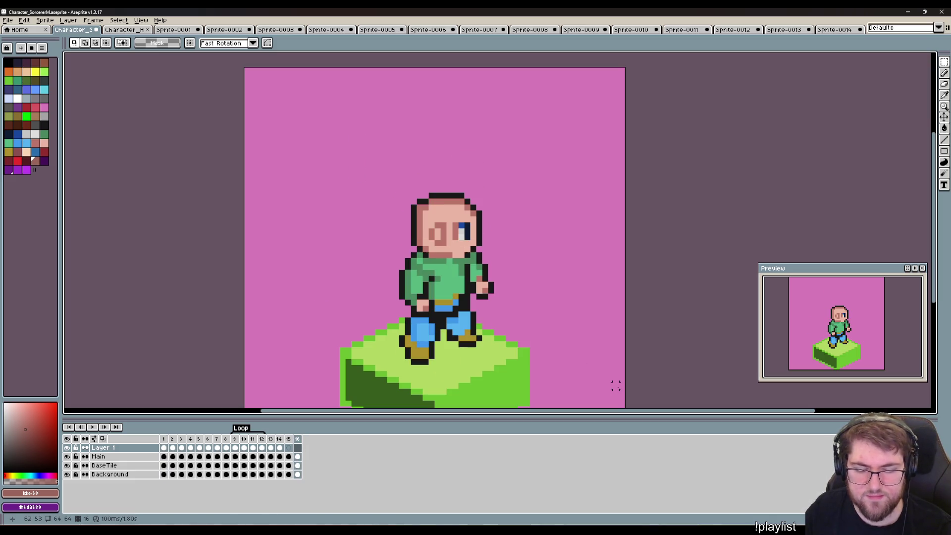
pyautogui.press('Left')
pyautogui.press('Left')
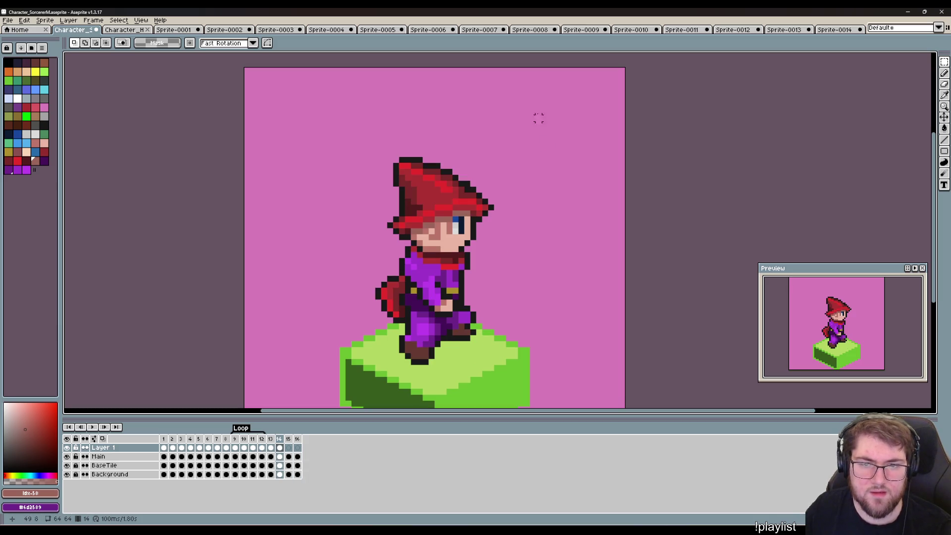
# Copy the sorcerer from frame 14 and paste it onto frame 15, nudged down one pixel.
pyautogui.moveTo(515, 141); pyautogui.dragTo(351, 371)
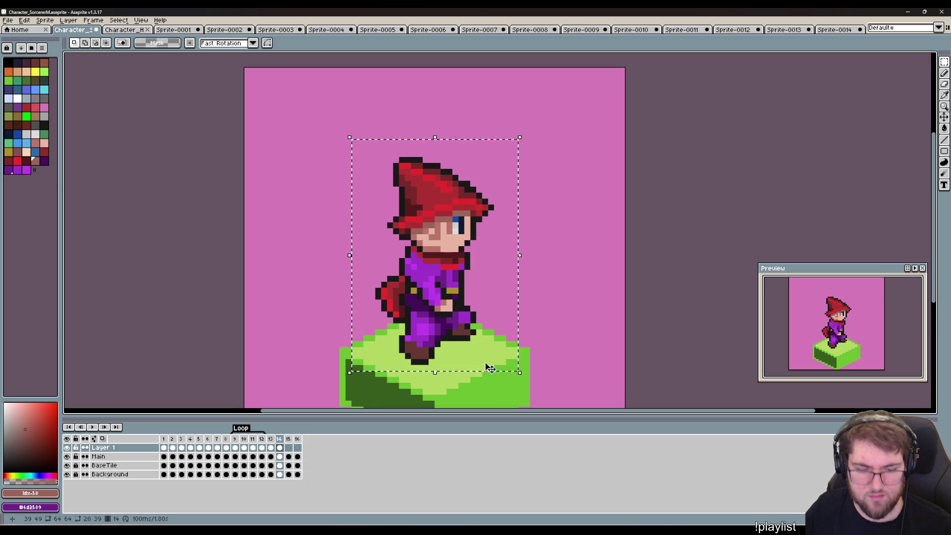
pyautogui.click(581, 284)
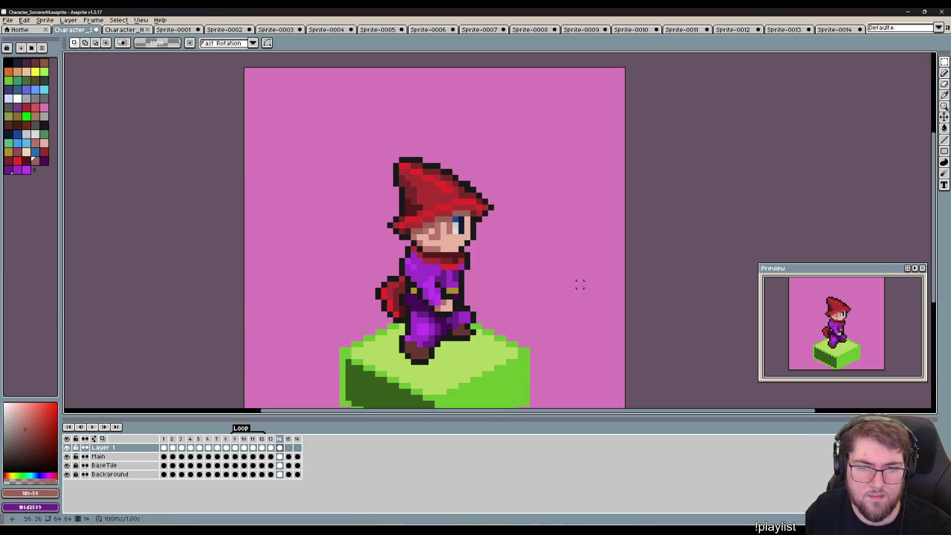
pyautogui.press('Right')
pyautogui.hotkey('ctrl', 'v')
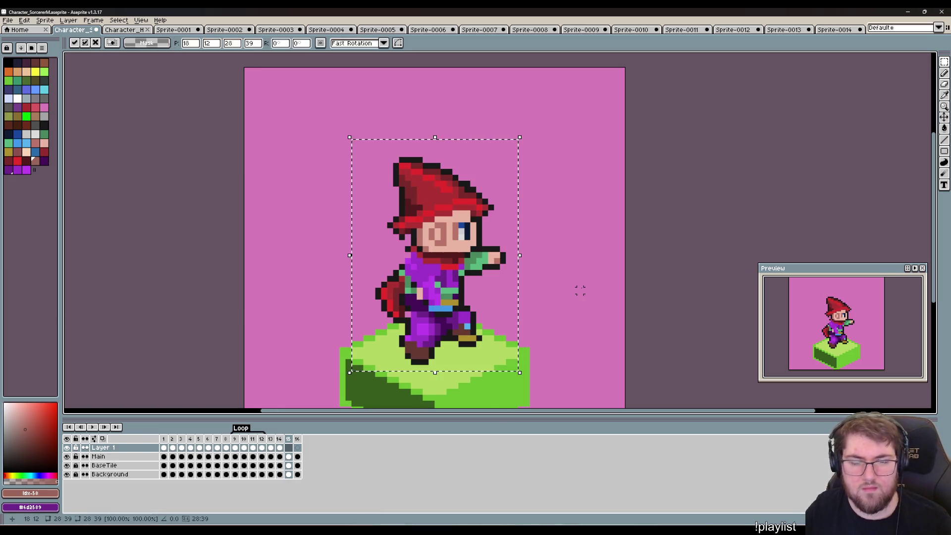
pyautogui.press('Down')
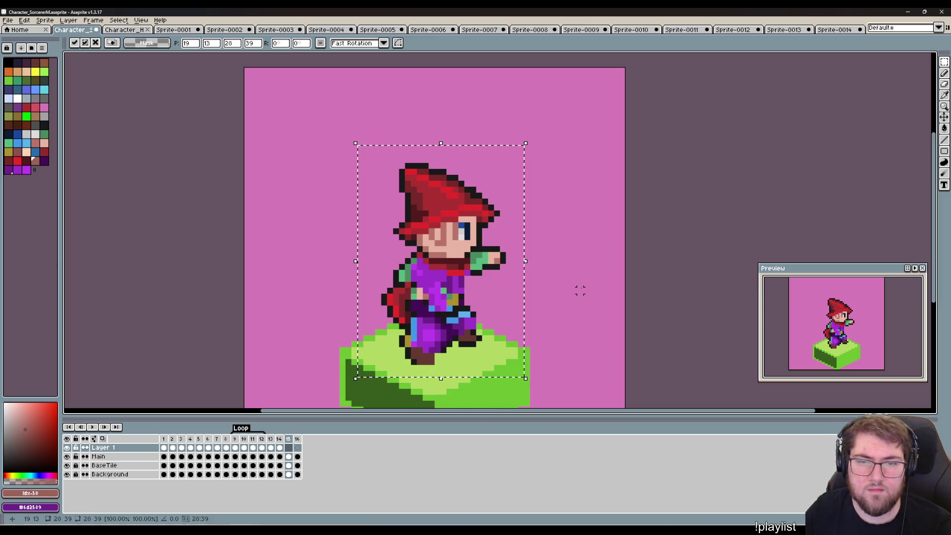
pyautogui.click(580, 302)
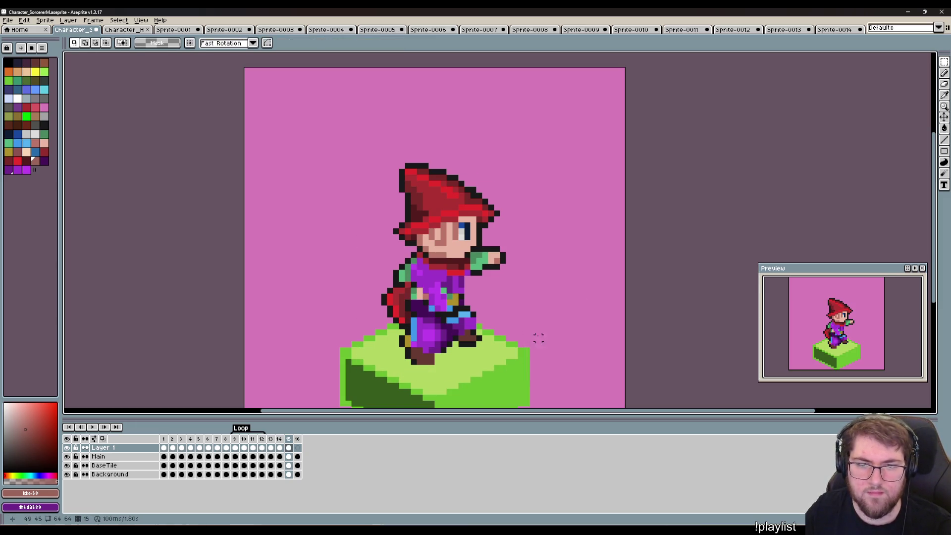
# Select the purple robe and red cape on frame 15 and move them right.
pyautogui.moveTo(521, 392); pyautogui.dragTo(349, 279)
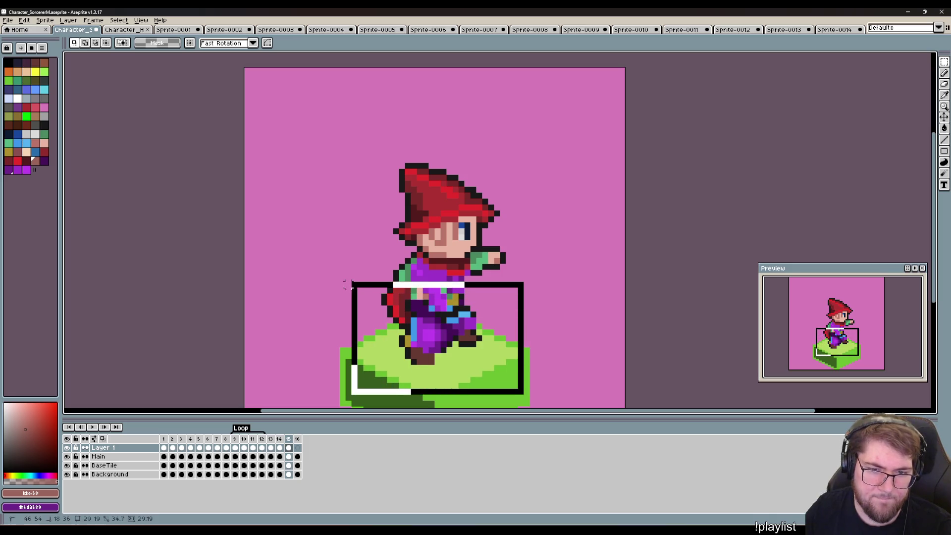
pyautogui.scroll(3, 448, 233)
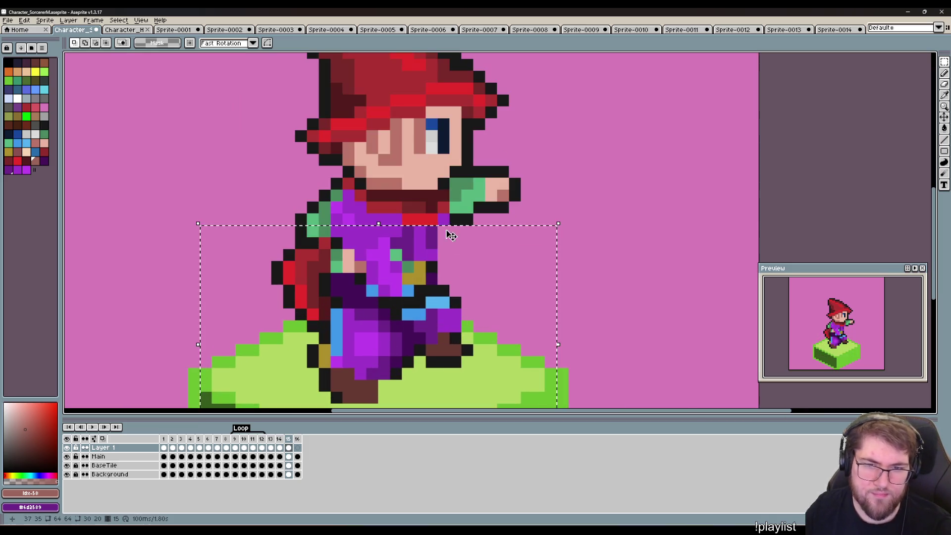
pyautogui.moveTo(470, 258); pyautogui.dragTo(448, 238)
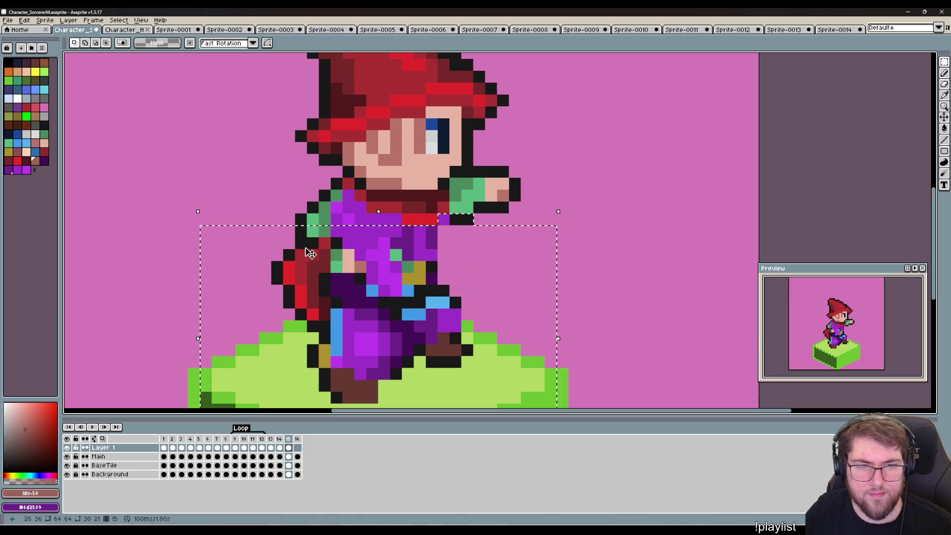
pyautogui.moveTo(276, 263); pyautogui.dragTo(361, 190)
pyautogui.moveTo(297, 276); pyautogui.dragTo(341, 213)
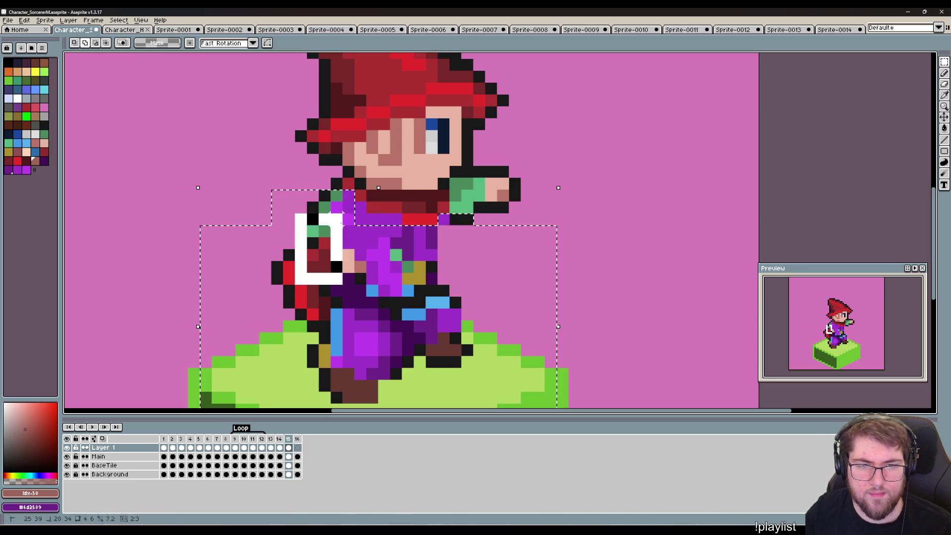
pyautogui.moveTo(284, 294); pyautogui.dragTo(403, 204)
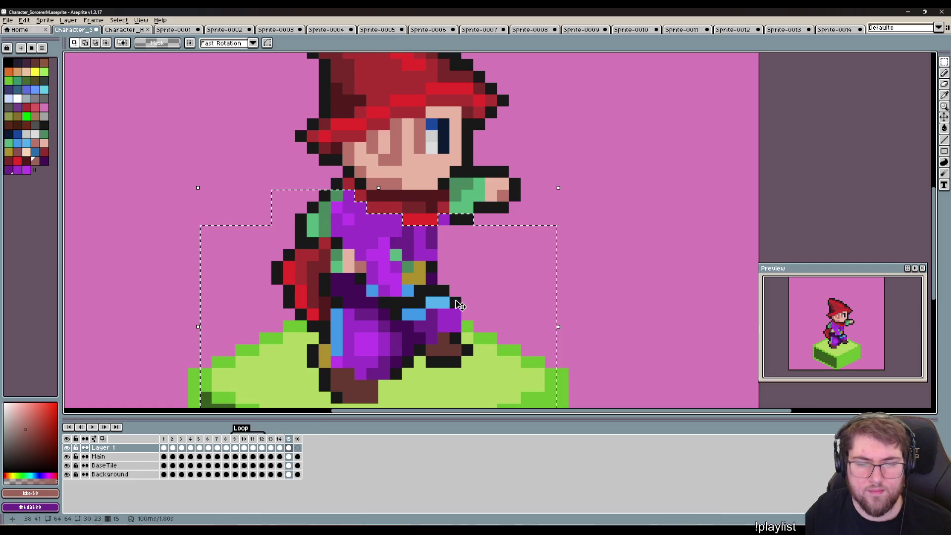
pyautogui.moveTo(394, 276)
pyautogui.mouseDown()
pyautogui.moveTo(584, 319)
pyautogui.moveTo(656, 236)
pyautogui.mouseUp()
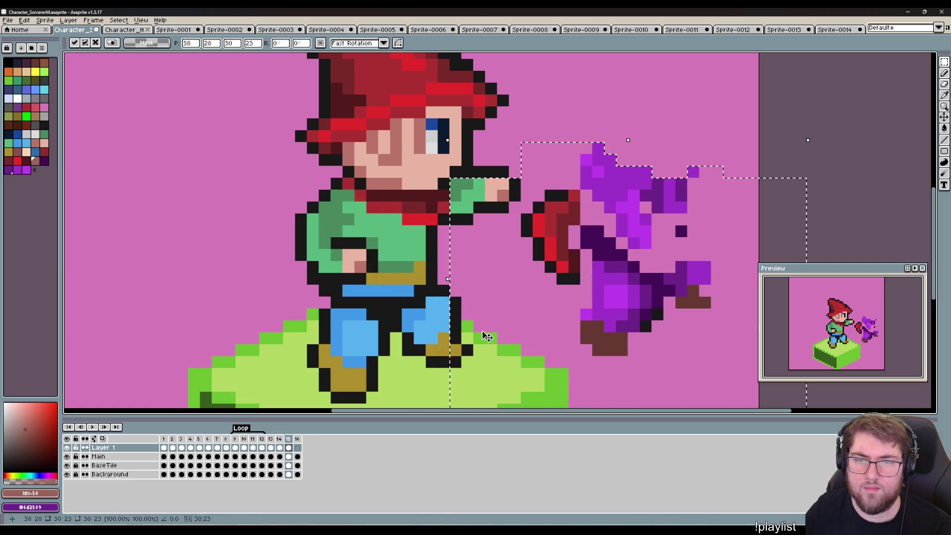
pyautogui.click(383, 290)
pyautogui.moveTo(488, 224); pyautogui.dragTo(452, 272)
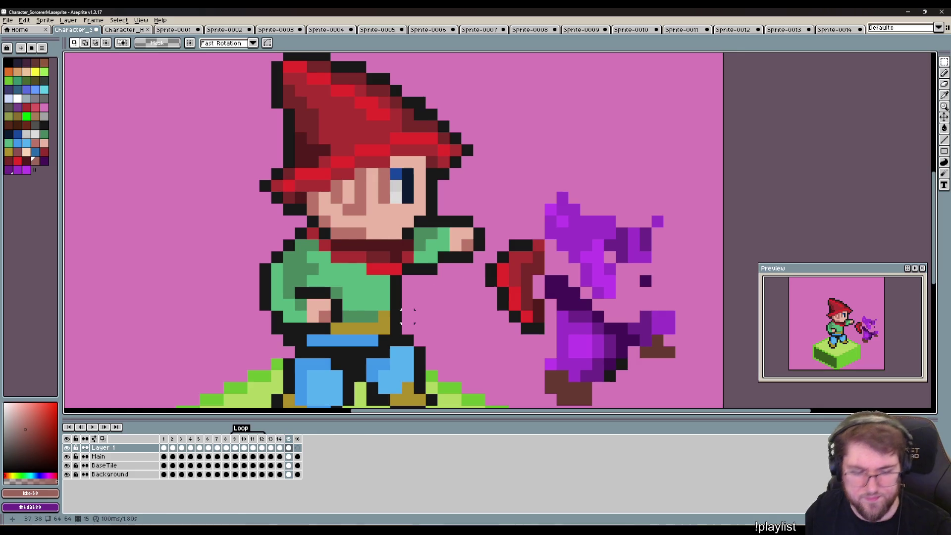
# Erase the scarf pixels below the face and repaint the scarf under the collar in red.
pyautogui.press('e')
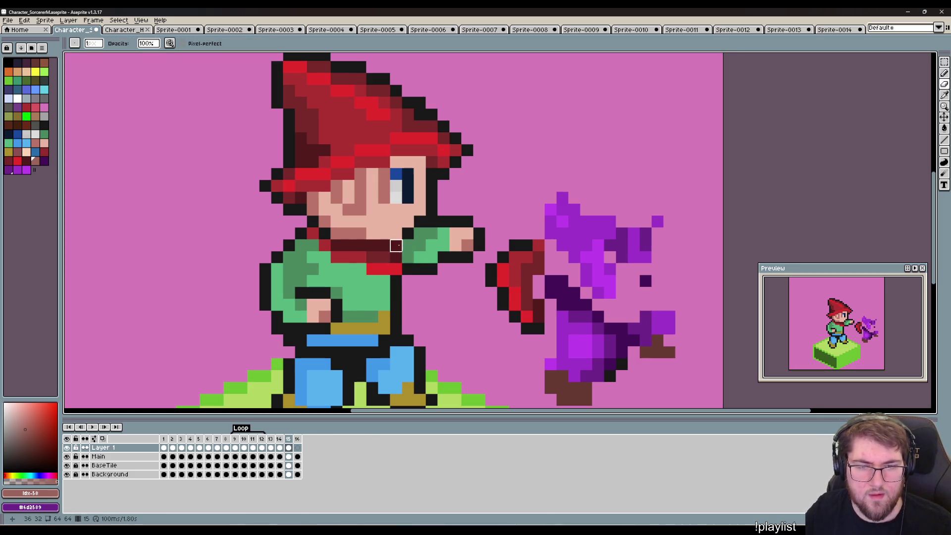
pyautogui.moveTo(396, 246); pyautogui.dragTo(384, 270)
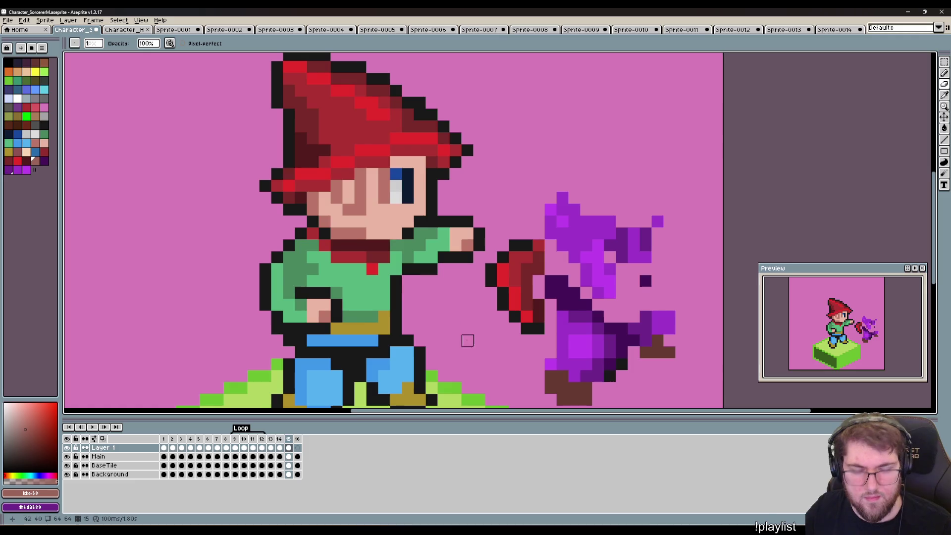
pyautogui.moveTo(468, 340); pyautogui.dragTo(471, 359)
pyautogui.press('b')
pyautogui.click(387, 350)
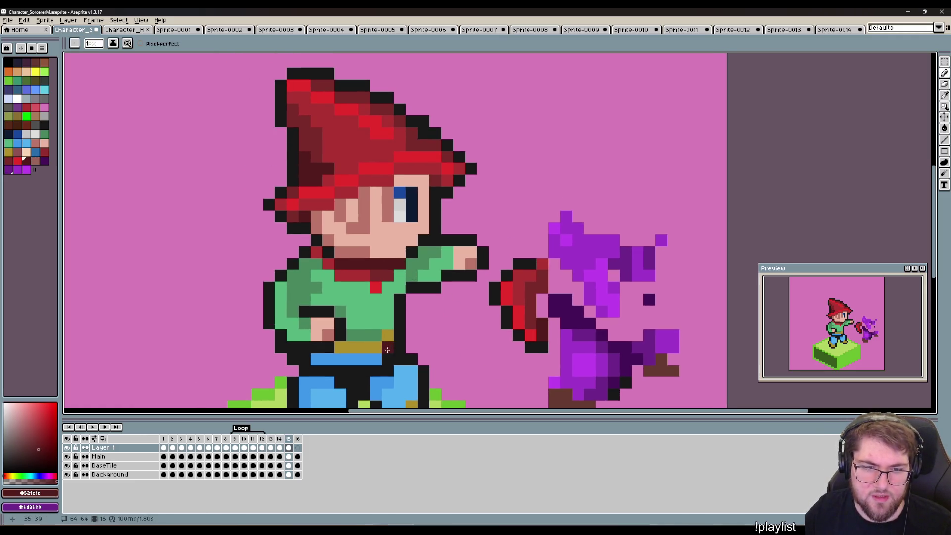
pyautogui.keyDown('alt'); pyautogui.click(392, 275); pyautogui.keyUp('alt')
pyautogui.hotkey('ctrl', 'z')
pyautogui.click(378, 303)
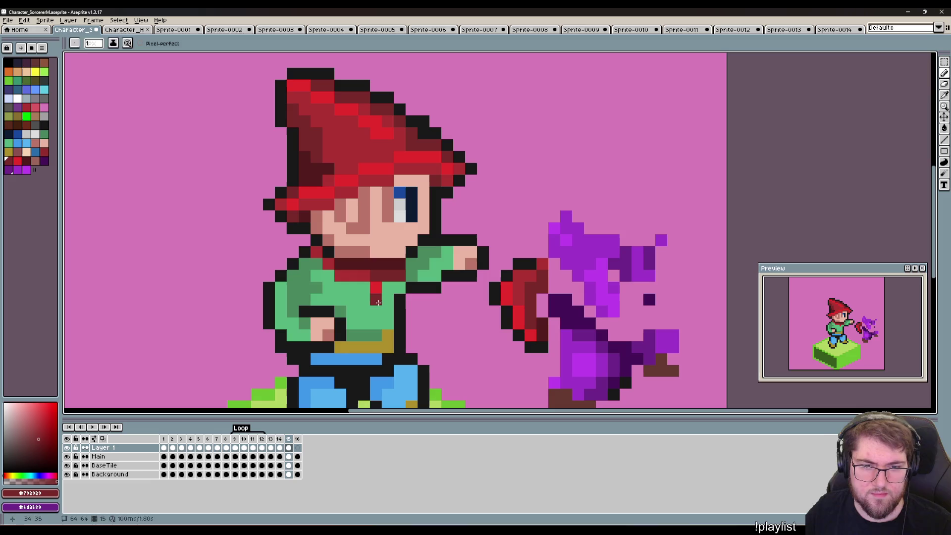
pyautogui.hotkey('ctrl', 'z')
pyautogui.click(388, 287)
pyautogui.keyDown('alt'); pyautogui.click(376, 287); pyautogui.keyUp('alt')
pyautogui.click(392, 287)
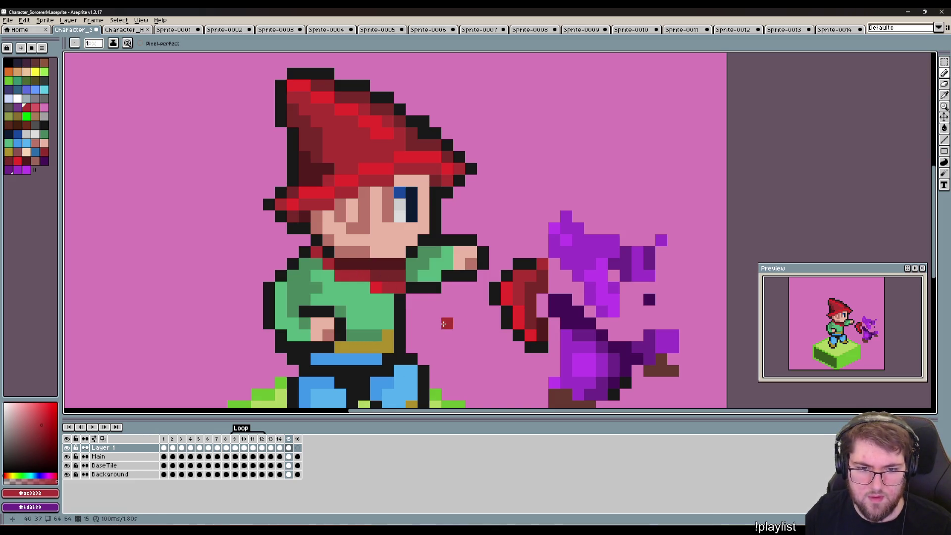
pyautogui.press('e')
pyautogui.click(400, 288)
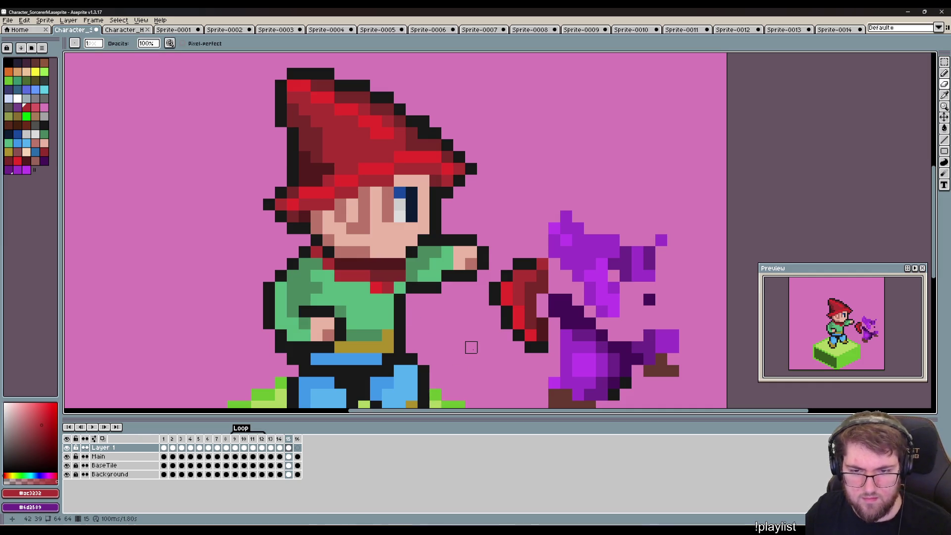
# Paint the shirt near the collar in the robe's dark purple and the sleeve in lighter #9f36c8.
pyautogui.press('i')
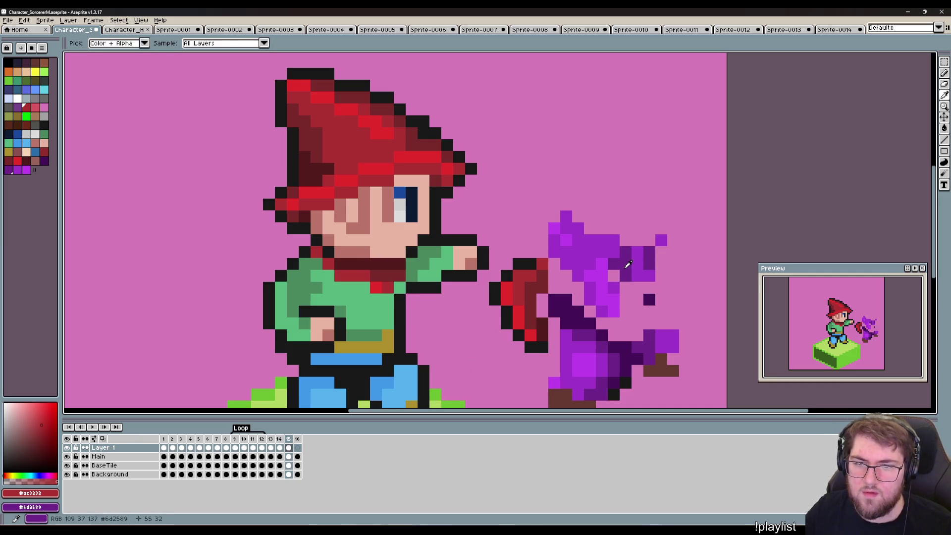
pyautogui.click(629, 255)
pyautogui.press('b')
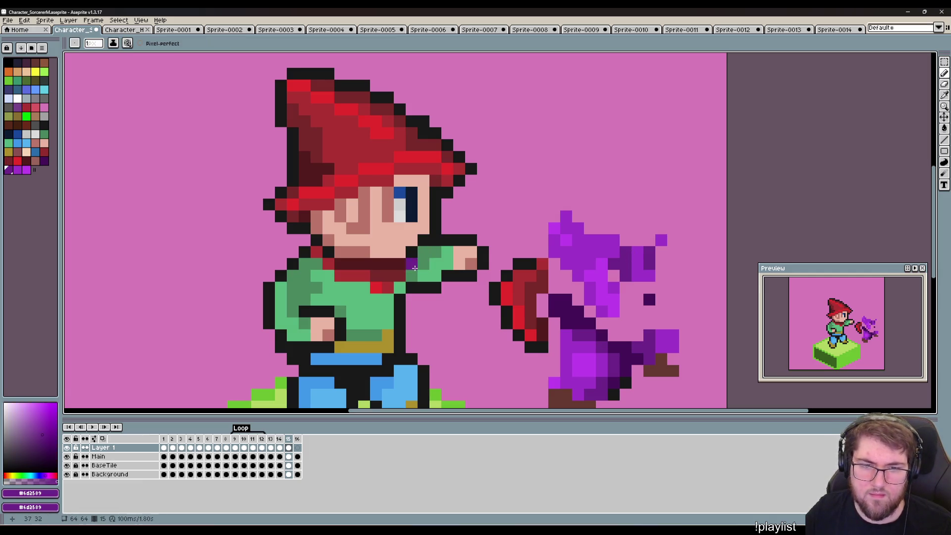
pyautogui.moveTo(411, 263); pyautogui.dragTo(411, 275)
pyautogui.click(435, 252)
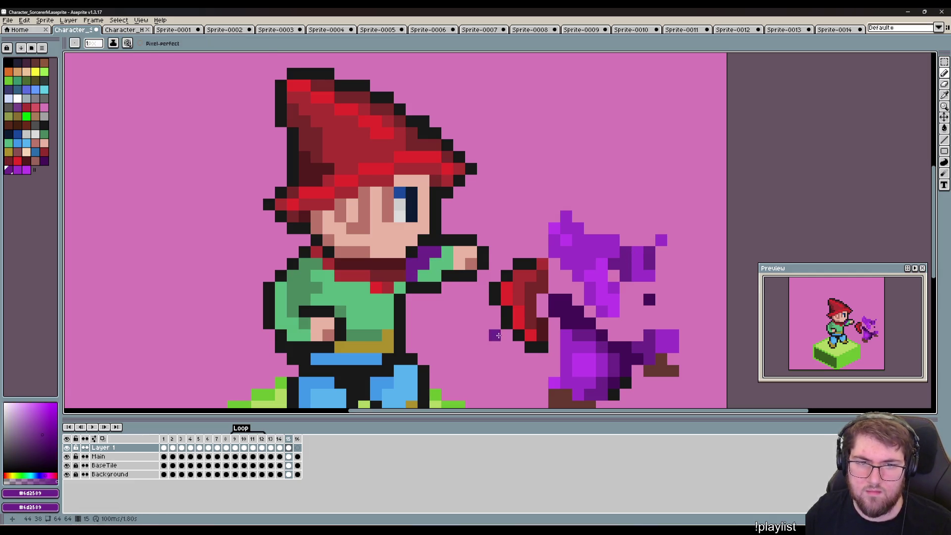
pyautogui.press('i')
pyautogui.click(643, 265)
pyautogui.press('b')
pyautogui.click(419, 279)
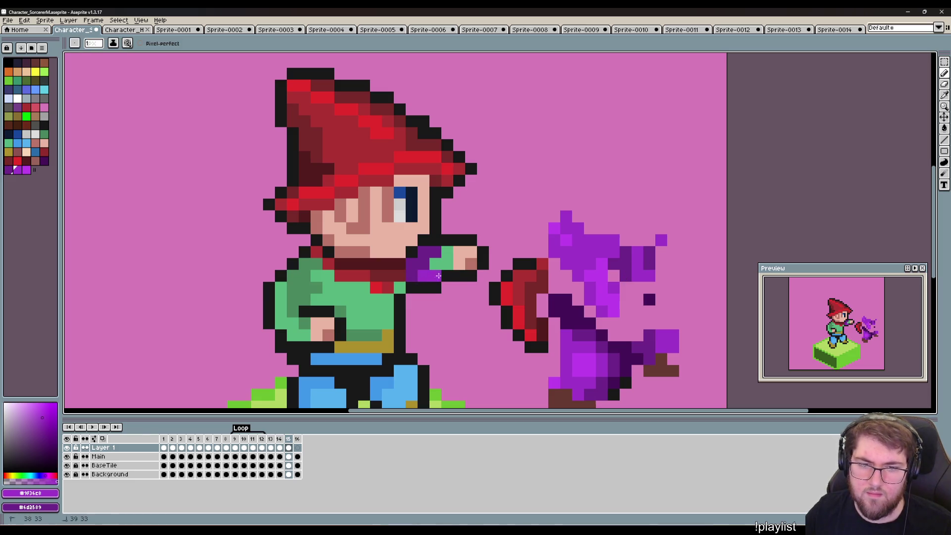
pyautogui.scroll(-1, 445, 256)
pyautogui.scroll(1, 427, 329)
# Paint purple pixels over the green shirt and along its left side.
pyautogui.press('i')
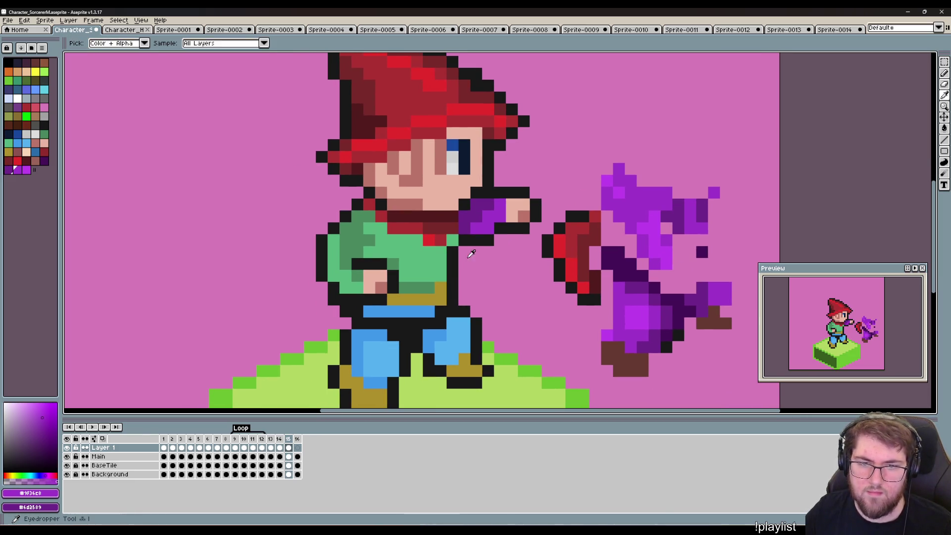
pyautogui.click(470, 219)
pyautogui.moveTo(453, 238); pyautogui.dragTo(526, 266)
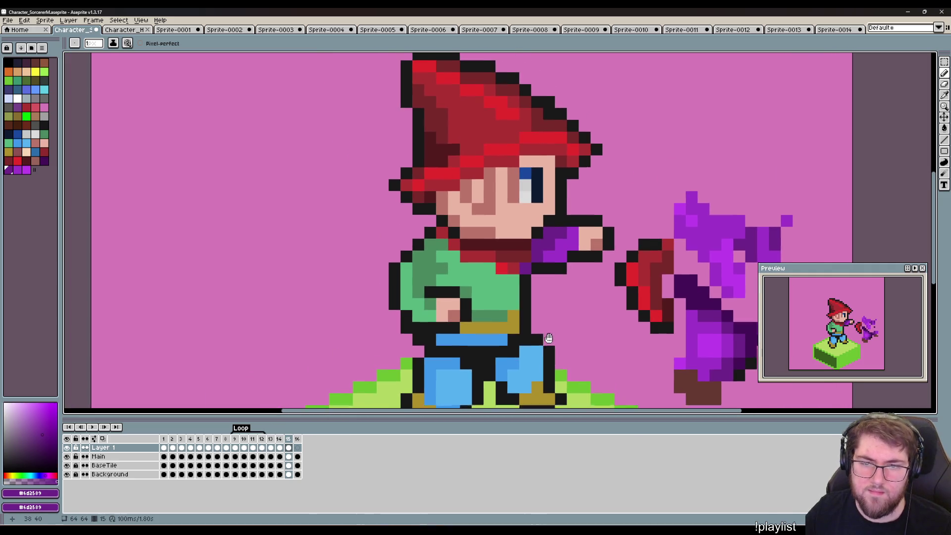
pyautogui.click(558, 253)
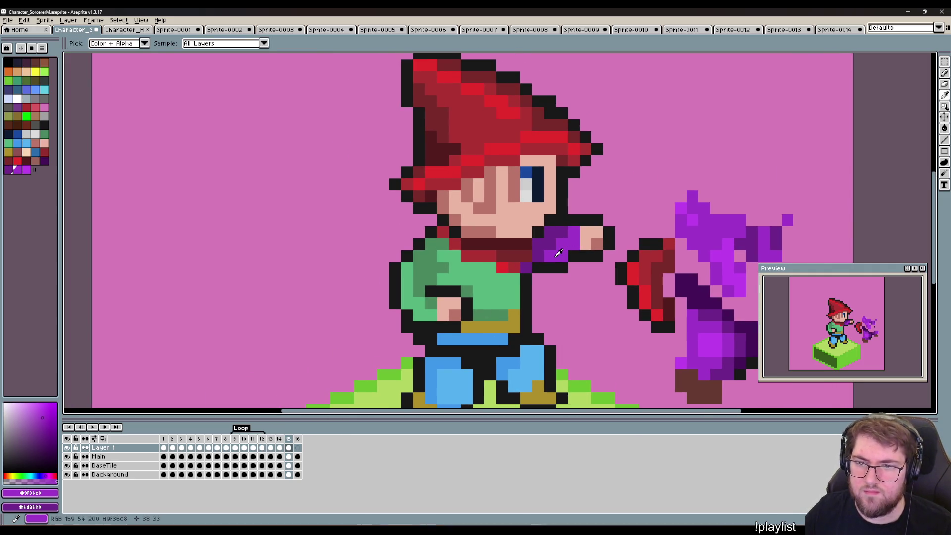
pyautogui.press('b')
pyautogui.click(421, 267)
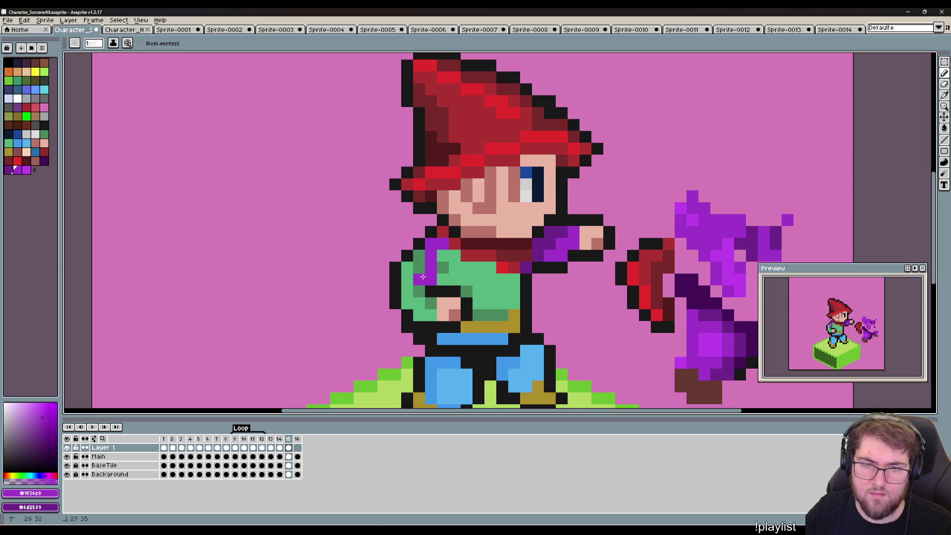
pyautogui.click(431, 303)
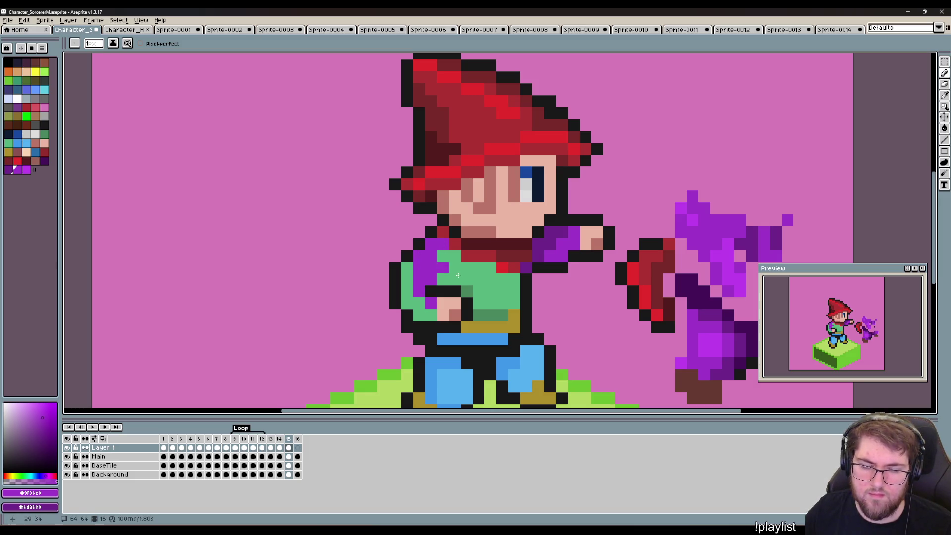
pyautogui.moveTo(560, 338); pyautogui.dragTo(494, 334)
pyautogui.click(566, 336)
pyautogui.hotkey('ctrl', 'z')
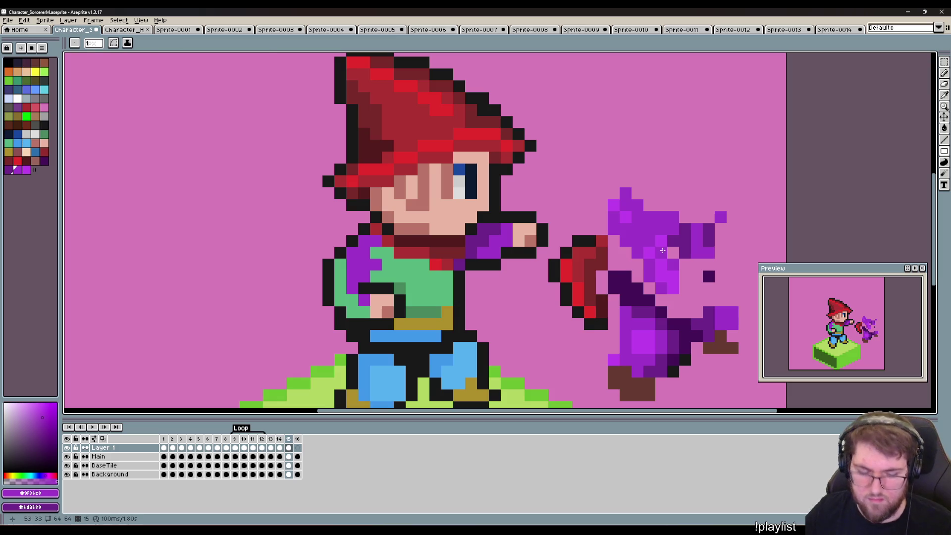
# Paint the spell's brighter purple near the hand and down the arm edge.
pyautogui.click(642, 334)
pyautogui.press('b')
pyautogui.click(379, 302)
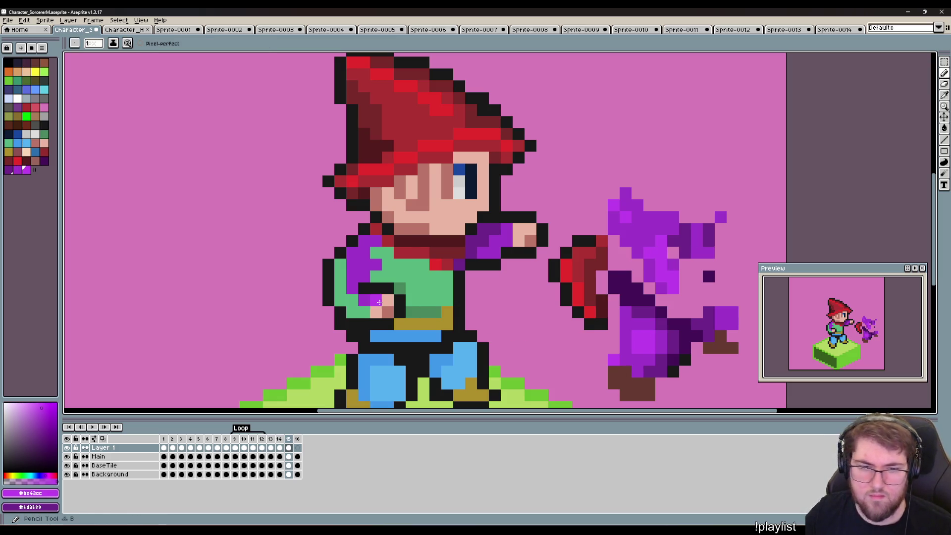
pyautogui.moveTo(340, 300)
pyautogui.mouseDown()
pyautogui.moveTo(340, 265)
pyautogui.moveTo(386, 252)
pyautogui.moveTo(399, 264)
pyautogui.mouseUp()
pyautogui.click(387, 276)
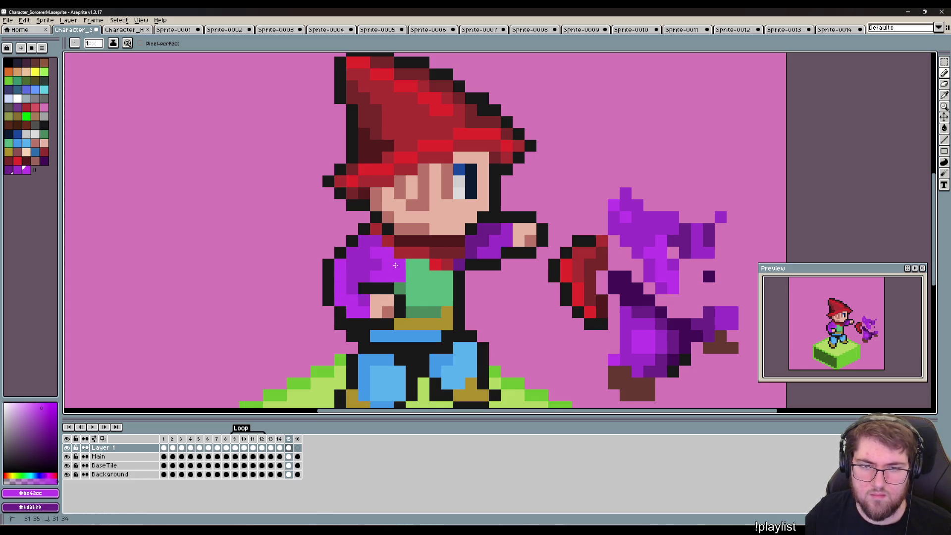
# Cover the last green shirt pixels with dark and lighter purple, undoing a stray bright block.
pyautogui.press('i')
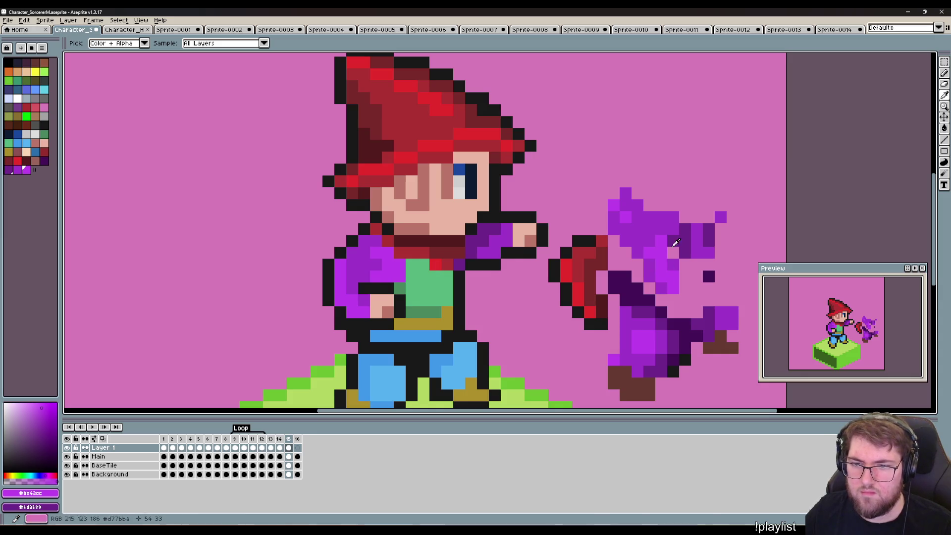
pyautogui.click(660, 288)
pyautogui.press('b')
pyautogui.click(398, 288)
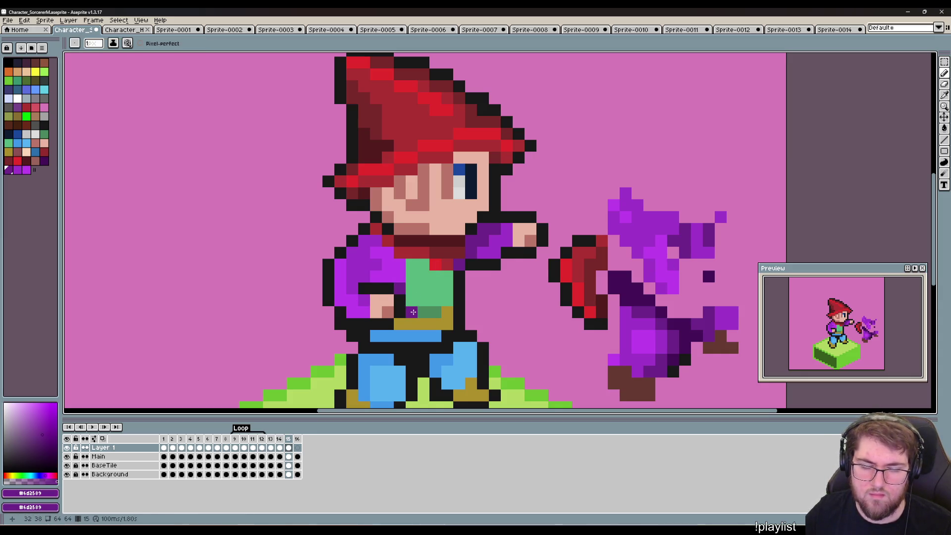
pyautogui.keyDown('alt'); pyautogui.click(370, 263); pyautogui.keyUp('alt')
pyautogui.click(418, 296)
pyautogui.hotkey('ctrl', 'z')
pyautogui.moveTo(412, 301)
pyautogui.mouseDown()
pyautogui.moveTo(416, 268)
pyautogui.moveTo(439, 284)
pyautogui.mouseUp()
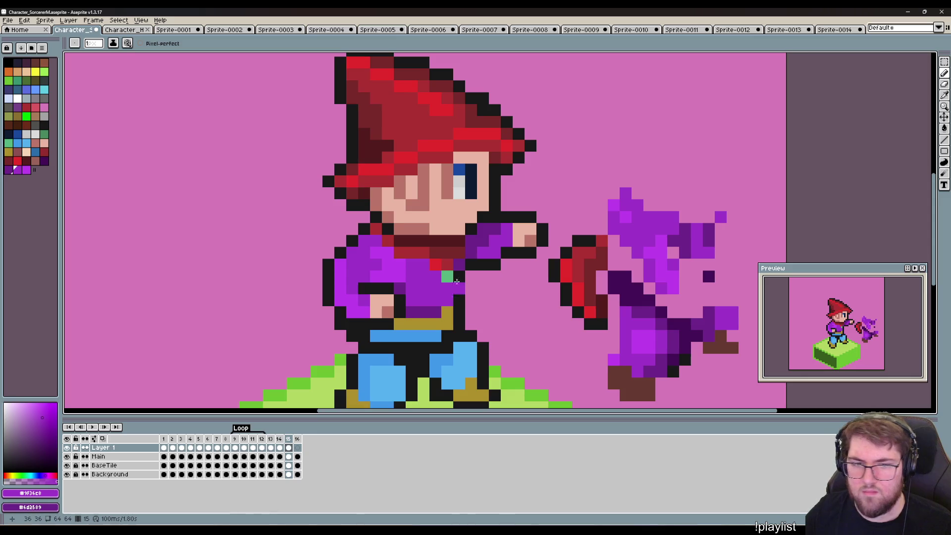
pyautogui.click(447, 276)
pyautogui.moveTo(489, 353); pyautogui.dragTo(534, 334)
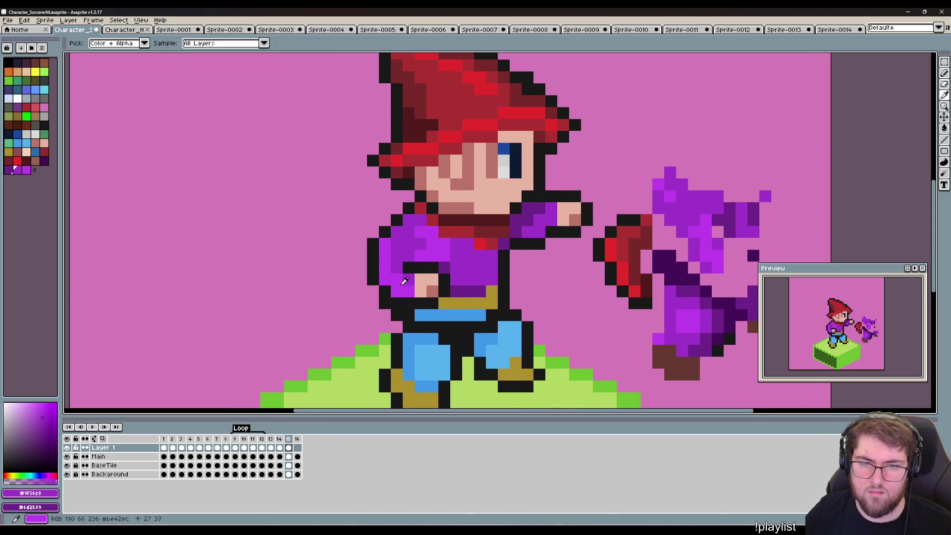
pyautogui.keyDown('alt'); pyautogui.click(406, 294); pyautogui.keyUp('alt')
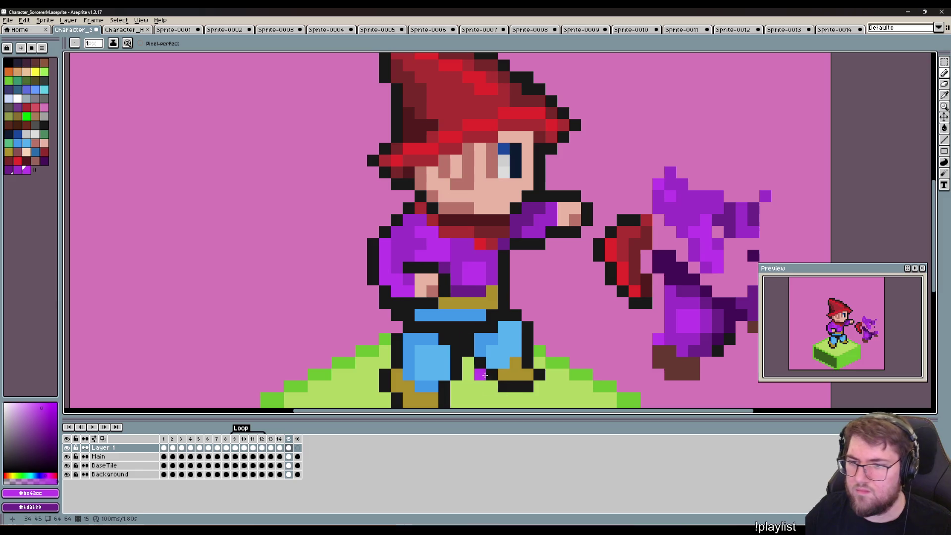
pyautogui.moveTo(515, 399); pyautogui.dragTo(553, 319)
pyautogui.hotkey('ctrl', 'z')
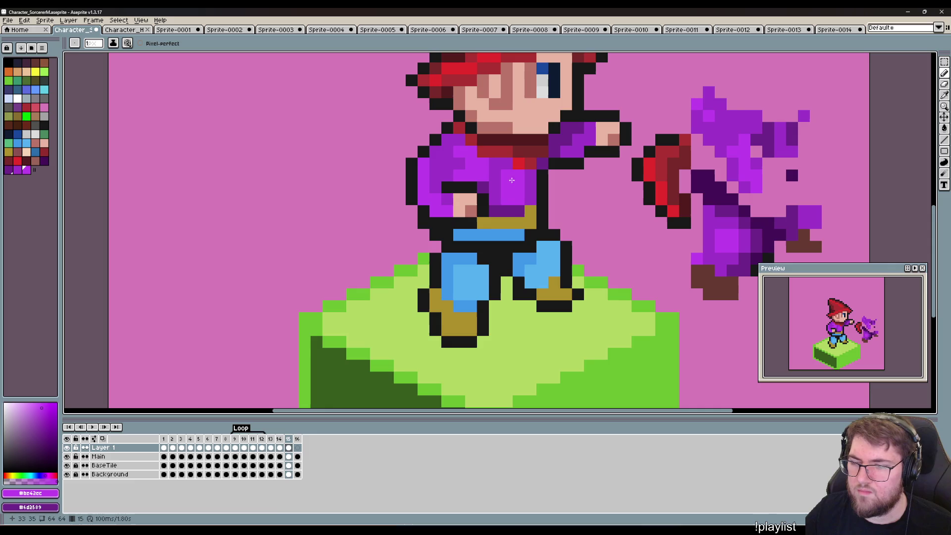
# Paint a bright purple pixel on the belt and sample the jacket's medium purple.
pyautogui.click(505, 225)
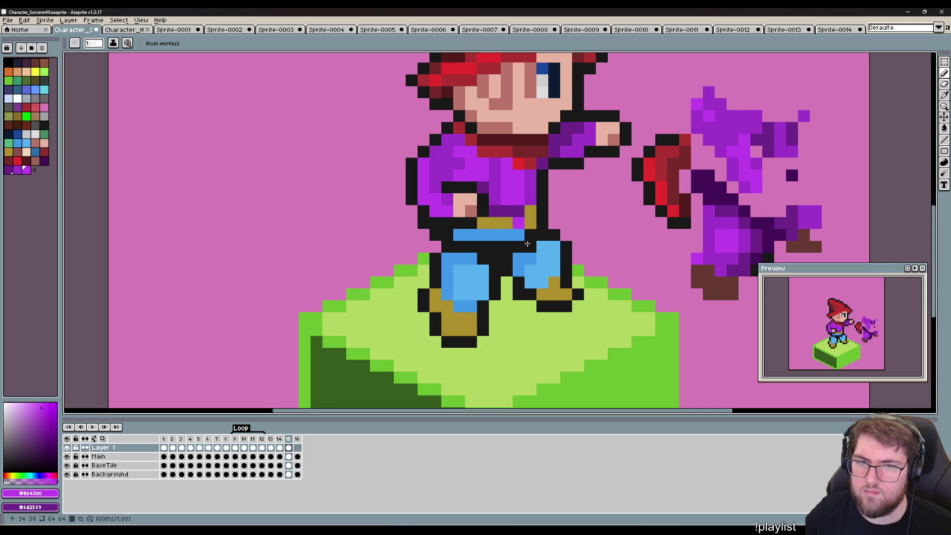
pyautogui.scroll(2, 554, 346)
pyautogui.press('i')
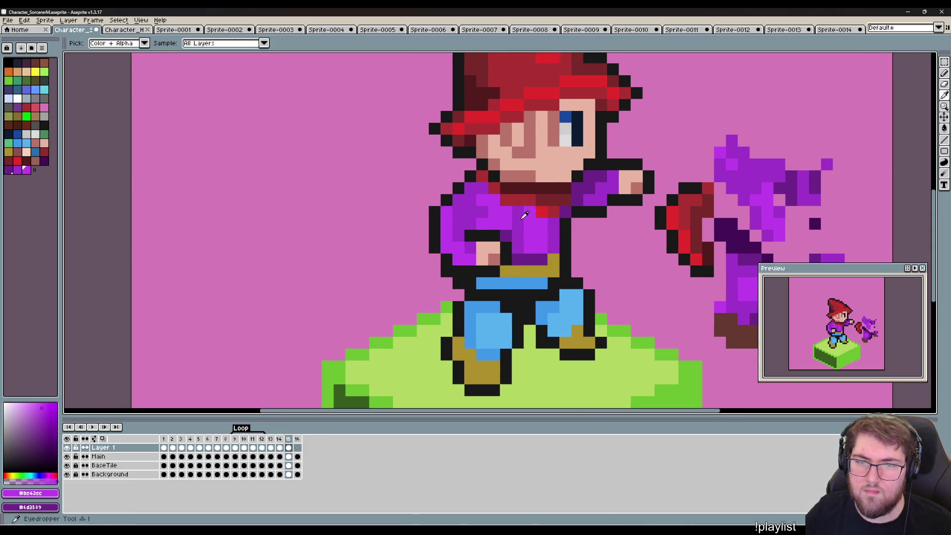
pyautogui.click(521, 216)
pyautogui.press('b')
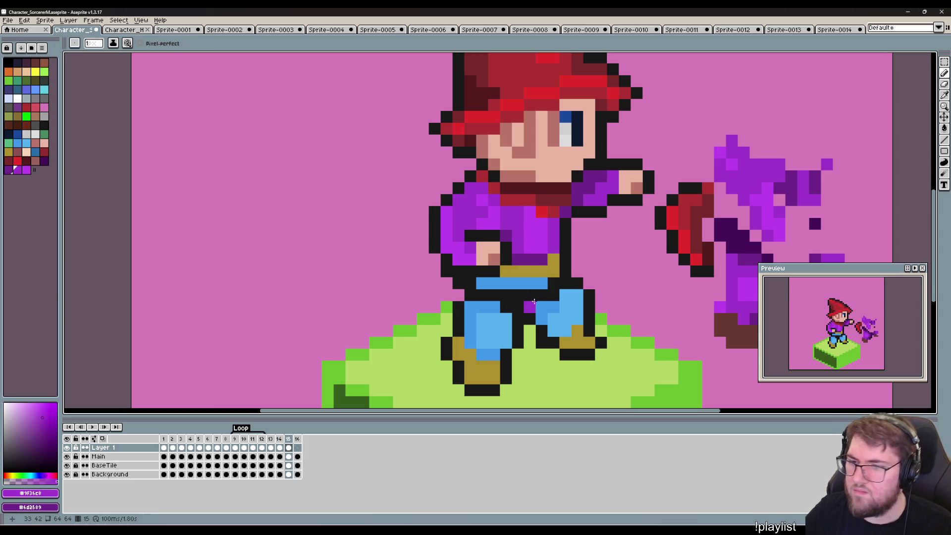
# Paint dark purple between the legs and along the row below the belt.
pyautogui.moveTo(566, 332)
pyautogui.mouseDown()
pyautogui.moveTo(484, 319)
pyautogui.moveTo(539, 328)
pyautogui.mouseUp()
pyautogui.press('i')
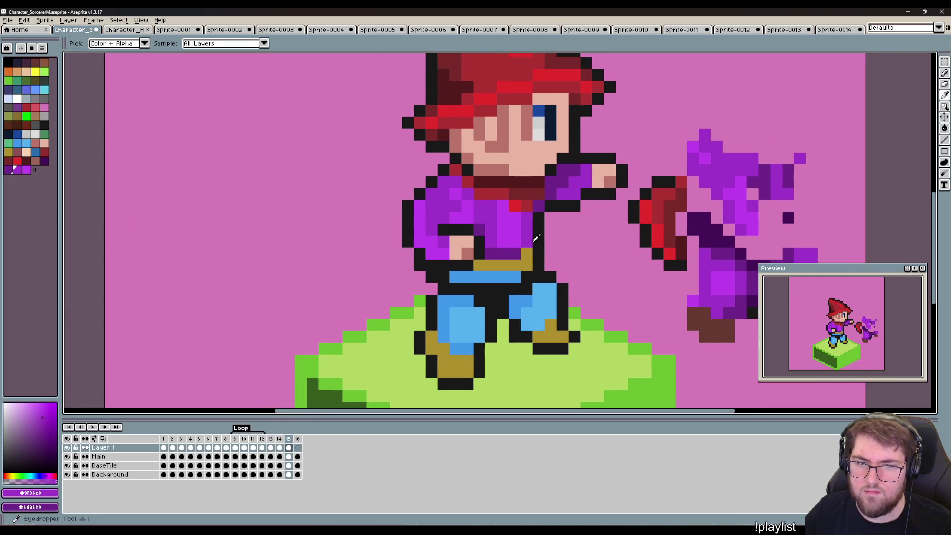
pyautogui.click(505, 250)
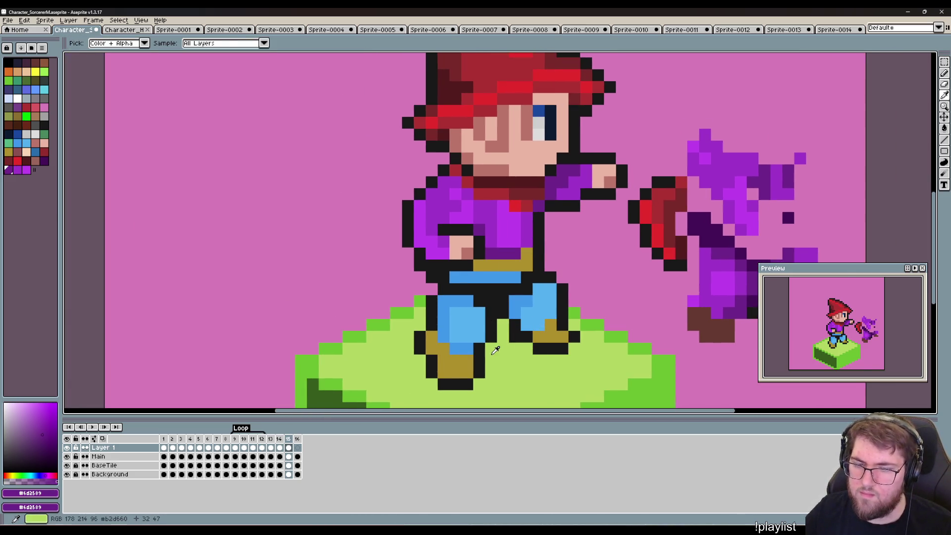
pyautogui.press('b')
pyautogui.click(501, 297)
pyautogui.click(491, 313)
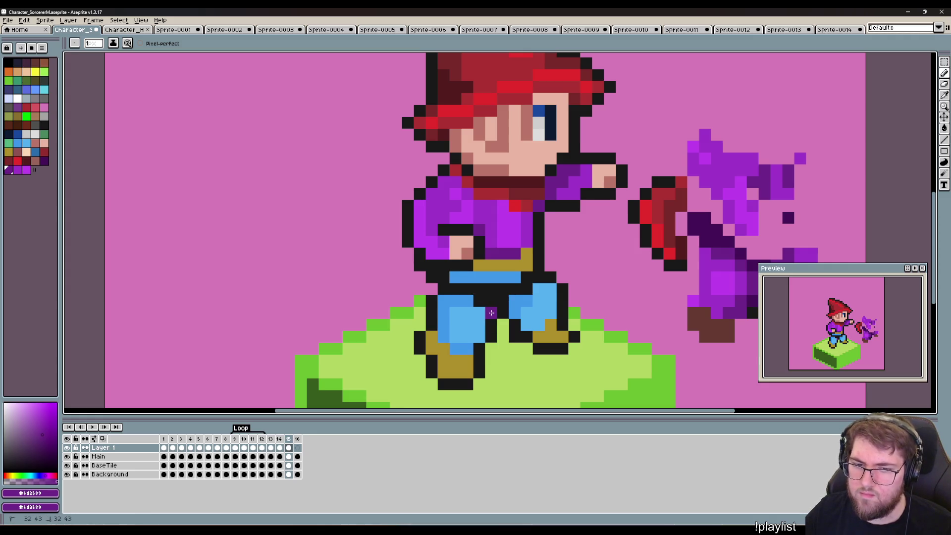
pyautogui.moveTo(514, 289); pyautogui.dragTo(454, 289)
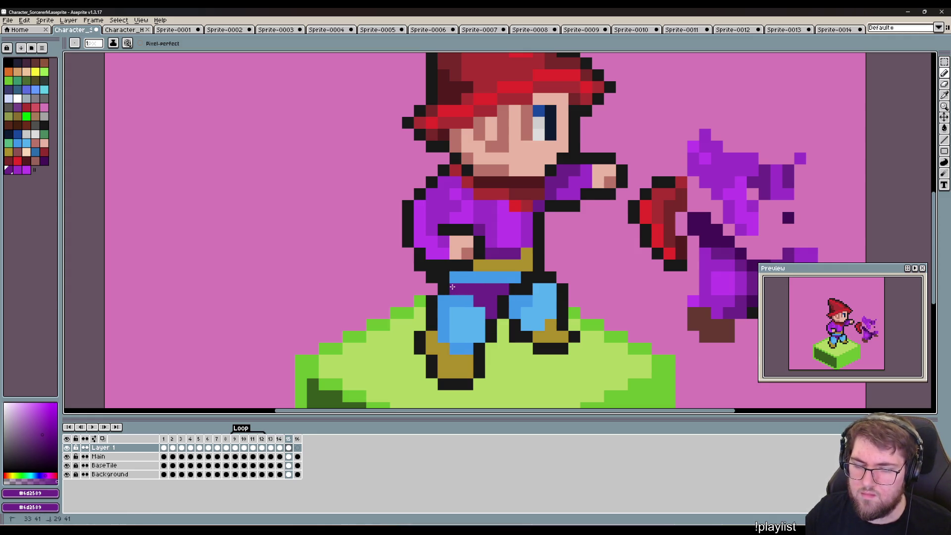
pyautogui.moveTo(555, 335); pyautogui.dragTo(479, 315)
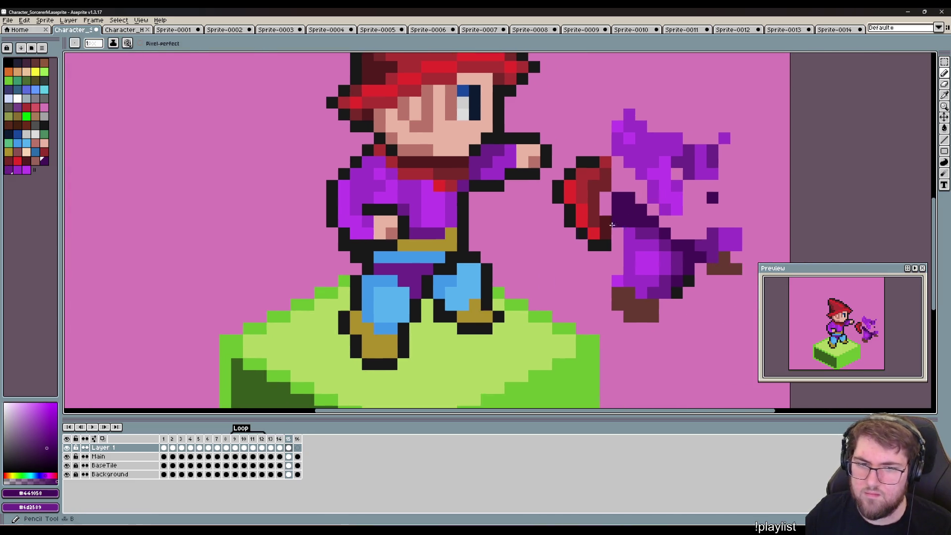
pyautogui.moveTo(420, 269); pyautogui.dragTo(380, 268)
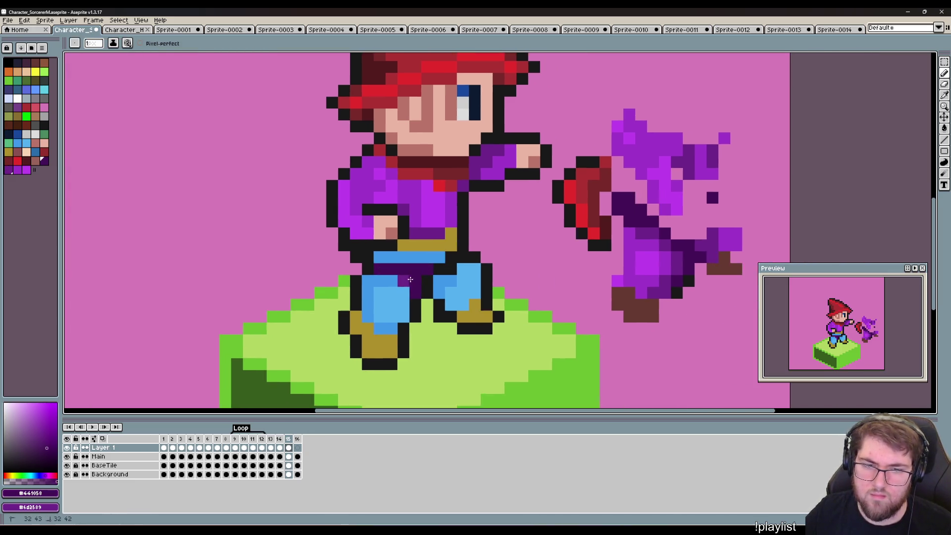
pyautogui.hotkey('ctrl', 'z')
pyautogui.click(441, 269)
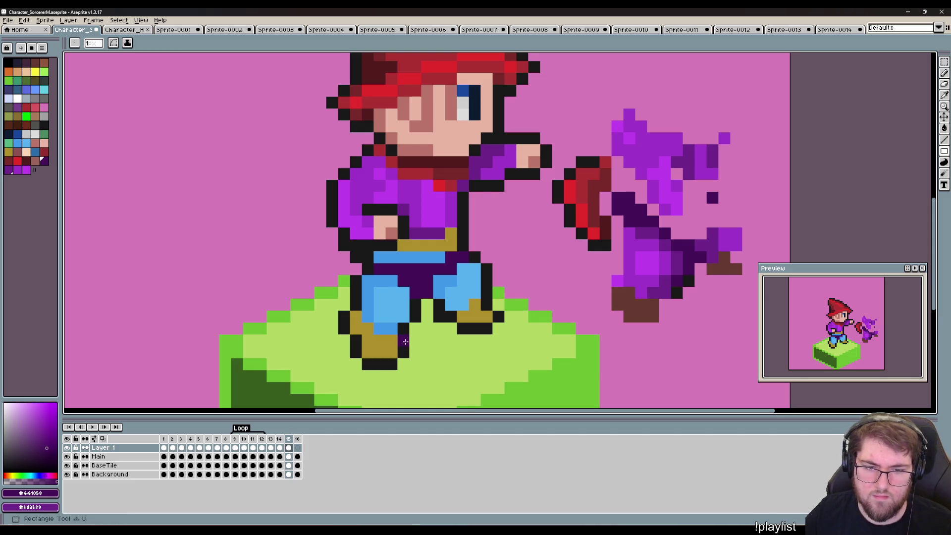
# Sample the robe's dark purple and paint it onto the leg.
pyautogui.press('alt')
pyautogui.keyDown('alt'); pyautogui.click(404, 336); pyautogui.keyUp('alt')
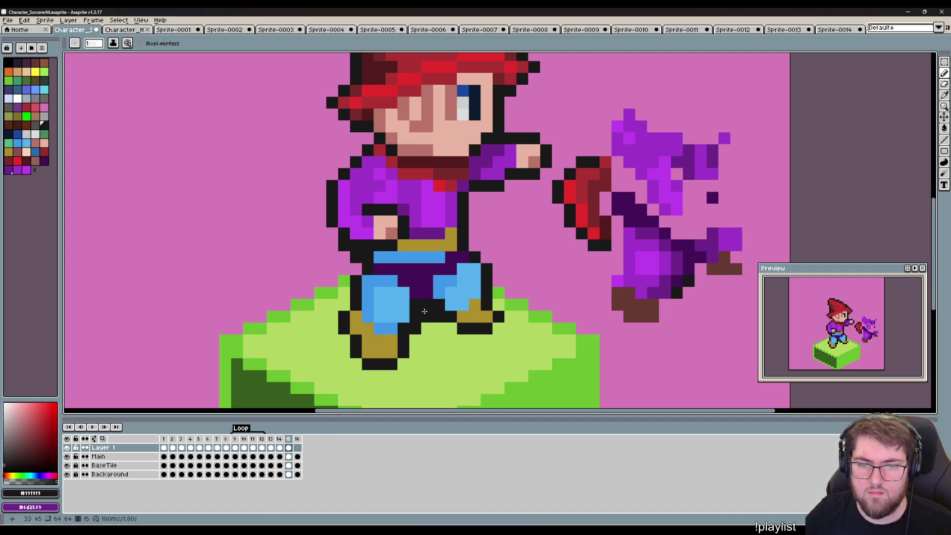
pyautogui.keyDown('alt'); pyautogui.click(430, 315); pyautogui.keyUp('alt')
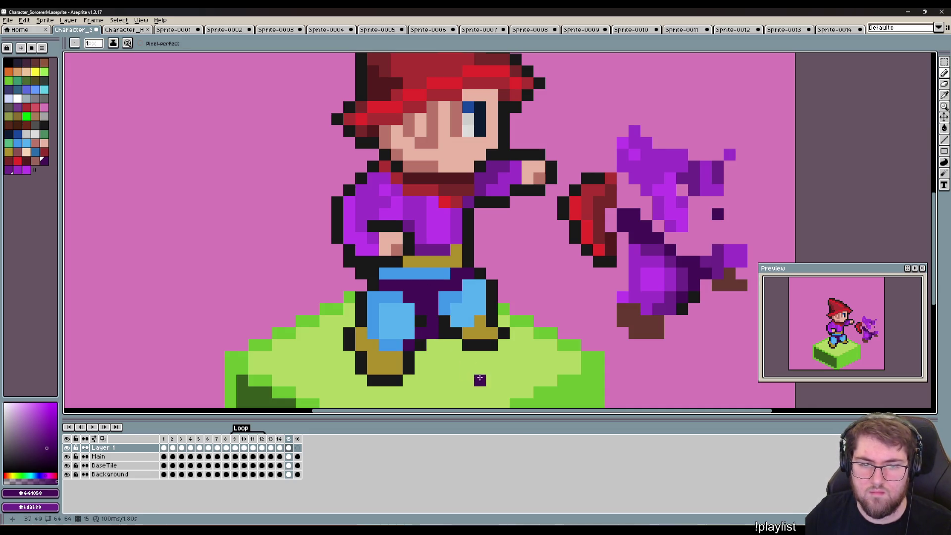
pyautogui.press('alt')
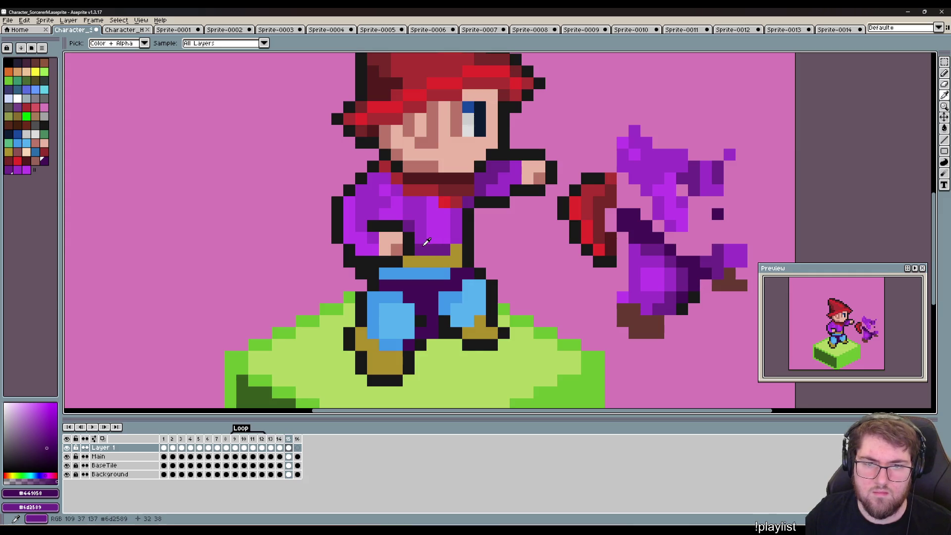
pyautogui.keyDown('alt'); pyautogui.click(425, 242); pyautogui.keyUp('alt')
pyautogui.moveTo(421, 333); pyautogui.dragTo(422, 322)
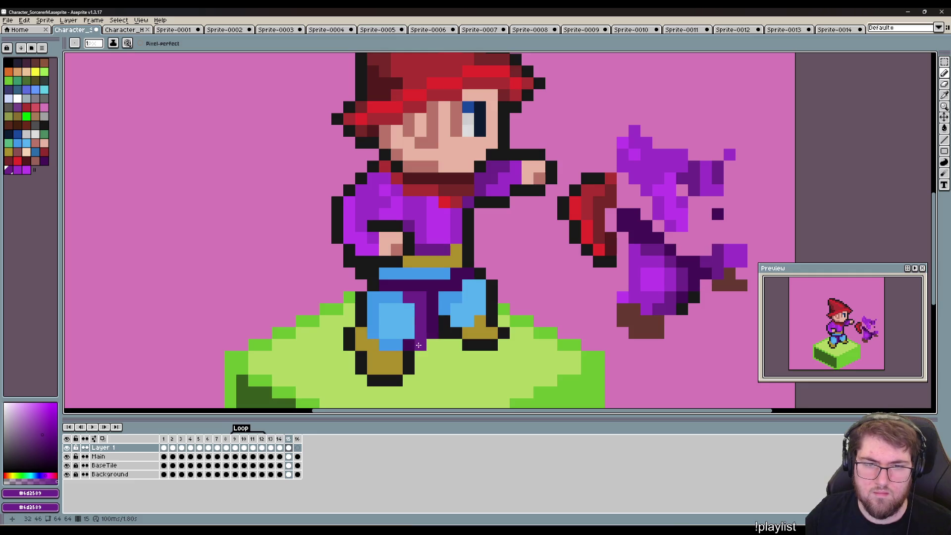
# Repaint the blue front leg in medium purple, down its column and top row.
pyautogui.press('alt')
pyautogui.keyDown('alt'); pyautogui.click(419, 221); pyautogui.keyUp('alt')
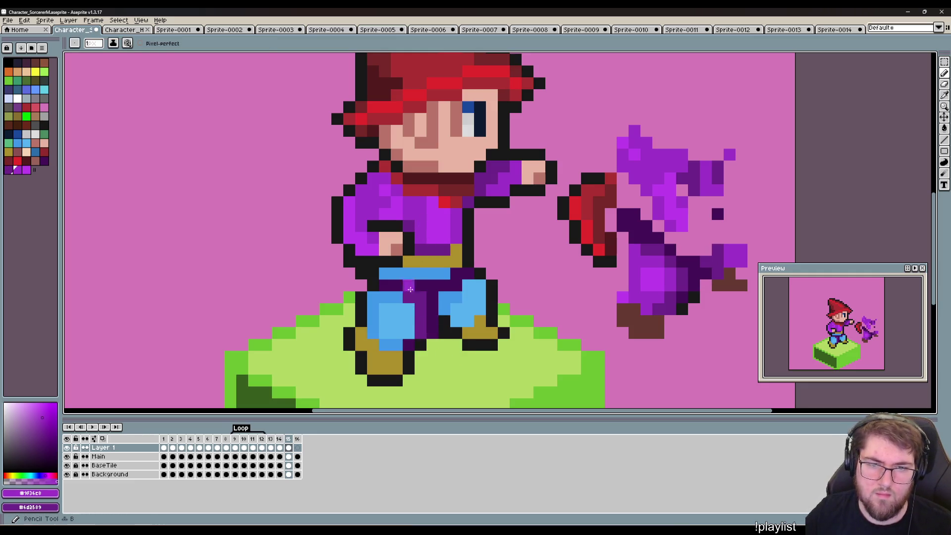
pyautogui.click(397, 309)
pyautogui.hotkey('ctrl', 'z')
pyautogui.click(383, 303)
pyautogui.press('ctrl')
pyautogui.hotkey('ctrl', 'z')
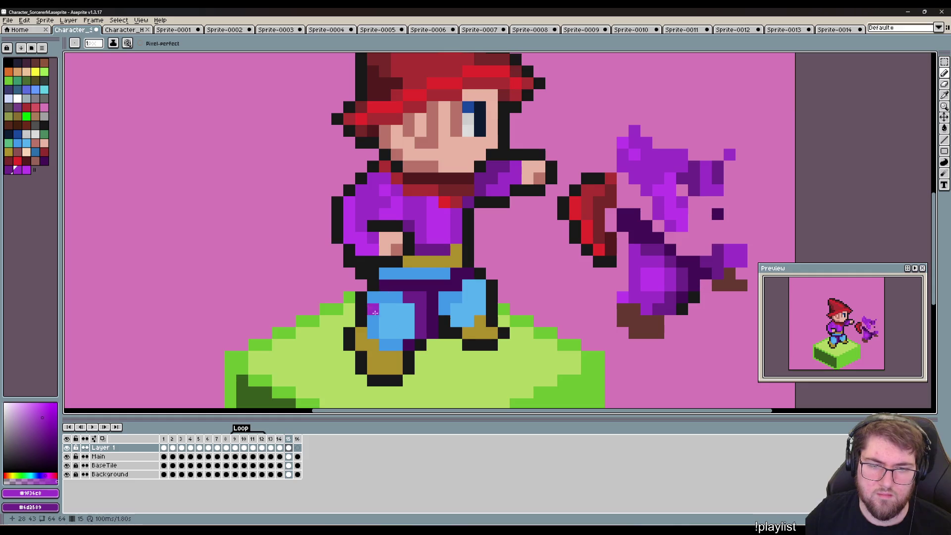
pyautogui.moveTo(373, 333)
pyautogui.mouseDown()
pyautogui.moveTo(396, 297)
pyautogui.moveTo(456, 298)
pyautogui.moveTo(466, 317)
pyautogui.moveTo(480, 309)
pyautogui.mouseUp()
pyautogui.click(397, 344)
pyautogui.click(385, 345)
# Turn the back leg's remaining blue purple and paint the blue belt band dark purple.
pyautogui.keyDown('alt'); pyautogui.click(412, 297); pyautogui.keyUp('alt')
pyautogui.click(444, 346)
pyautogui.hotkey('ctrl', 'z')
pyautogui.keyDown('alt'); pyautogui.click(396, 293); pyautogui.keyUp('alt')
pyautogui.click(456, 321)
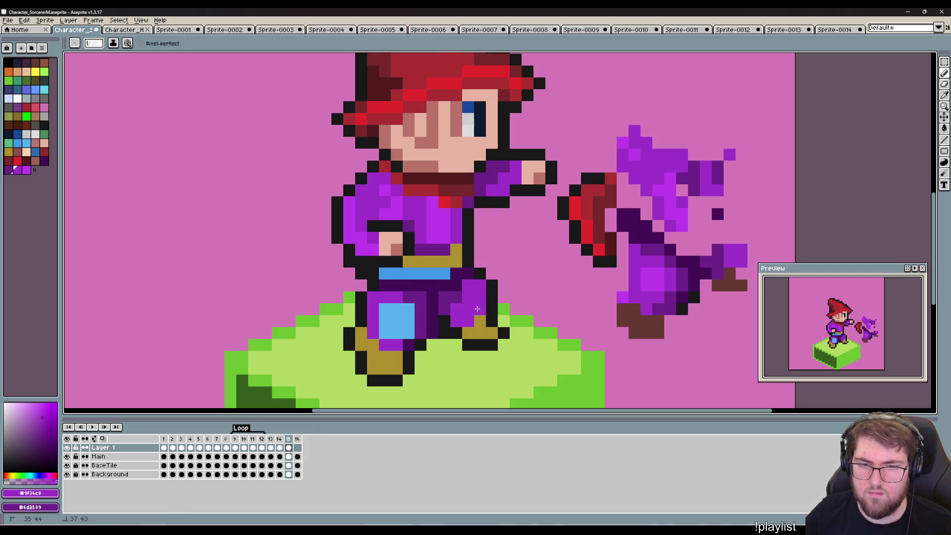
pyautogui.click(445, 344)
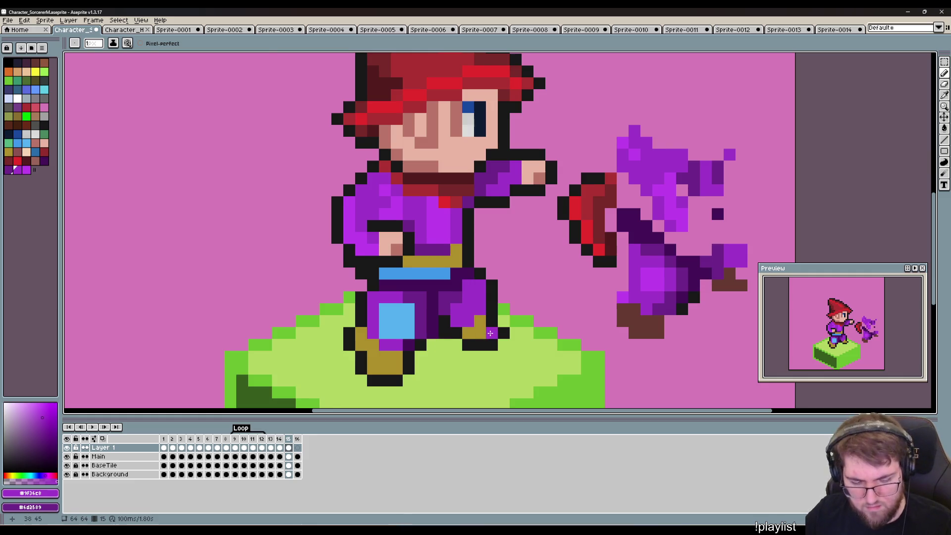
pyautogui.keyDown('alt'); pyautogui.click(455, 286); pyautogui.keyUp('alt')
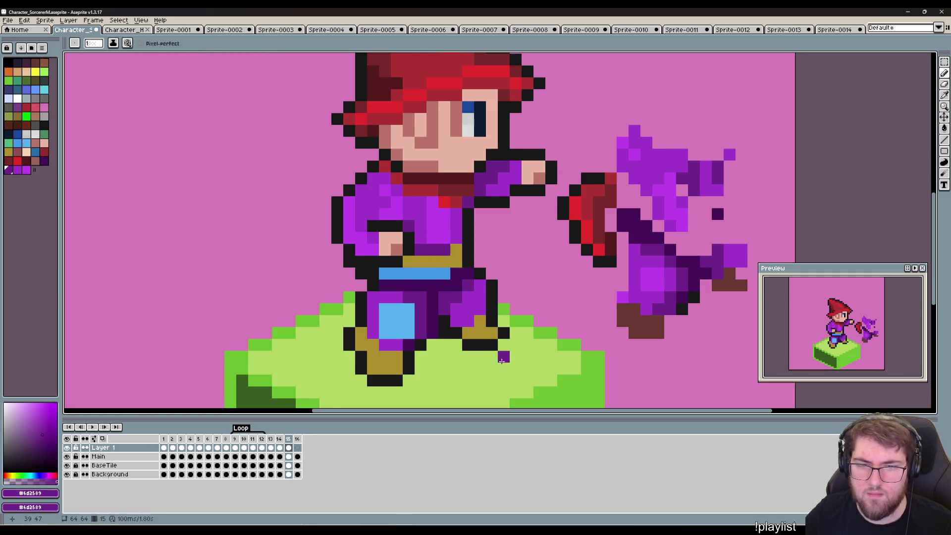
pyautogui.press('alt')
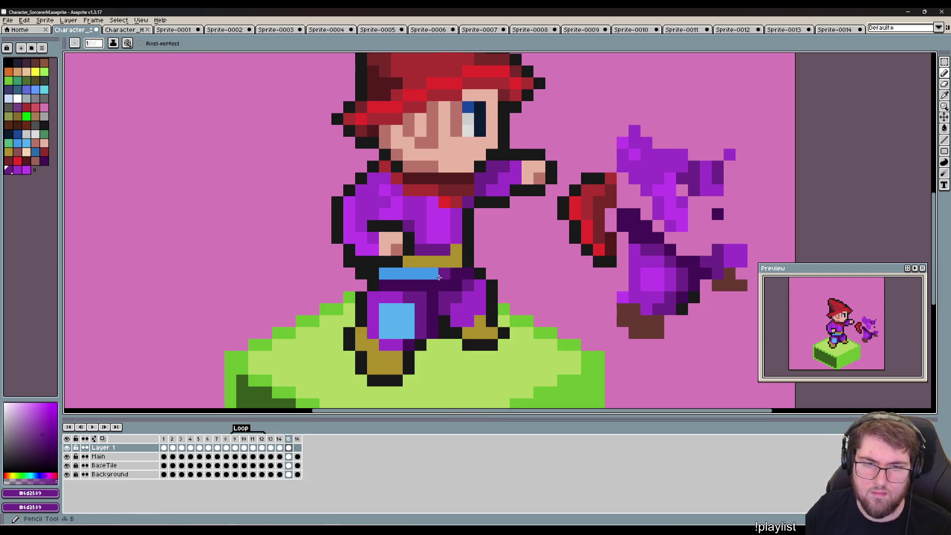
pyautogui.moveTo(445, 274); pyautogui.dragTo(392, 274)
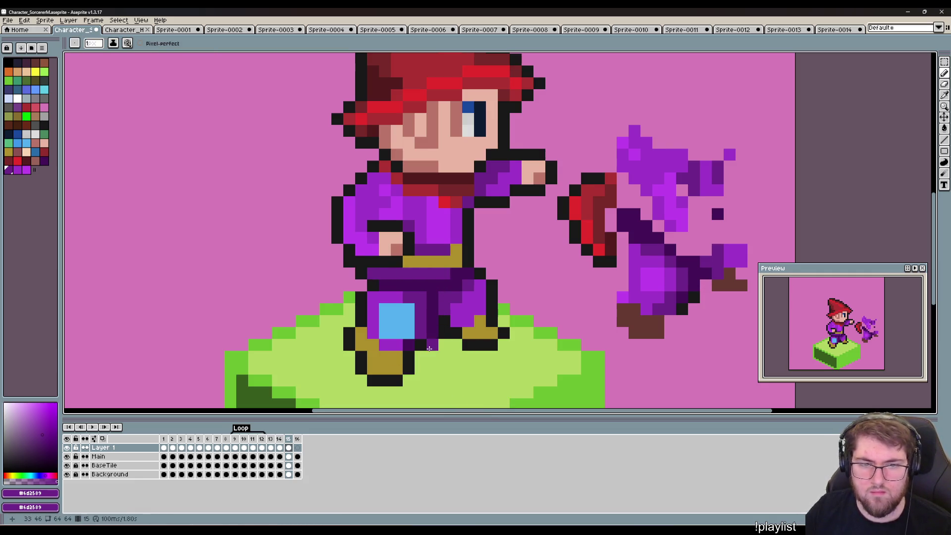
pyautogui.scroll(-2, 505, 395)
# Paint the blue knee patch in the robe's purple.
pyautogui.press('alt')
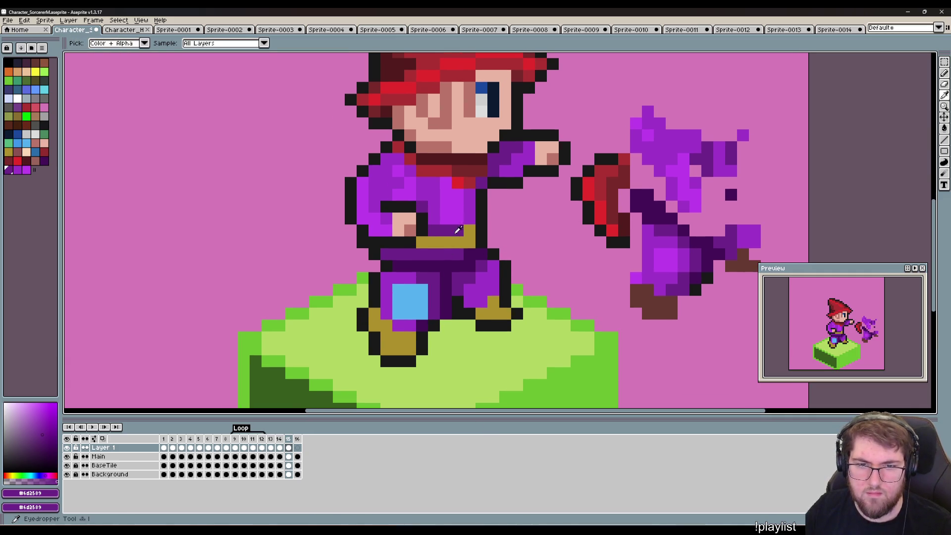
pyautogui.keyDown('alt'); pyautogui.click(457, 229); pyautogui.keyUp('alt')
pyautogui.moveTo(422, 302)
pyautogui.mouseDown()
pyautogui.moveTo(398, 313)
pyautogui.moveTo(419, 307)
pyautogui.moveTo(407, 314)
pyautogui.mouseUp()
# Repaint the gold pixels of both boots brown.
pyautogui.keyDown('alt'); pyautogui.click(653, 307); pyautogui.keyUp('alt')
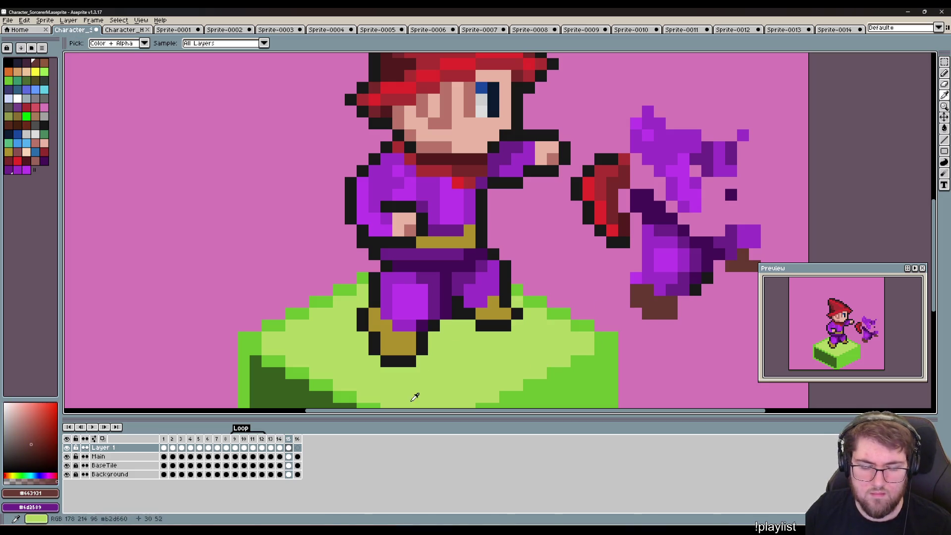
pyautogui.moveTo(404, 349)
pyautogui.mouseDown()
pyautogui.moveTo(386, 340)
pyautogui.moveTo(374, 314)
pyautogui.mouseUp()
pyautogui.click(410, 337)
pyautogui.moveTo(493, 316); pyautogui.dragTo(481, 315)
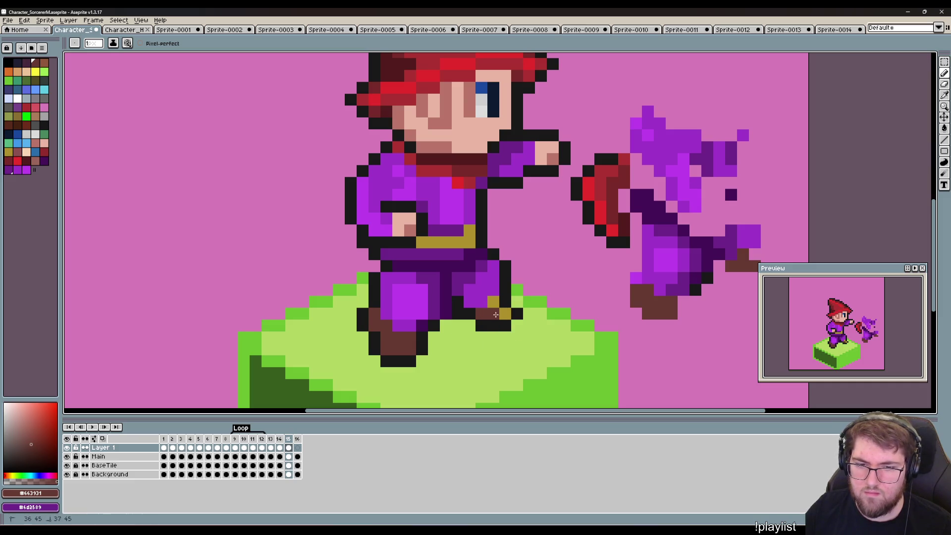
pyautogui.click(505, 314)
pyautogui.click(493, 302)
# Add black outline pixels beside the right boot.
pyautogui.press('alt')
pyautogui.click(471, 309)
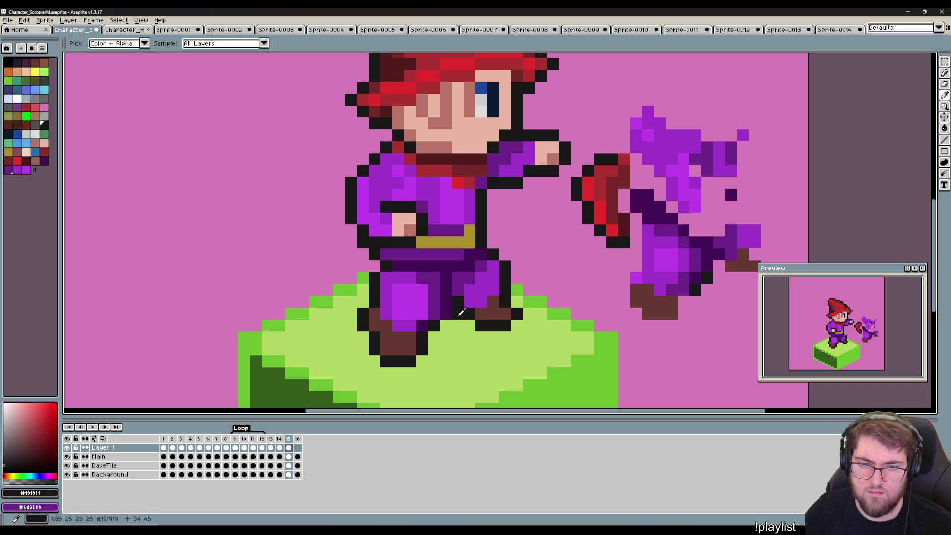
pyautogui.moveTo(530, 349); pyautogui.dragTo(568, 383)
pyautogui.scroll(-1, 568, 383)
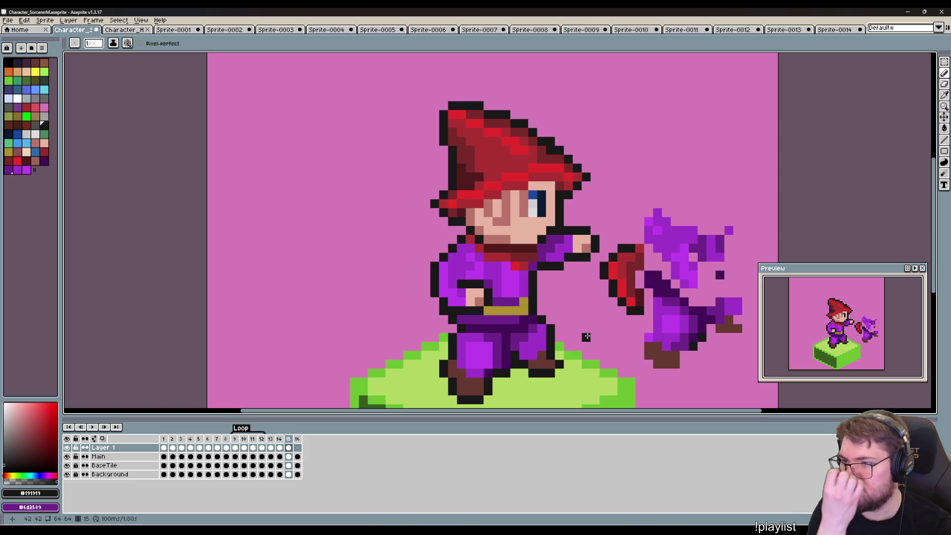
# Flip repeatedly between frames 14 and 15 to compare poses, then select the Main layer.
pyautogui.press('Left')
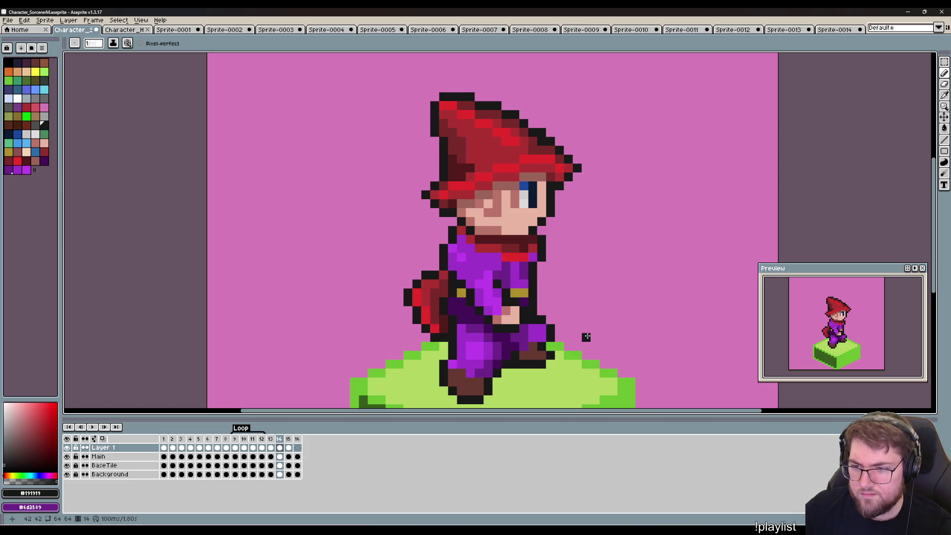
pyautogui.press('Right')
pyautogui.press('Left')
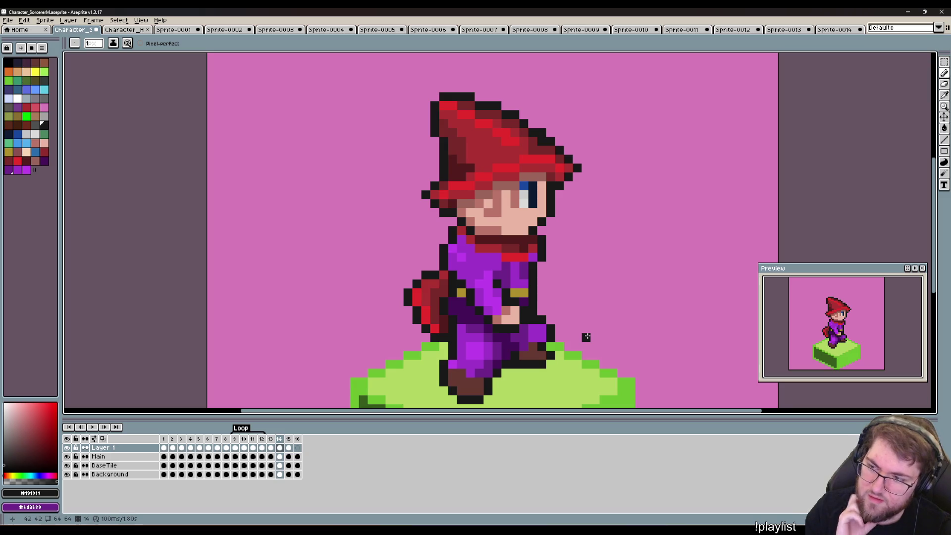
pyautogui.press('Right')
pyautogui.press('Left')
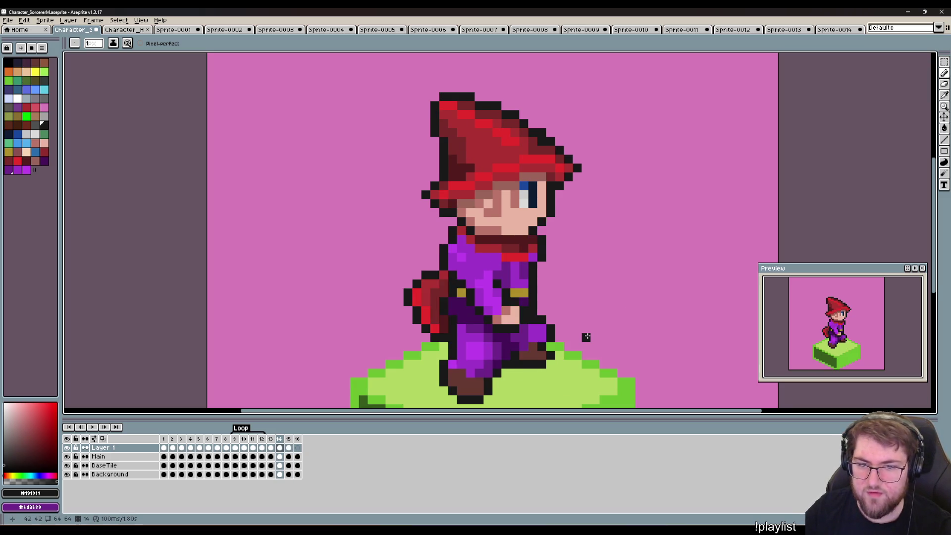
pyautogui.press('Right')
pyautogui.press('Left')
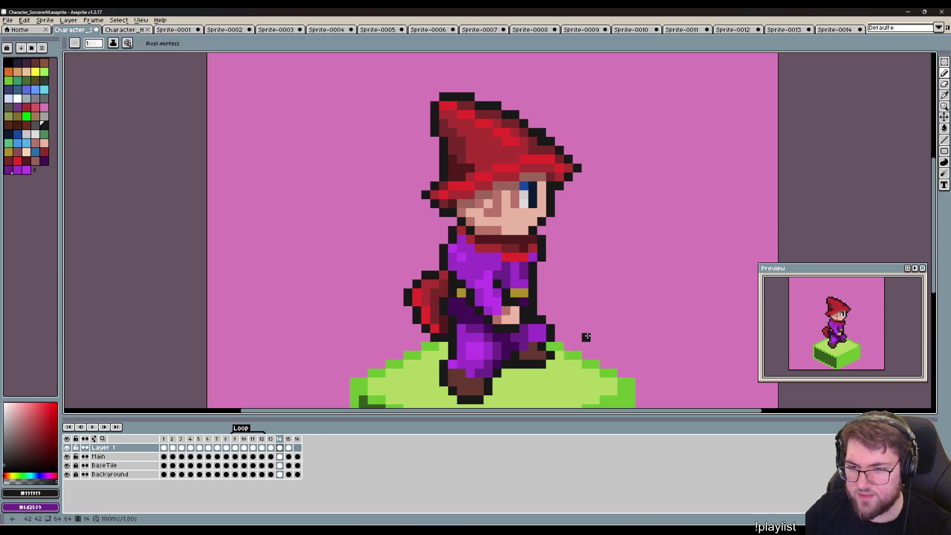
pyautogui.press('Right')
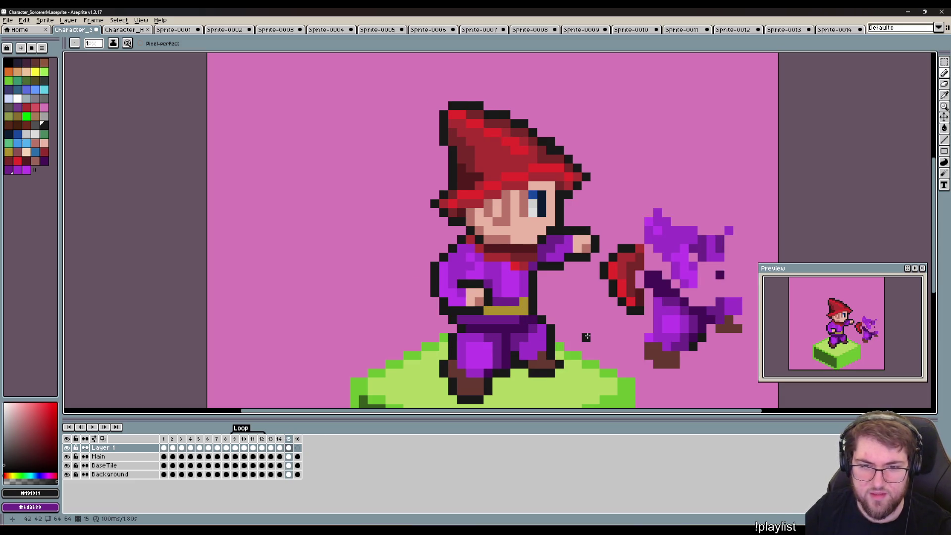
pyautogui.press('Left')
pyautogui.press('Right')
pyautogui.press('Left')
pyautogui.press('Right')
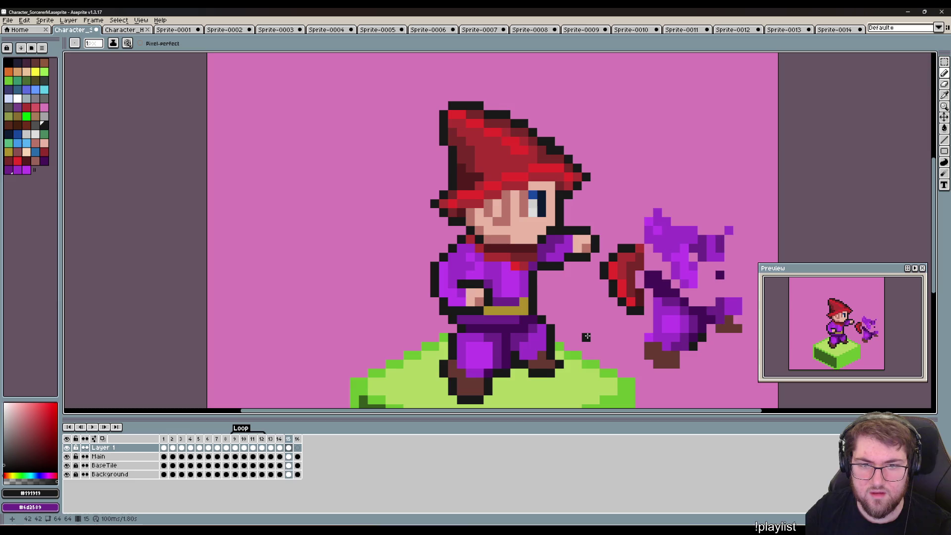
pyautogui.press('Left')
pyautogui.press('Right')
pyautogui.press('Left')
pyautogui.press('Right')
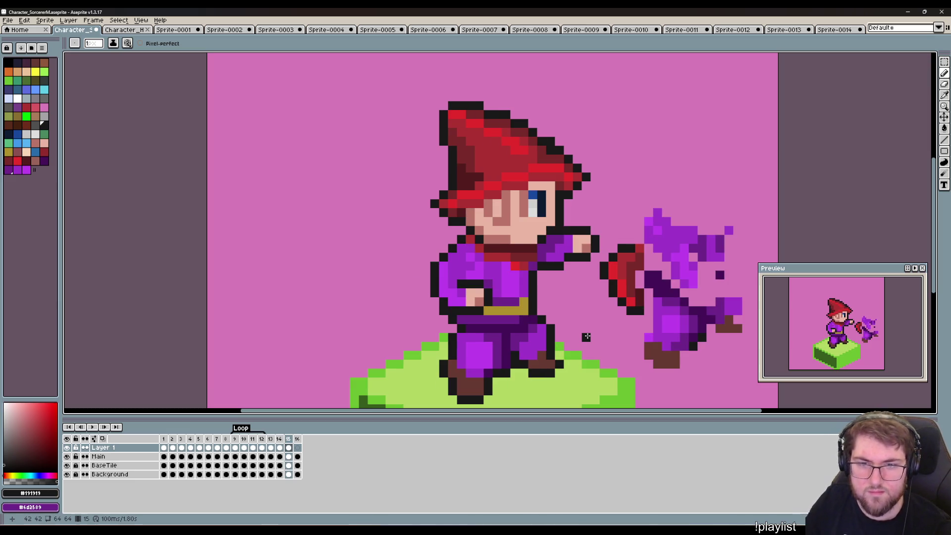
pyautogui.press('Down')
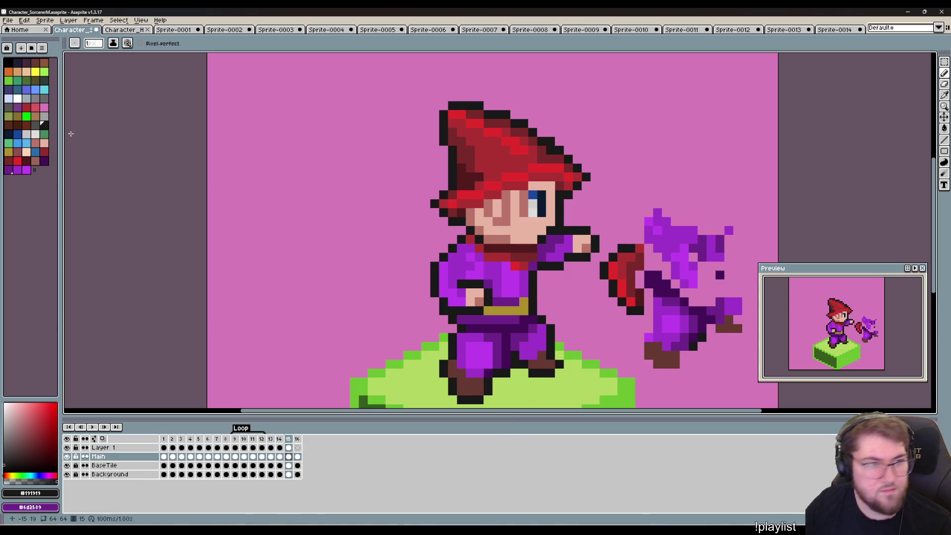
# Draw a darker skin-tone line along the hairline under the hat brim.
pyautogui.keyDown('alt'); pyautogui.click(509, 198); pyautogui.keyUp('alt')
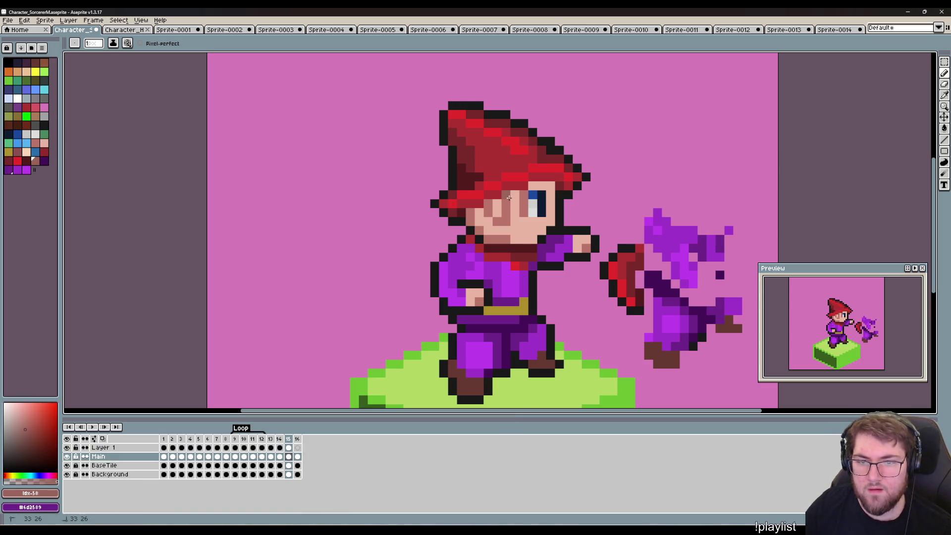
pyautogui.moveTo(509, 198); pyautogui.dragTo(552, 186)
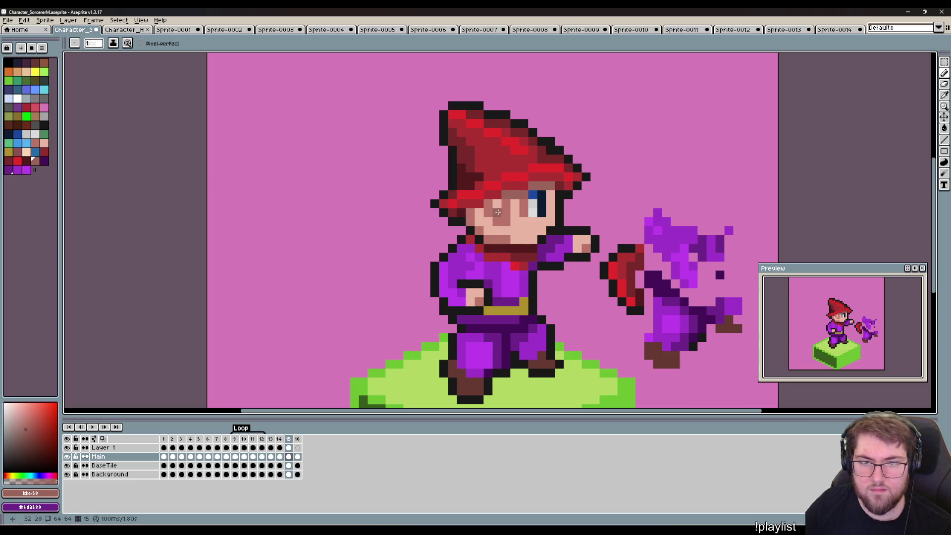
pyautogui.click(473, 211)
pyautogui.click(488, 203)
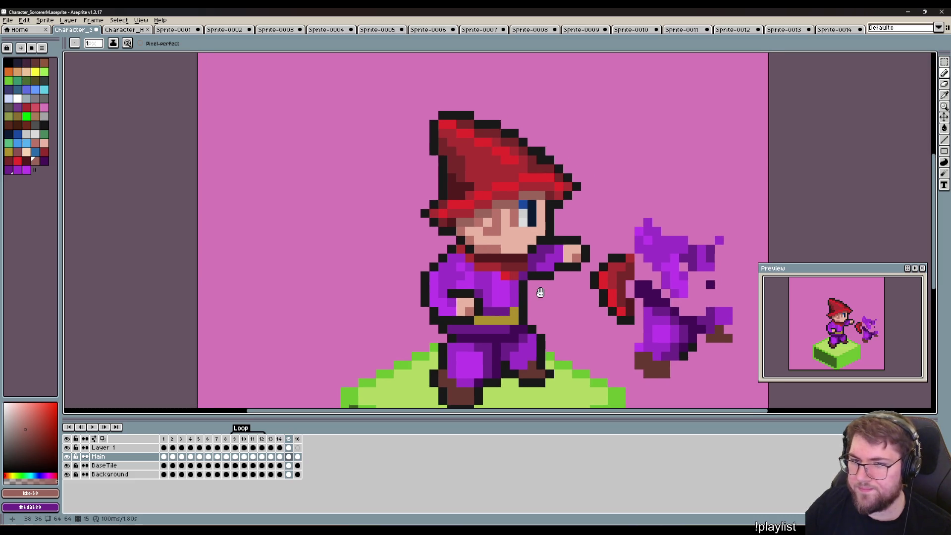
# Sample the hat's red and flip between frames 14 and 15 to compare.
pyautogui.moveTo(550, 284)
pyautogui.mouseDown()
pyautogui.moveTo(534, 297)
pyautogui.moveTo(537, 257)
pyautogui.moveTo(542, 317)
pyautogui.mouseUp()
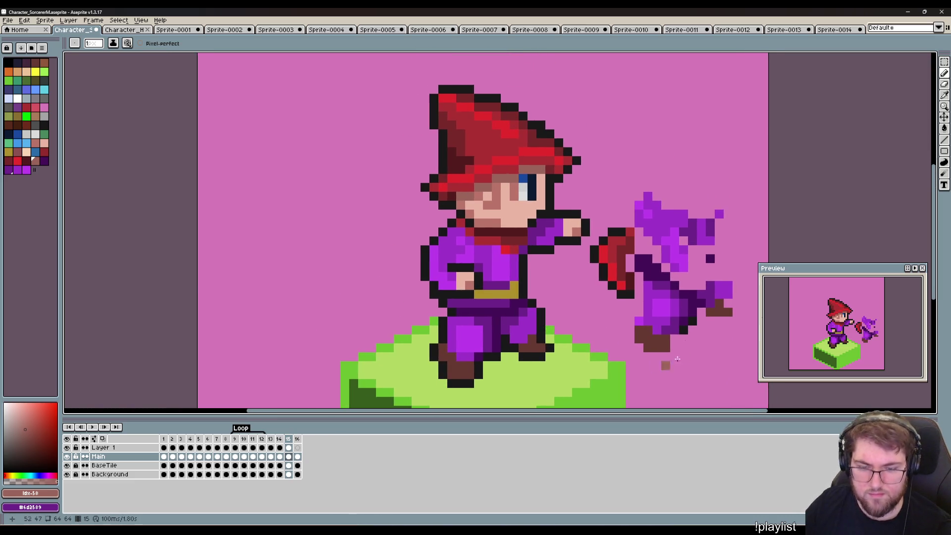
pyautogui.press('alt')
pyautogui.click(610, 248)
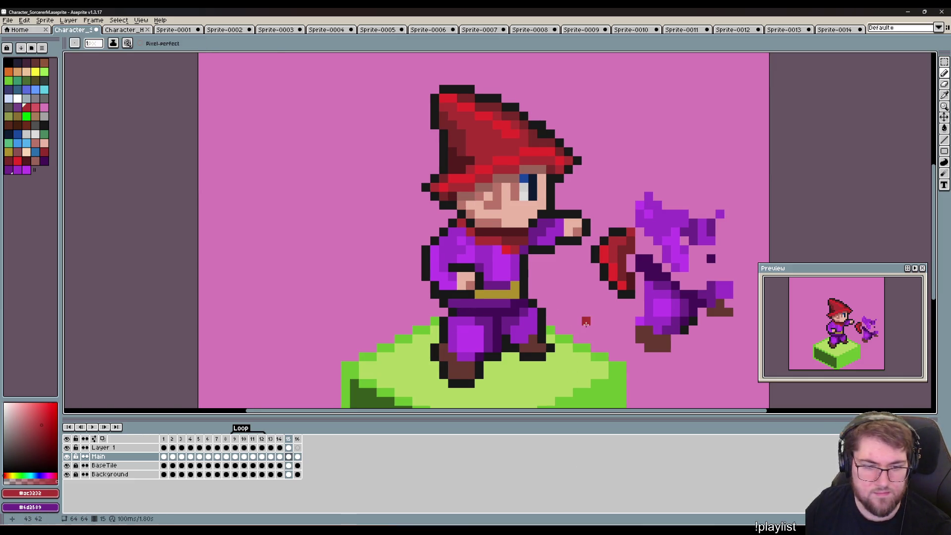
pyautogui.press('Left')
pyautogui.press('Right')
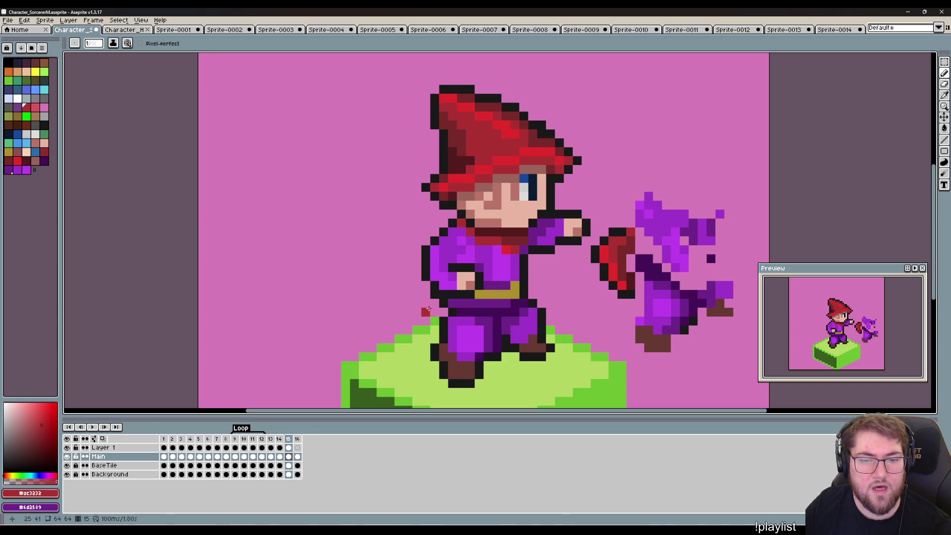
pyautogui.press('Left')
pyautogui.press('Right')
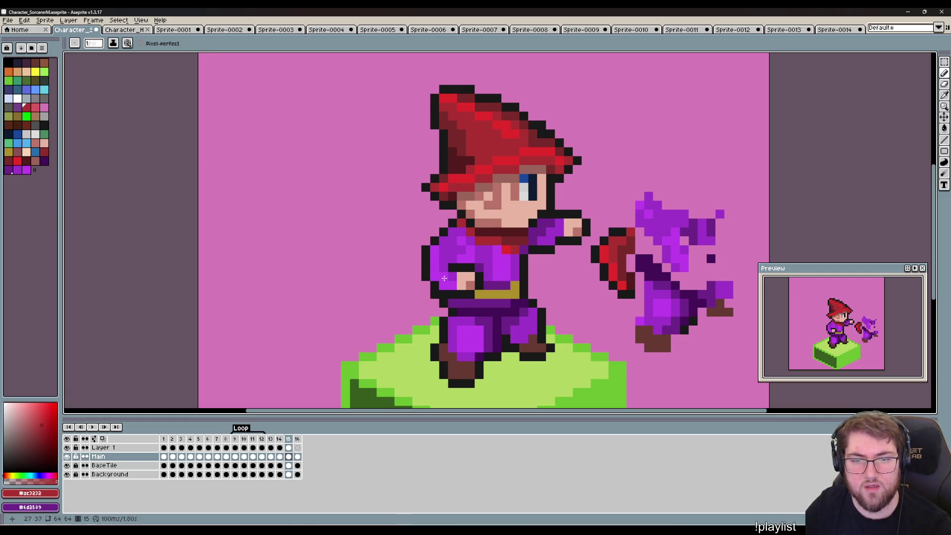
# On frame 15, draw a red line down the sorcerer's left side and a dark-red cape stroke behind him.
pyautogui.moveTo(424, 284); pyautogui.dragTo(434, 323)
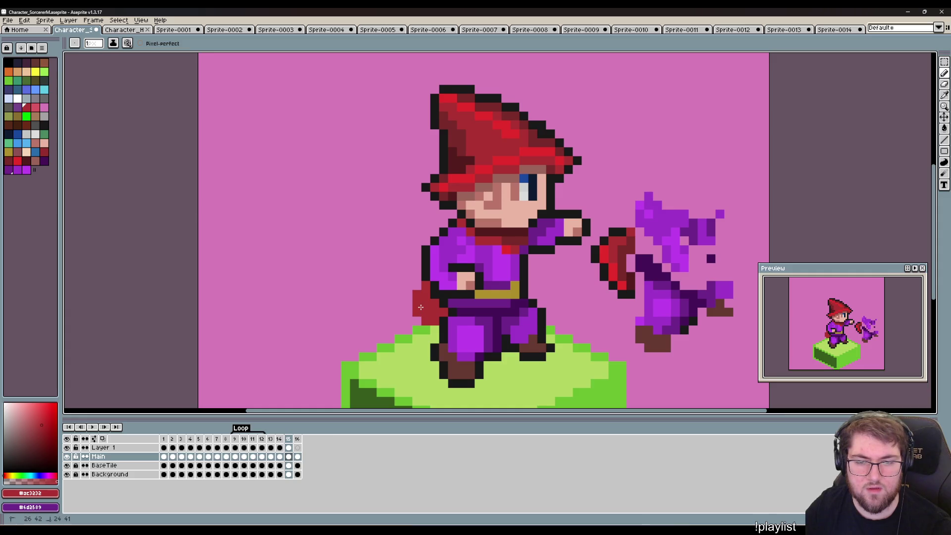
pyautogui.press('Left')
pyautogui.press('Right')
pyautogui.press('Right')
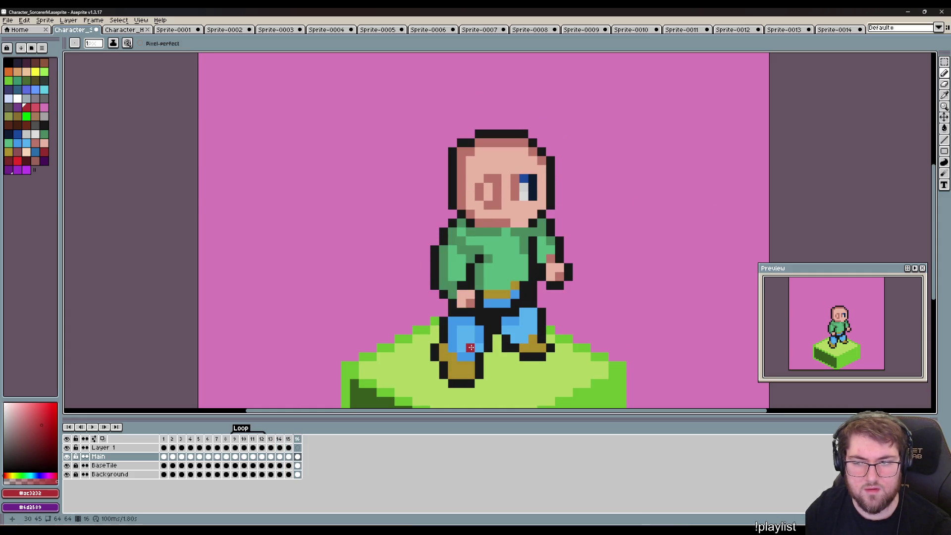
pyautogui.press('Left')
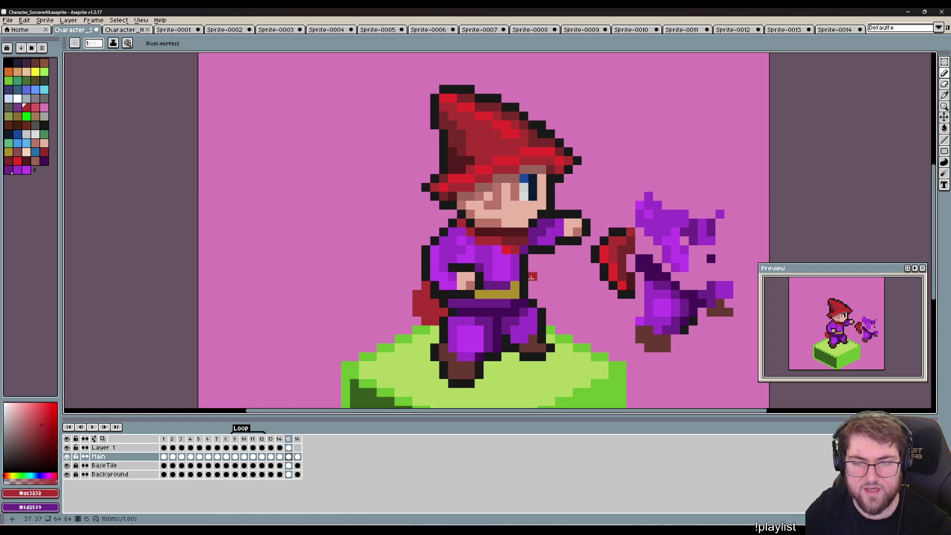
pyautogui.moveTo(532, 269); pyautogui.dragTo(556, 290)
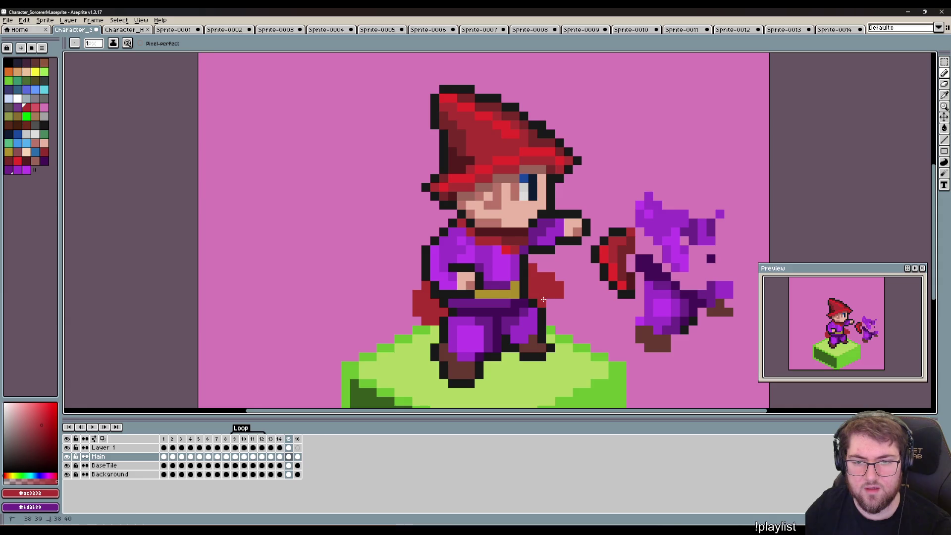
# Erase the stray red cape pixels, comparing frames 13 to 15.
pyautogui.press('e')
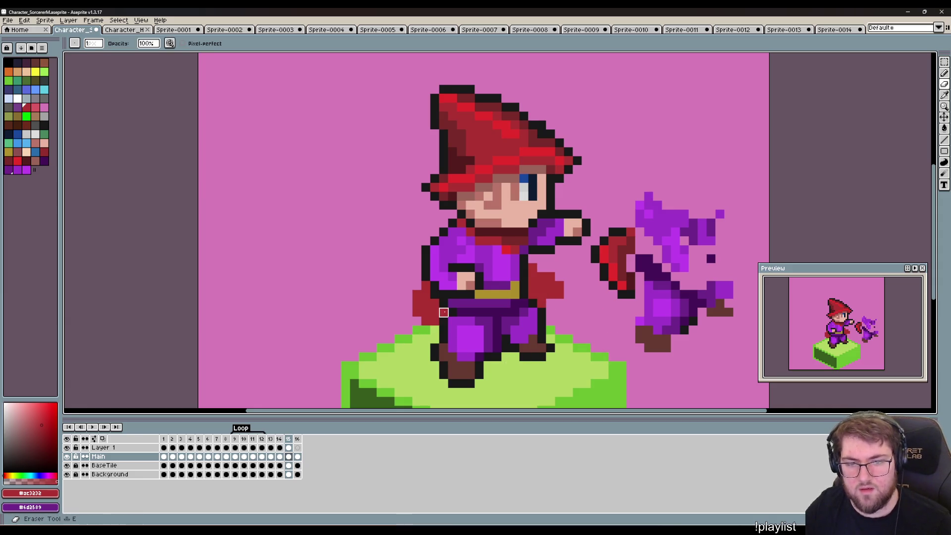
pyautogui.moveTo(443, 313)
pyautogui.mouseDown()
pyautogui.moveTo(426, 321)
pyautogui.moveTo(417, 292)
pyautogui.moveTo(417, 312)
pyautogui.mouseUp()
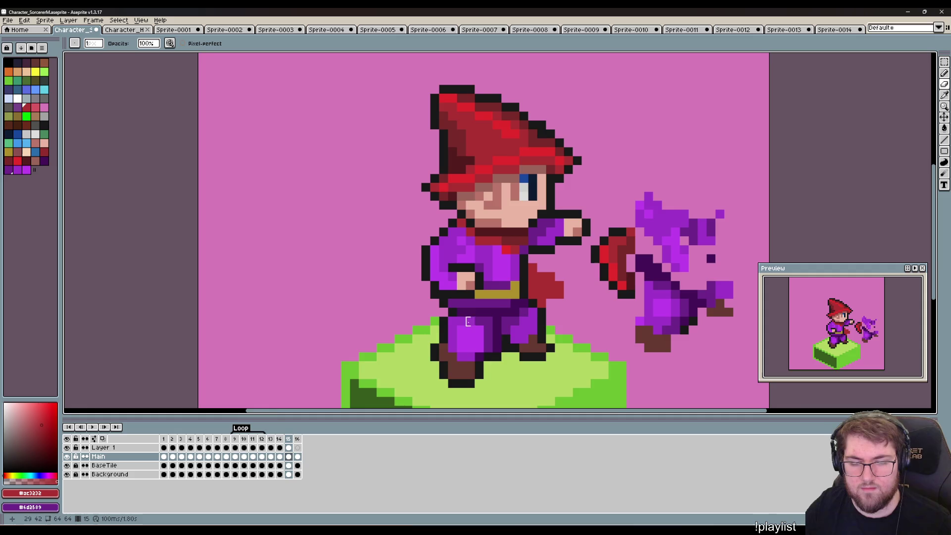
pyautogui.moveTo(568, 349); pyautogui.dragTo(513, 332)
pyautogui.press('Left')
pyautogui.press('Left')
pyautogui.press('Right')
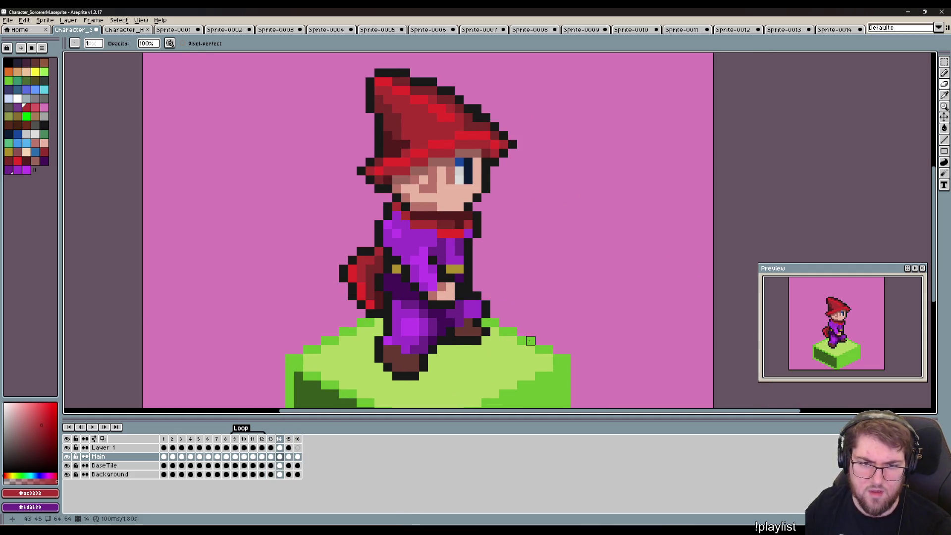
pyautogui.press('Right')
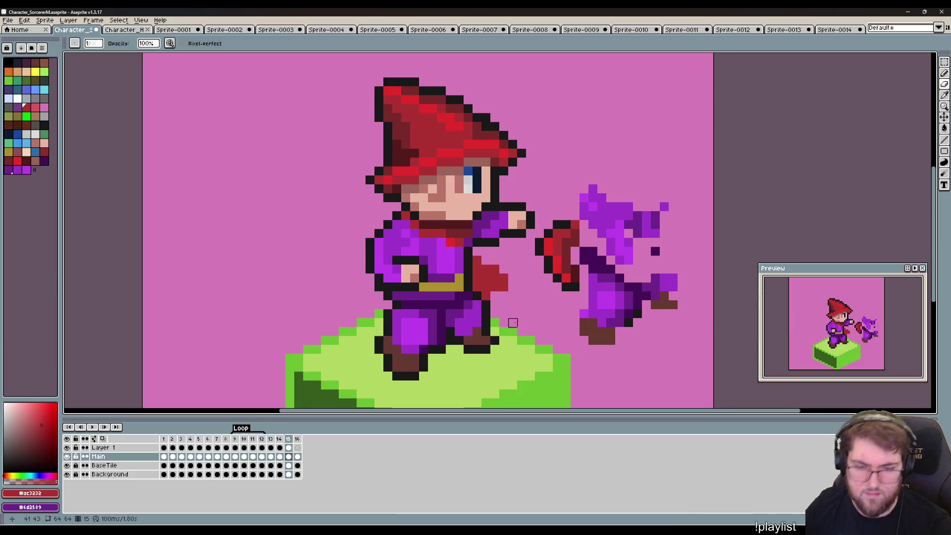
pyautogui.moveTo(510, 322); pyautogui.dragTo(556, 354)
# Sample the cape's dark and bright reds and paint a bright red stroke on the cape.
pyautogui.press('i')
pyautogui.press('b')
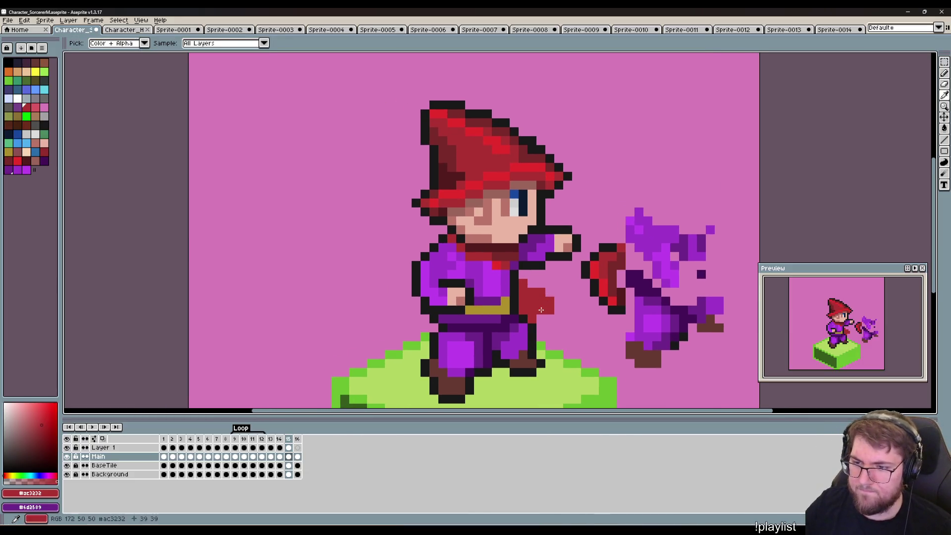
pyautogui.moveTo(542, 319)
pyautogui.mouseDown()
pyautogui.moveTo(531, 323)
pyautogui.moveTo(510, 306)
pyautogui.mouseUp()
pyautogui.keyDown('alt'); pyautogui.click(531, 323); pyautogui.keyUp('alt')
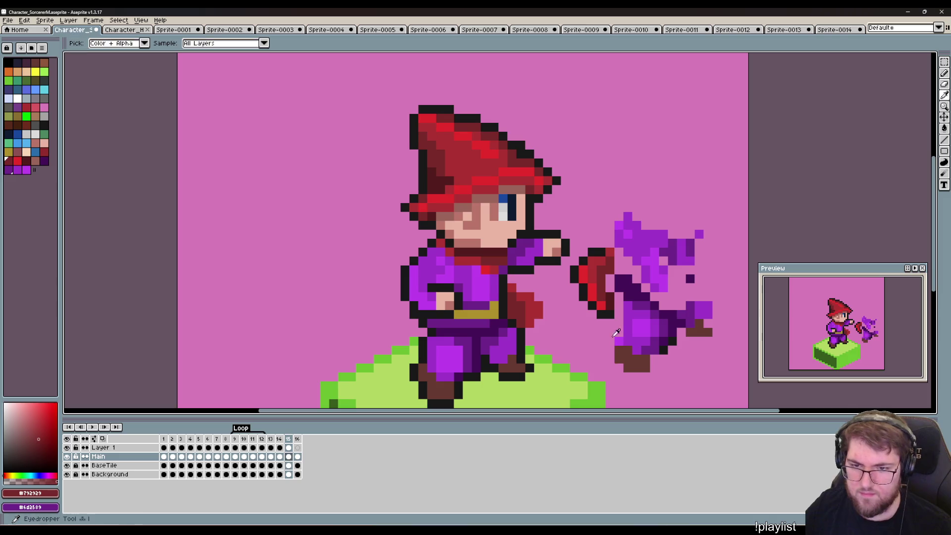
pyautogui.keyDown('alt'); pyautogui.click(521, 310); pyautogui.keyUp('alt')
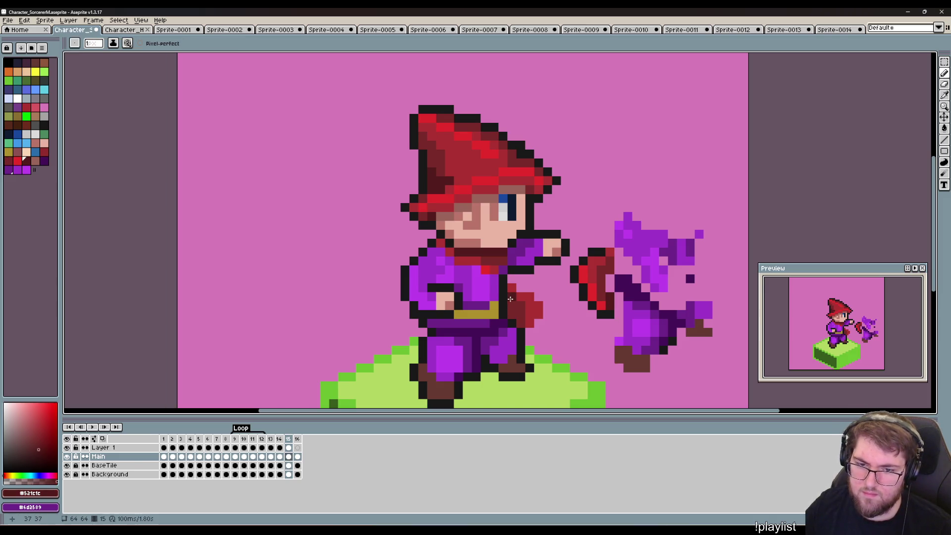
pyautogui.moveTo(565, 349); pyautogui.dragTo(530, 373)
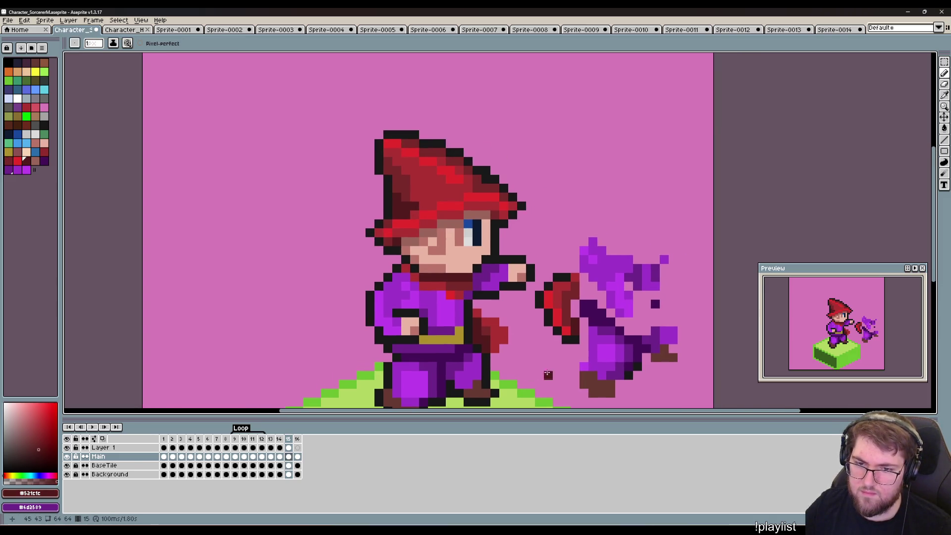
pyautogui.keyDown('alt'); pyautogui.click(557, 313); pyautogui.keyUp('alt')
pyautogui.moveTo(478, 310); pyautogui.dragTo(509, 331)
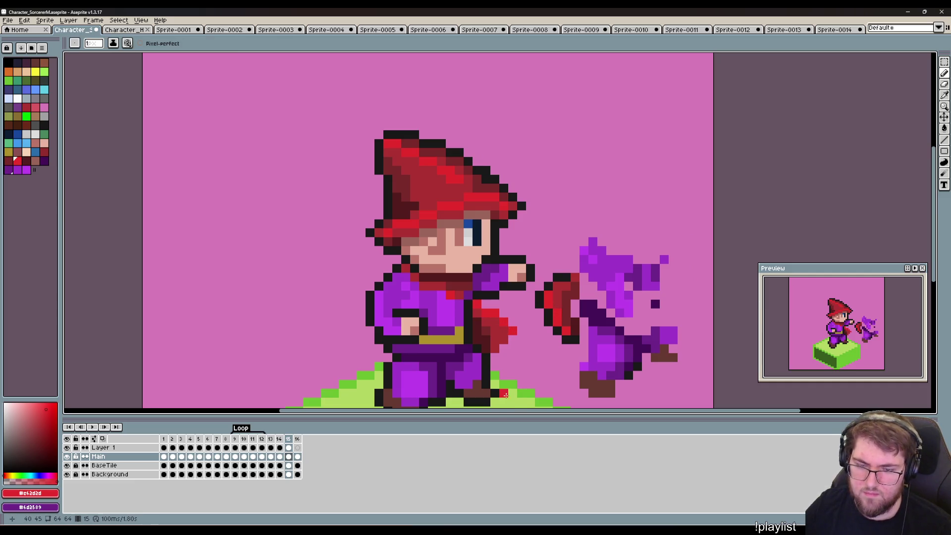
# Sample the near-black outline colour and place a pixel beside the red sleeve.
pyautogui.press('alt')
pyautogui.keyDown('alt'); pyautogui.click(550, 320); pyautogui.keyUp('alt')
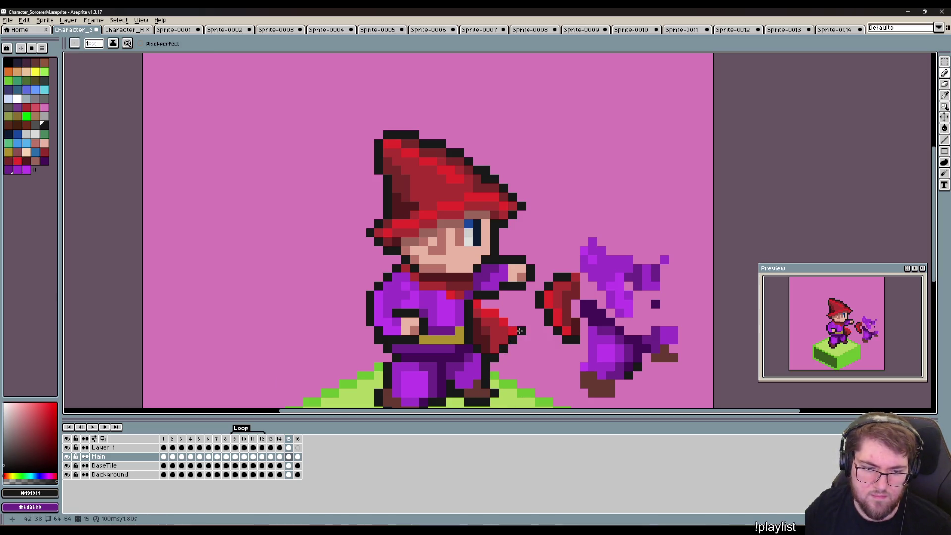
pyautogui.click(512, 375)
# Cut the red sleeve from frame 15 and paste it in place on Layer 1.
pyautogui.press('m')
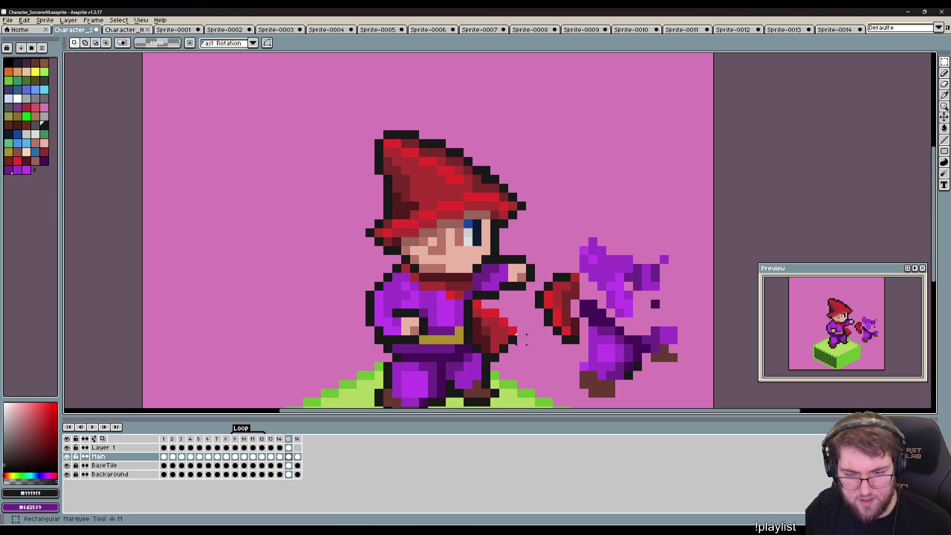
pyautogui.moveTo(528, 364)
pyautogui.mouseDown()
pyautogui.moveTo(489, 307)
pyautogui.moveTo(471, 346)
pyautogui.mouseUp()
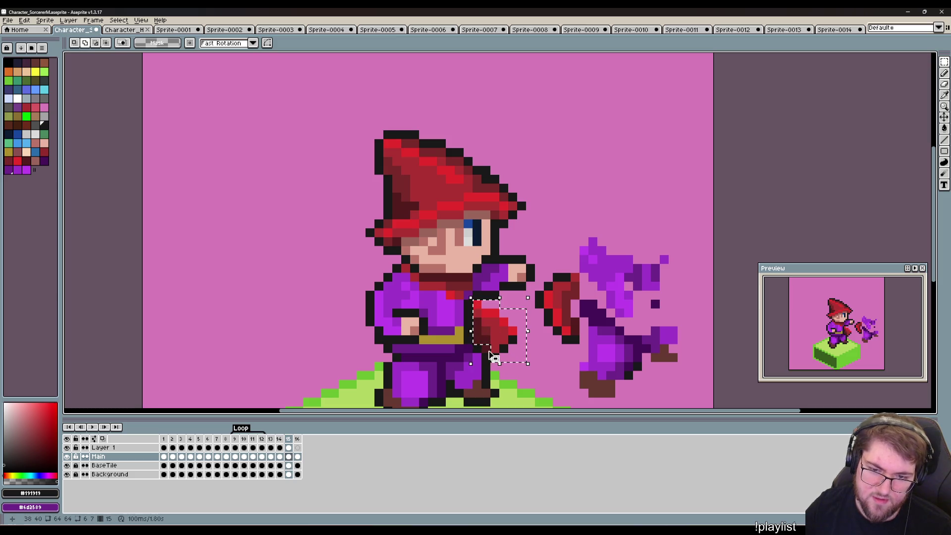
pyautogui.hotkey('ctrl', 'x')
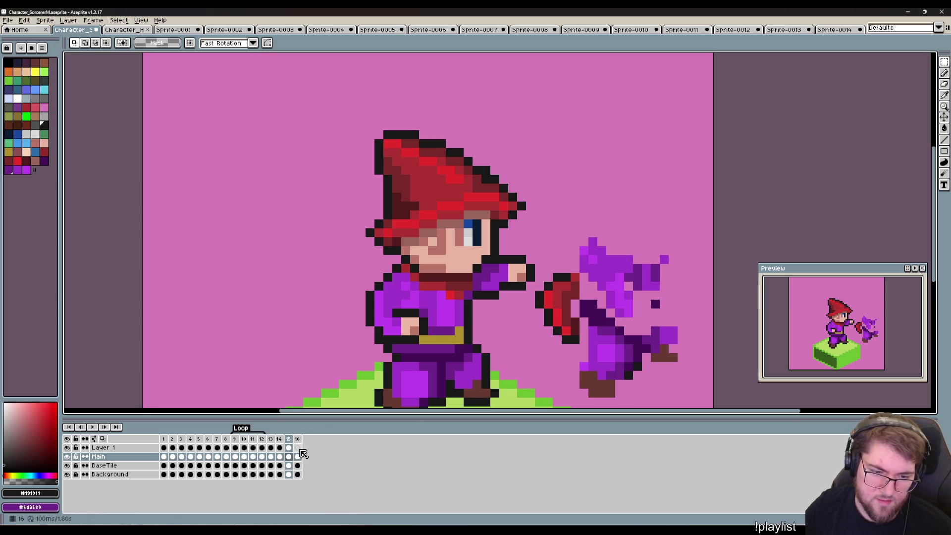
pyautogui.click(288, 447)
pyautogui.hotkey('ctrl', 'v')
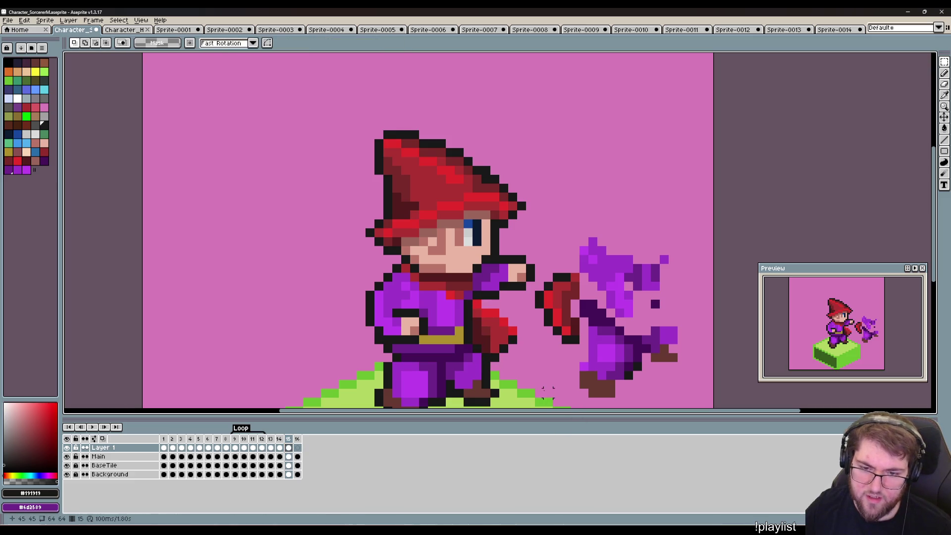
pyautogui.press('Return')
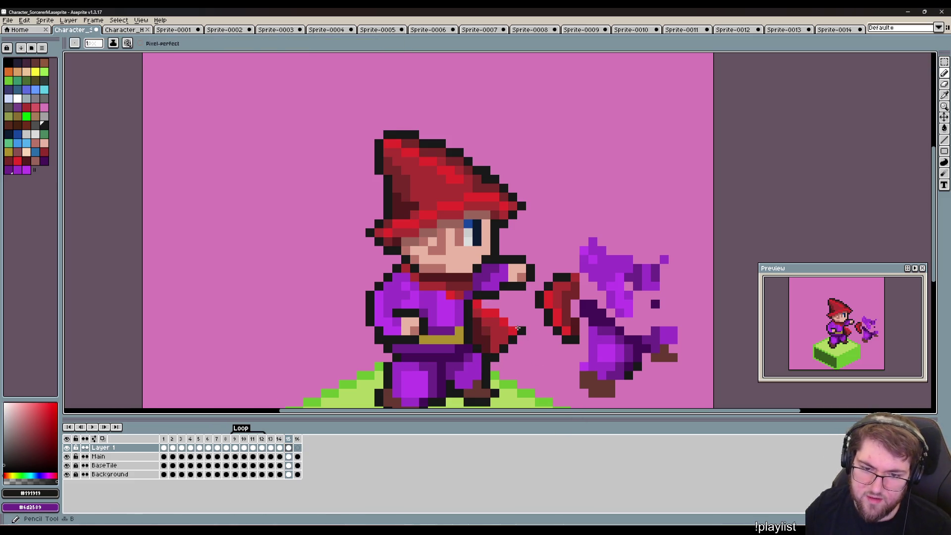
# Darken three sleeve pixels near the shoulder and compare neighbouring frames.
pyautogui.click(505, 312)
pyautogui.click(495, 304)
pyautogui.click(486, 304)
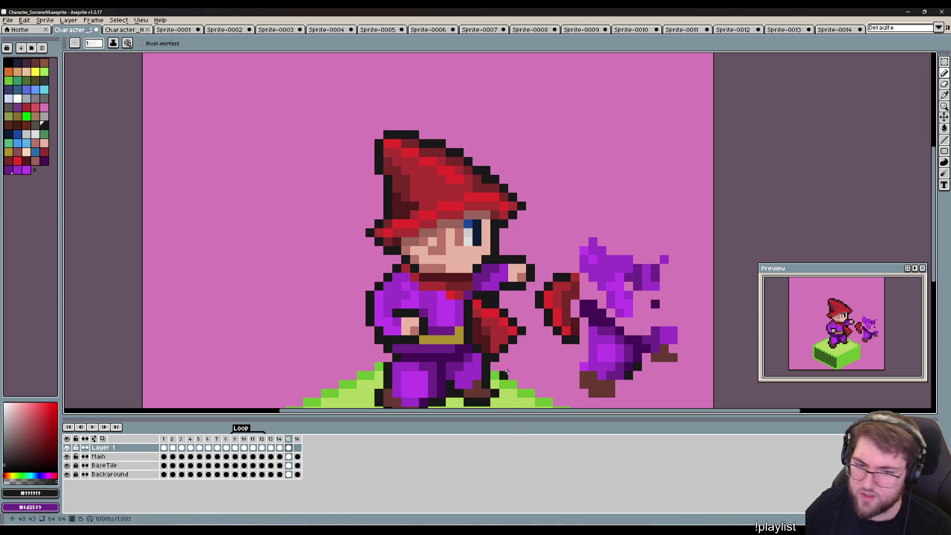
pyautogui.press('Left')
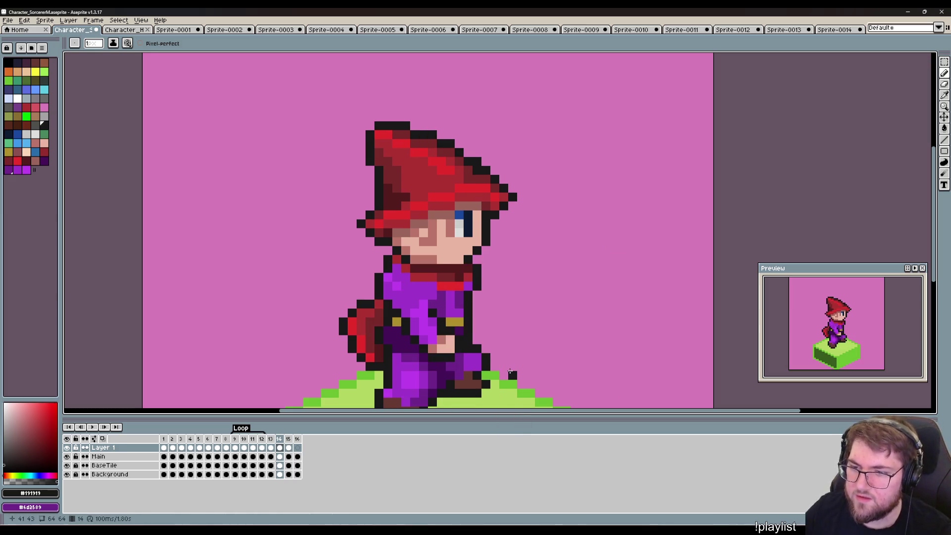
pyautogui.press('Right')
pyautogui.press('Left')
# Compare frames 13 to 15, then darken an outline pixel on frame 14's cape tail.
pyautogui.press('Left')
pyautogui.press('Right')
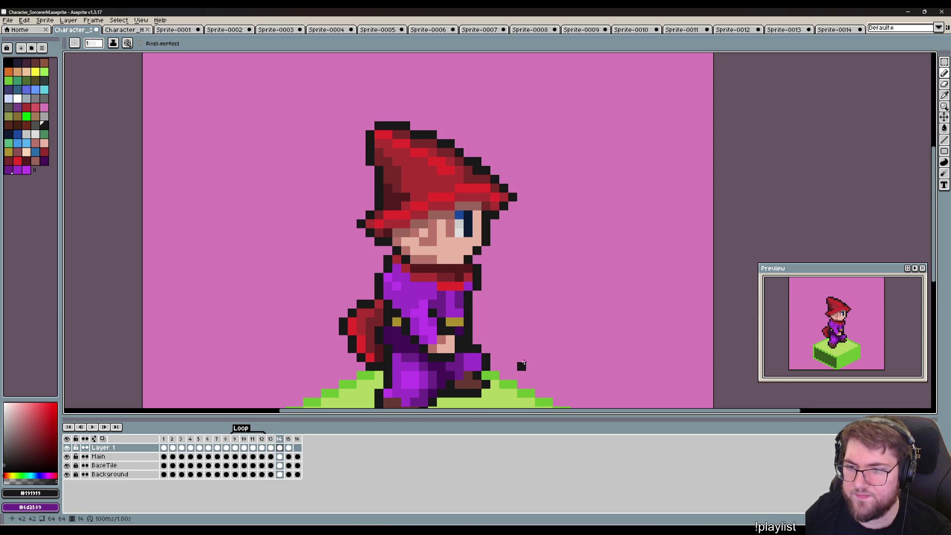
pyautogui.press('Right')
pyautogui.press('Left')
pyautogui.press('Left')
pyautogui.press('Right')
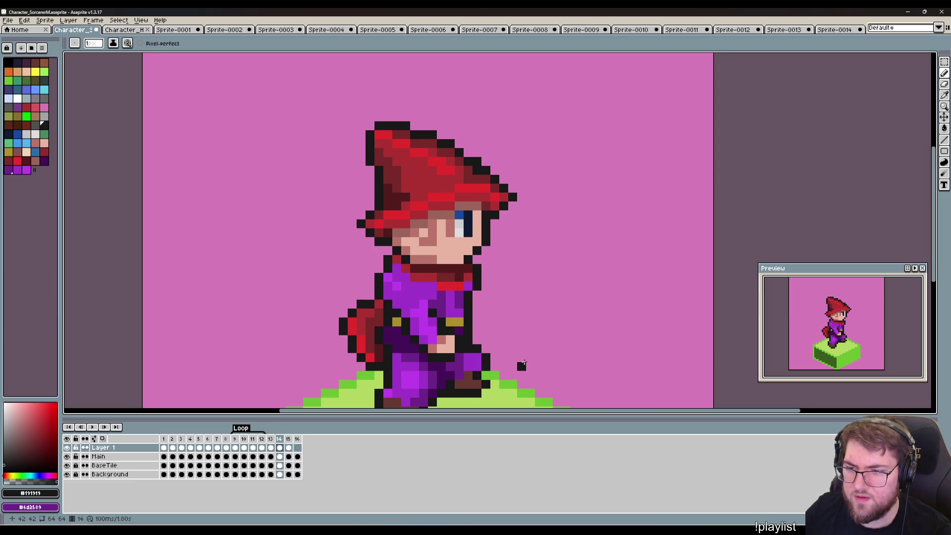
pyautogui.press('Right')
pyautogui.press('Left')
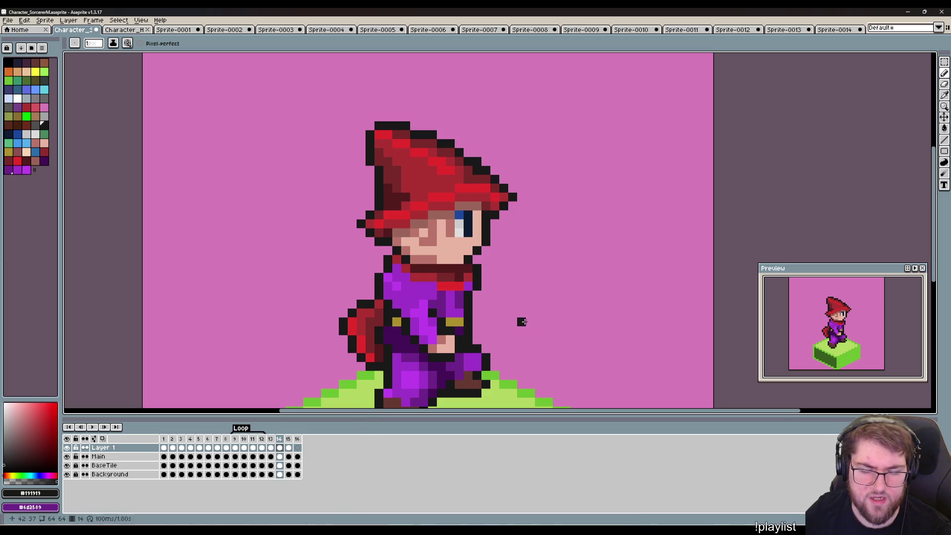
pyautogui.press('Right')
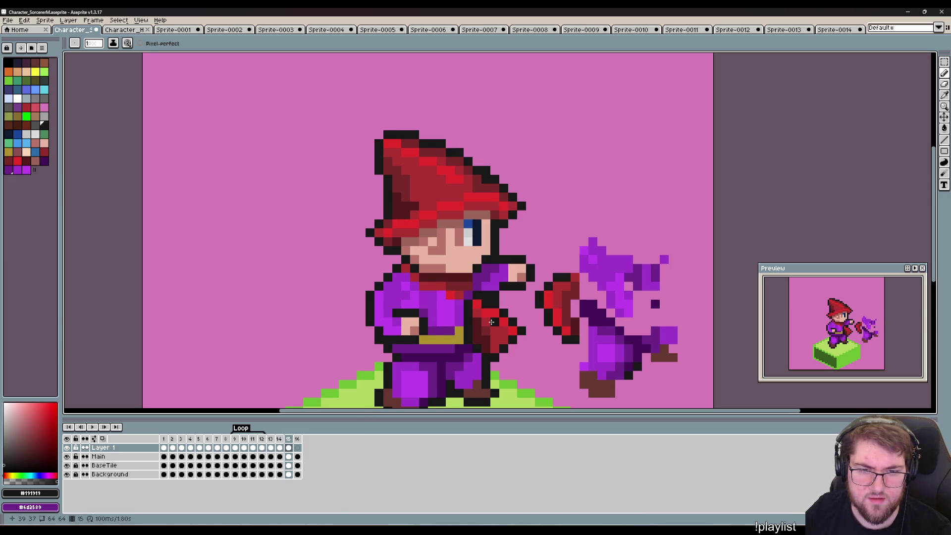
pyautogui.press('Left')
pyautogui.rightClick(459, 331)
pyautogui.hscroll(-1, 404, 340)
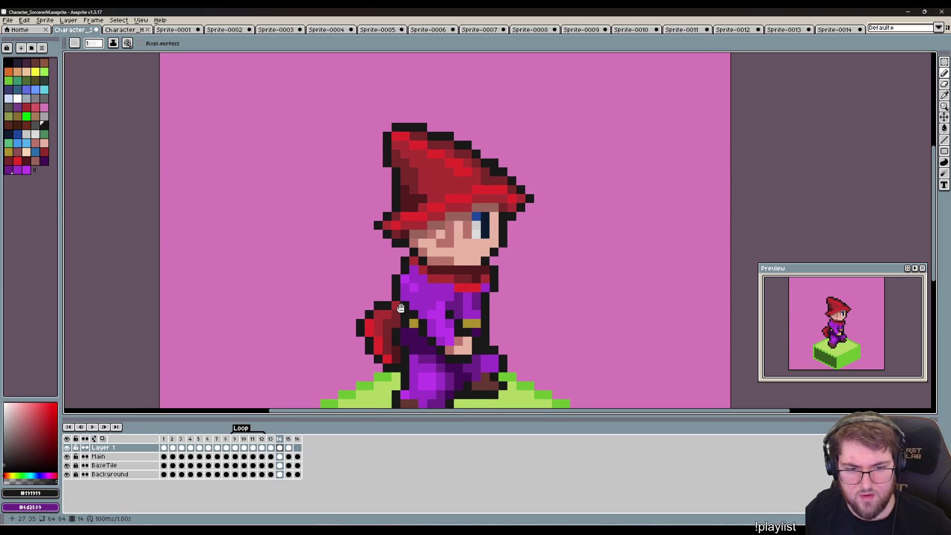
# Paint red pixels on the cape tail and erase its old outer outline.
pyautogui.press('i')
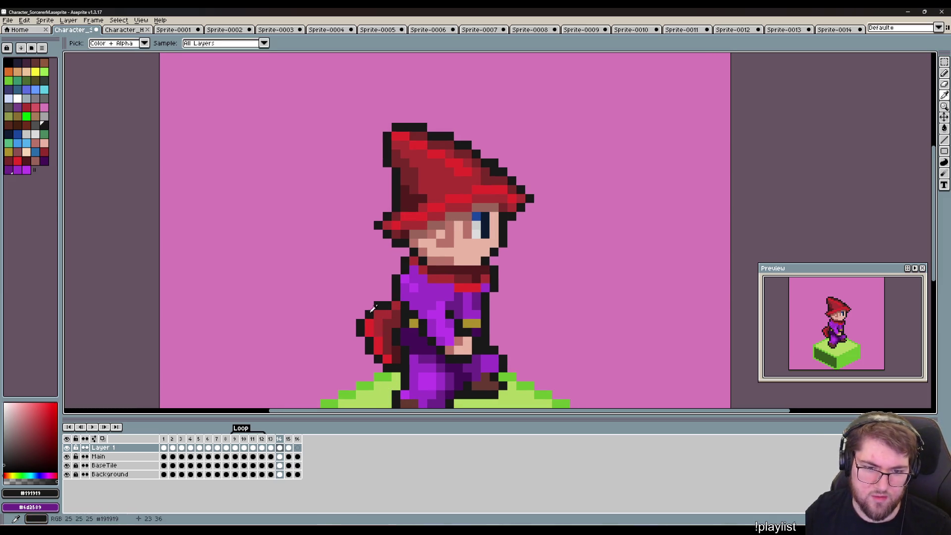
pyautogui.click(381, 337)
pyautogui.press('b')
pyautogui.click(377, 330)
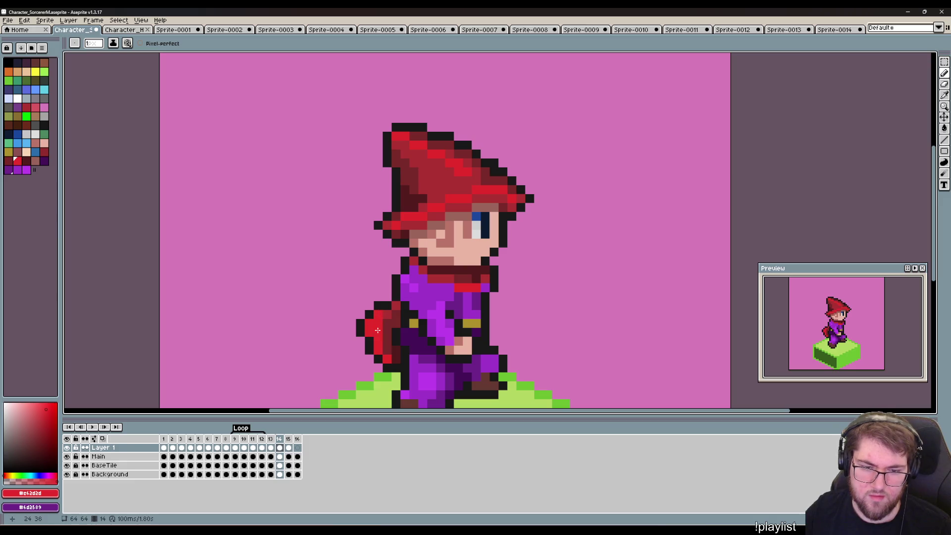
pyautogui.keyDown('alt'); pyautogui.click(370, 313); pyautogui.keyUp('alt')
pyautogui.press('e')
pyautogui.moveTo(370, 313)
pyautogui.mouseDown()
pyautogui.moveTo(369, 331)
pyautogui.moveTo(361, 298)
pyautogui.mouseUp()
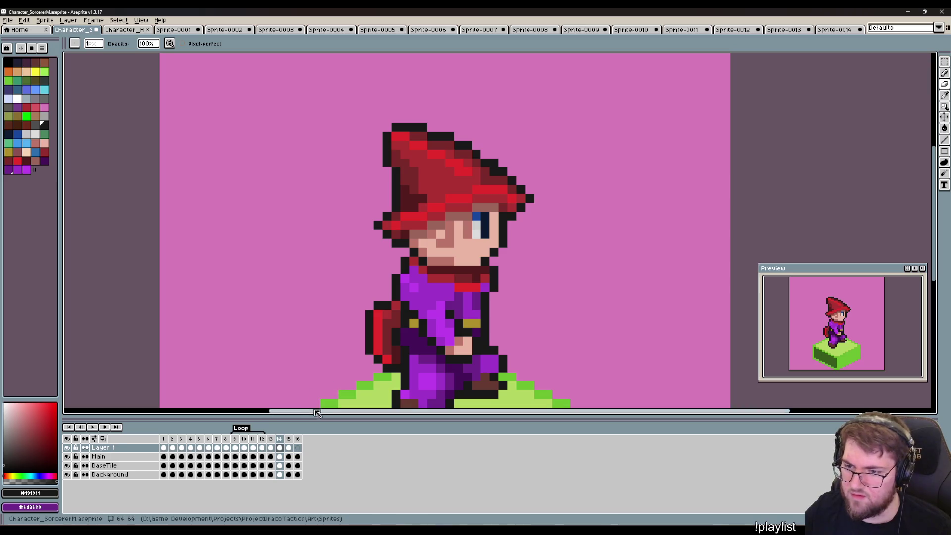
# Touch up the tail's bottom and draw a black outline along the lower tail.
pyautogui.press('Right')
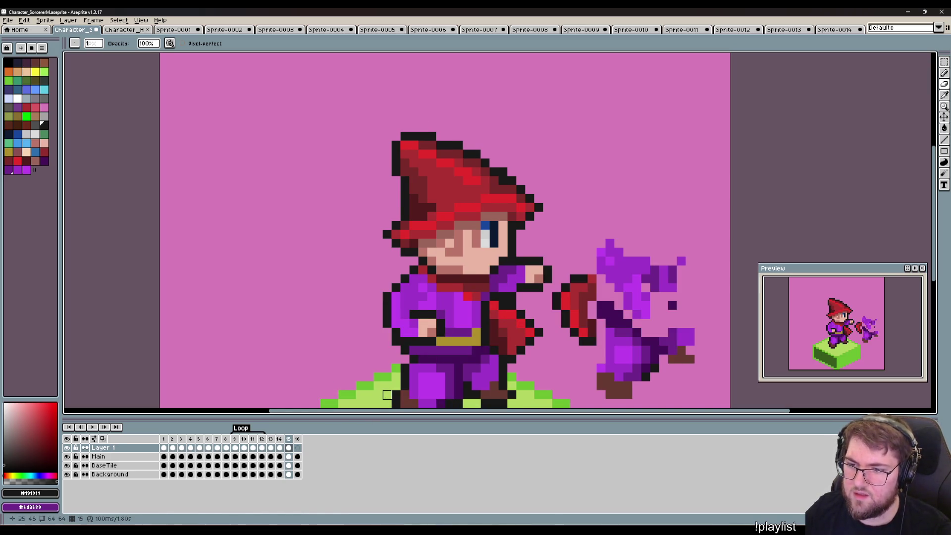
pyautogui.press('Left')
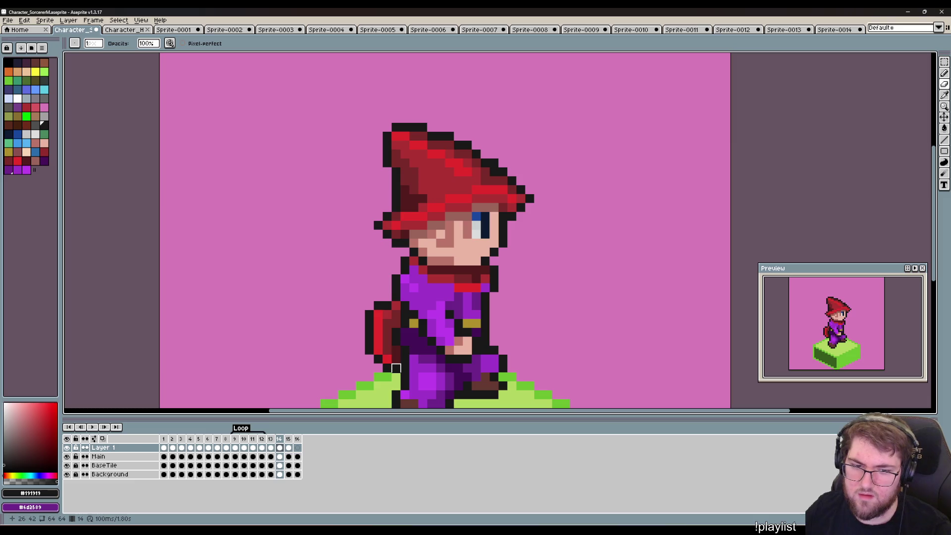
pyautogui.moveTo(387, 364); pyautogui.dragTo(378, 350)
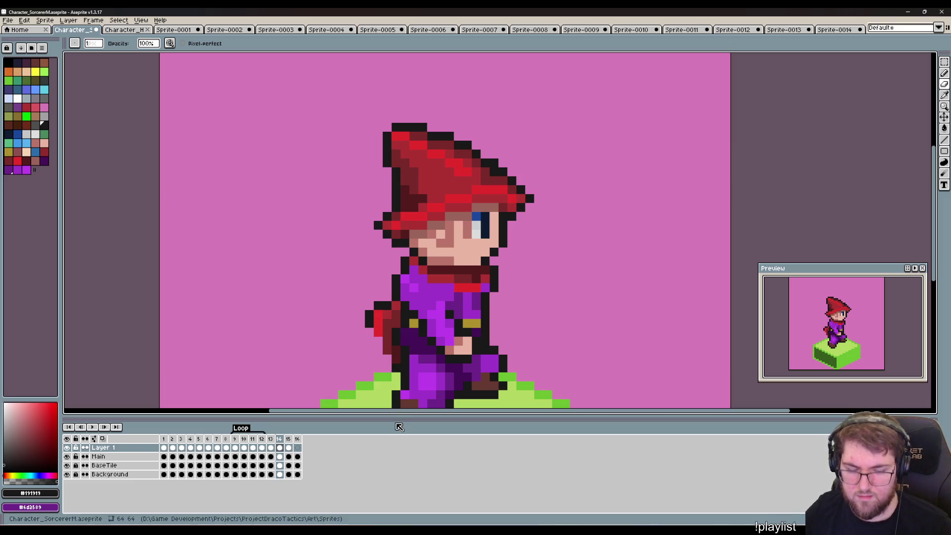
pyautogui.press('b')
pyautogui.moveTo(374, 333); pyautogui.dragTo(385, 356)
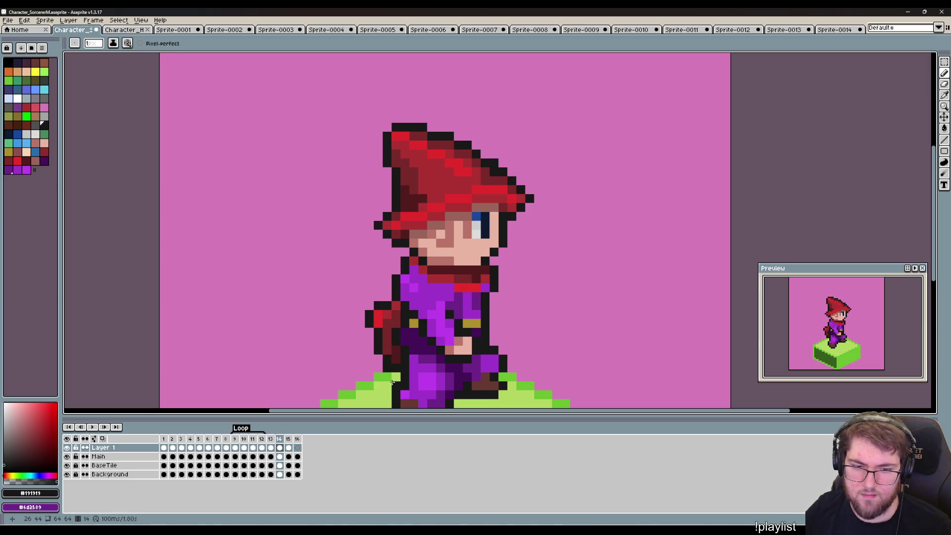
# Flip through frames 14, 15 and 16 to compare the sorcerer's poses on the grass tile.
pyautogui.press('e')
pyautogui.press('Left')
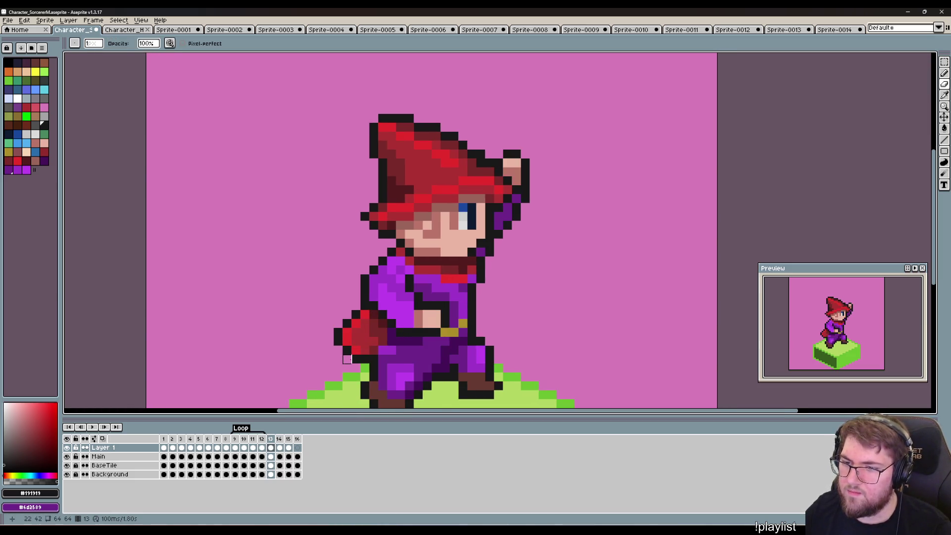
pyautogui.press('Right')
pyautogui.press('Right')
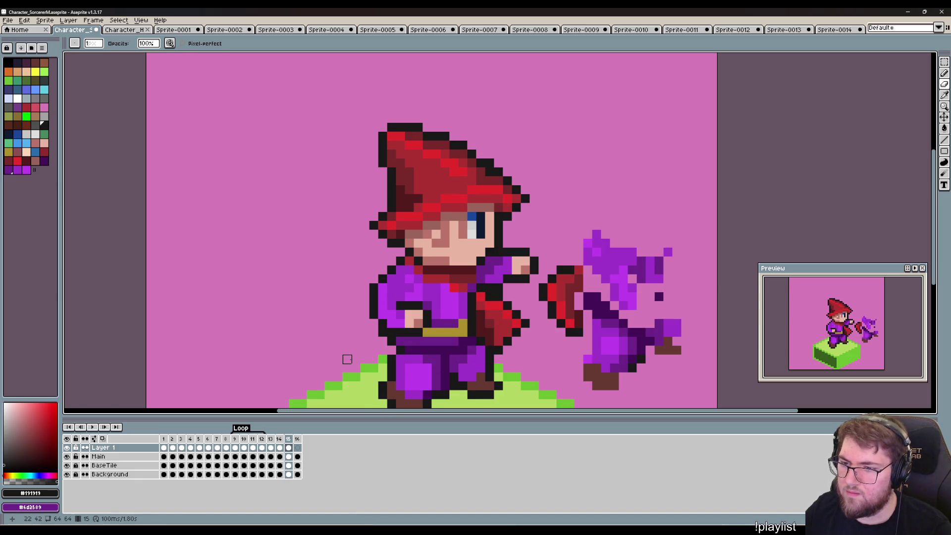
pyautogui.press('Left')
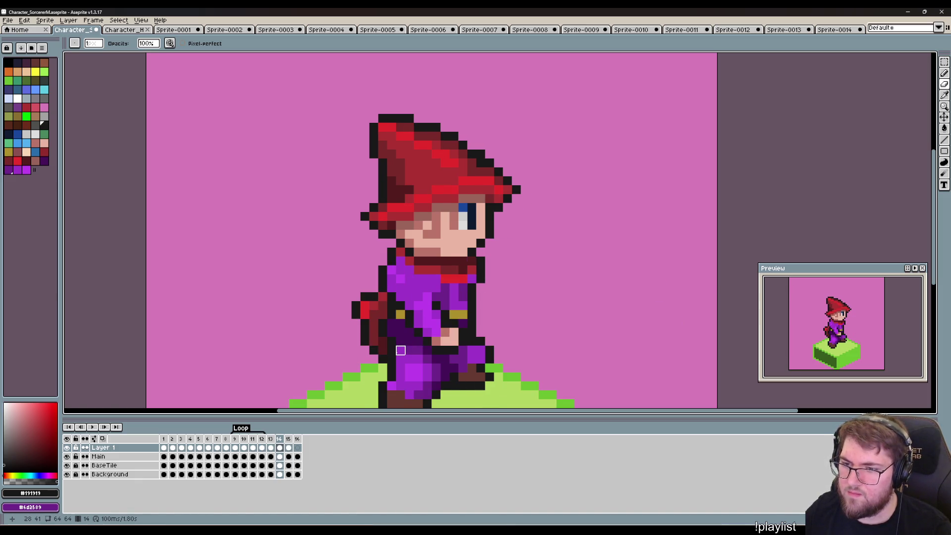
pyautogui.moveTo(535, 368); pyautogui.dragTo(524, 322)
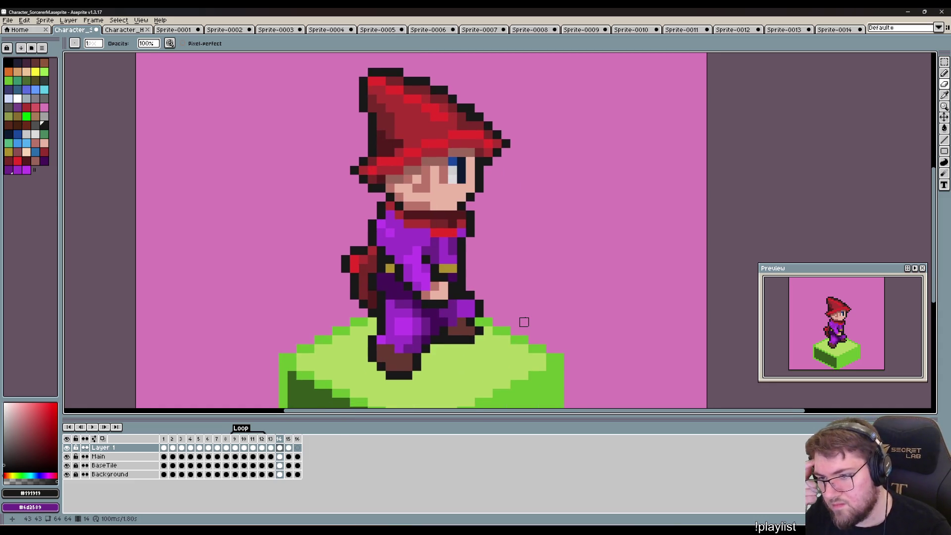
pyautogui.press('Right')
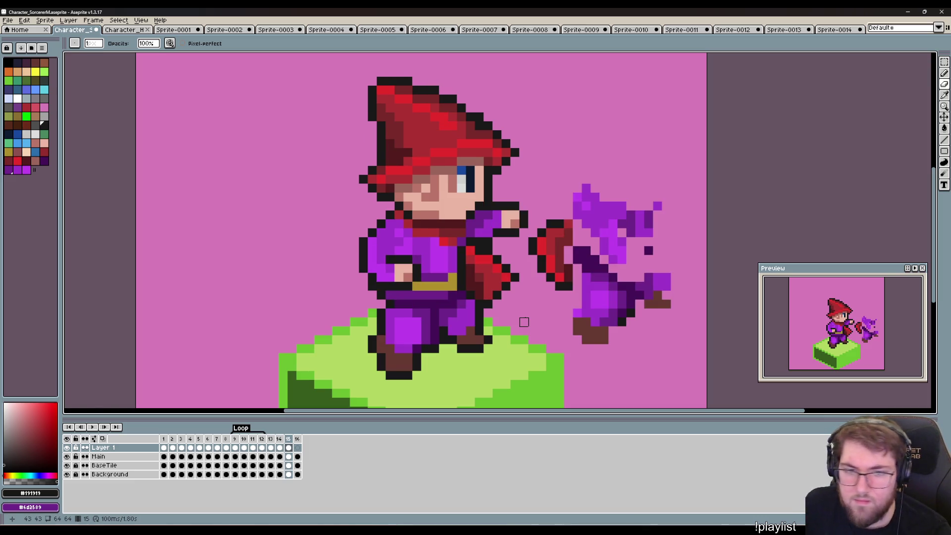
pyautogui.press('Right')
pyautogui.moveTo(604, 349)
pyautogui.mouseDown()
pyautogui.moveTo(556, 299)
pyautogui.moveTo(644, 364)
pyautogui.moveTo(492, 163)
pyautogui.moveTo(478, 161)
pyautogui.mouseUp()
# Back on frame 15, marquee-select the whole sorcerer above the grass.
pyautogui.press('Left')
pyautogui.press('m')
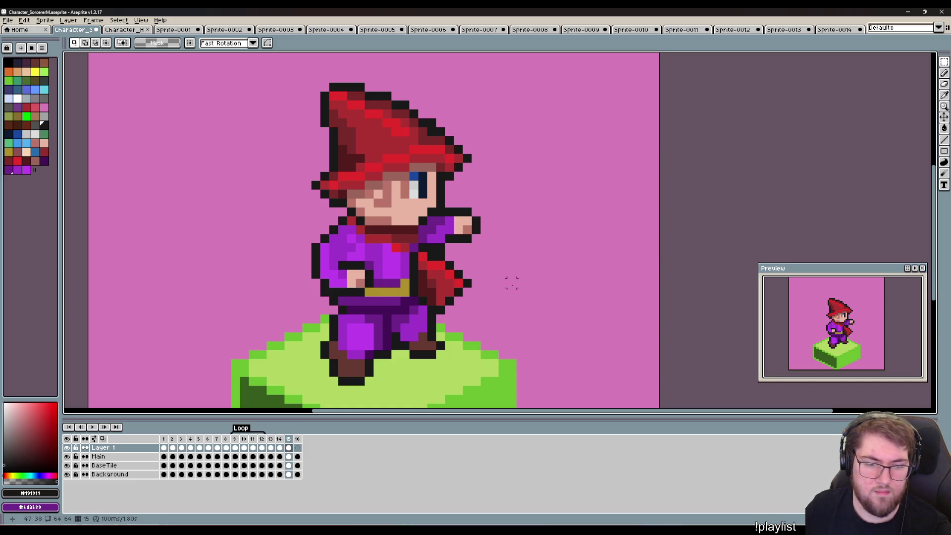
pyautogui.scroll(-1, 503, 238)
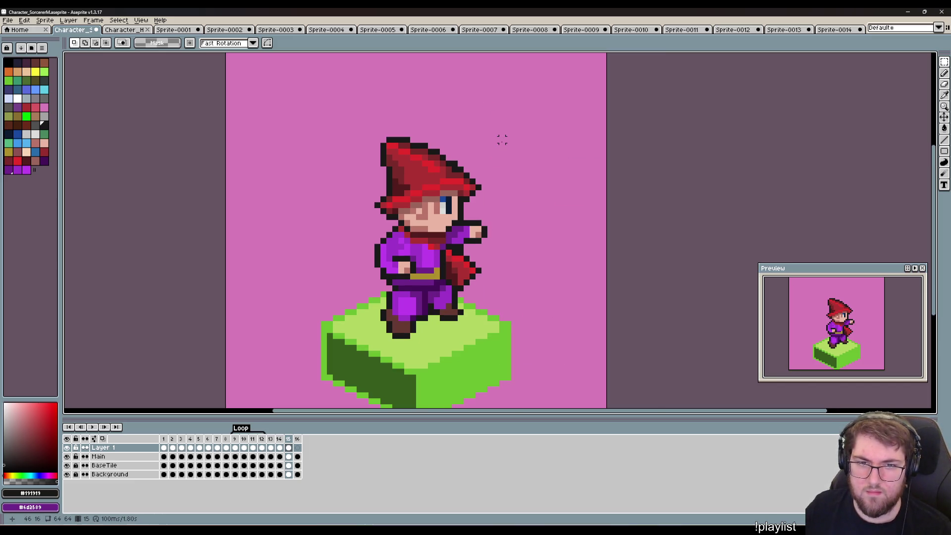
pyautogui.moveTo(502, 130); pyautogui.dragTo(355, 346)
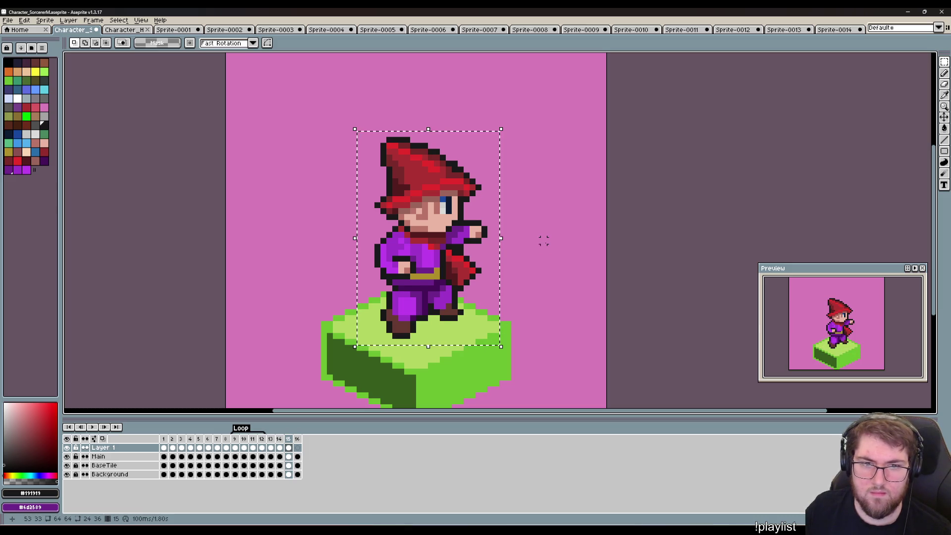
# Redo the rectangular selection around the whole sorcerer on frame 15.
pyautogui.hotkey('ctrl', 'd')
pyautogui.press('i')
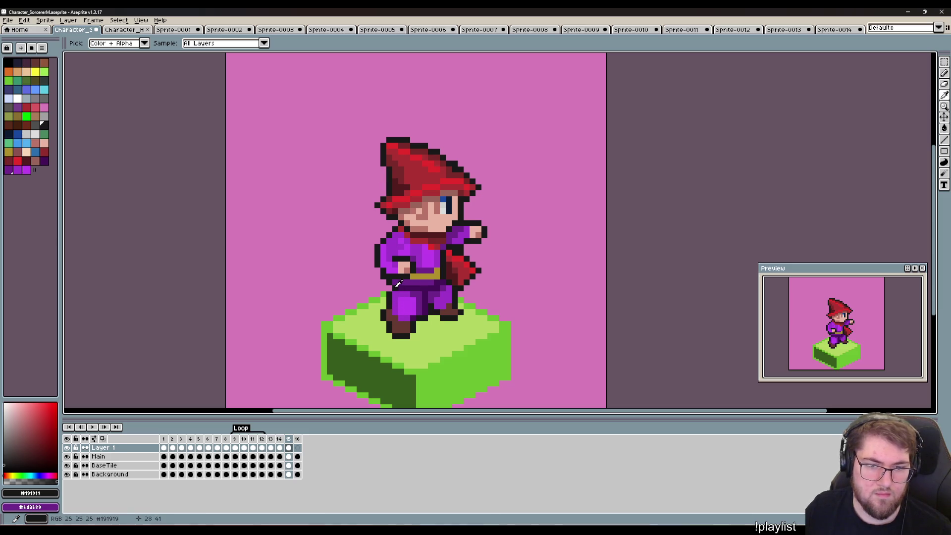
pyautogui.press('m')
pyautogui.moveTo(599, 174); pyautogui.dragTo(576, 186)
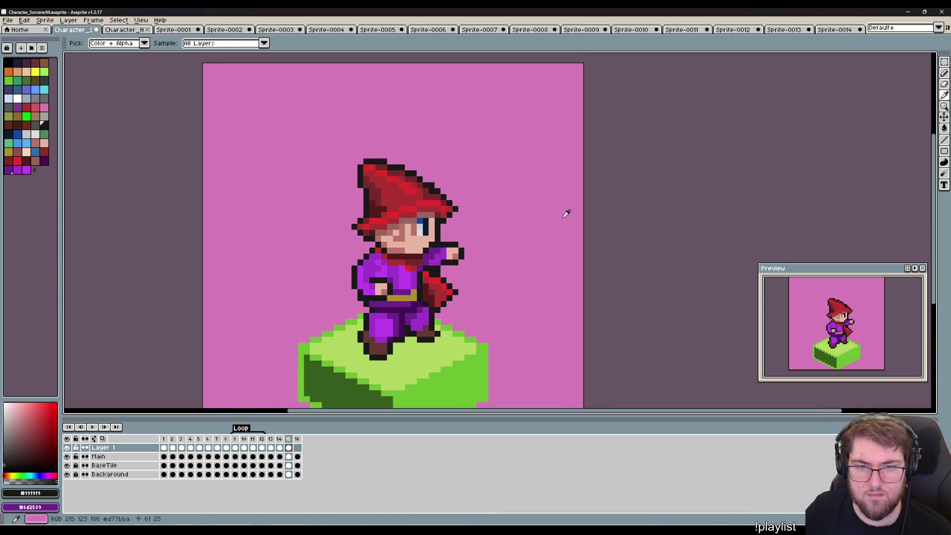
pyautogui.moveTo(484, 368); pyautogui.dragTo(331, 145)
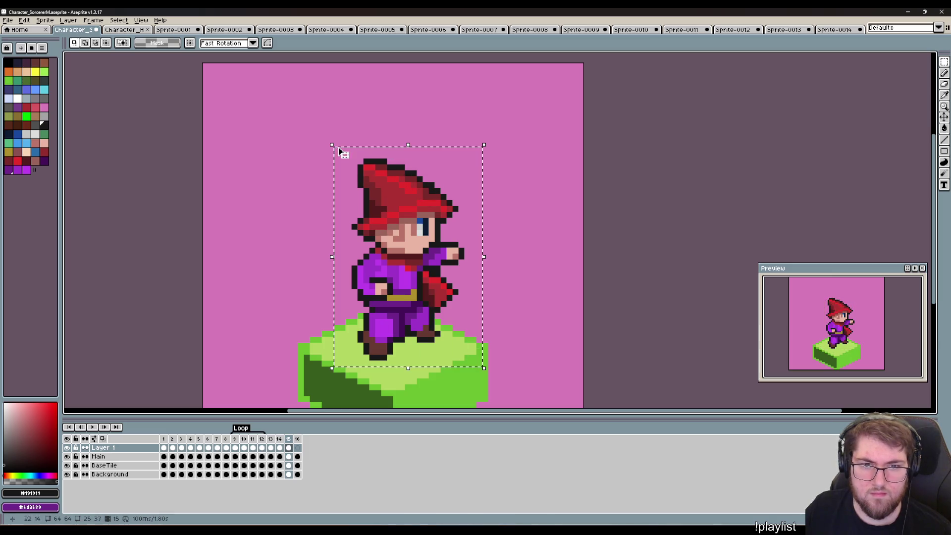
pyautogui.click(551, 250)
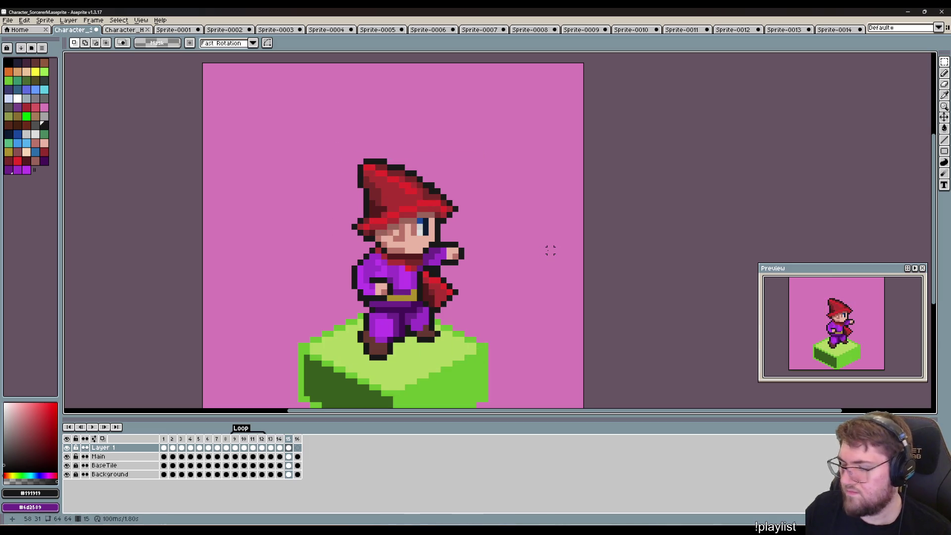
# Paste the sorcerer into frame 16, nudge it down one pixel, and commit.
pyautogui.press('Right')
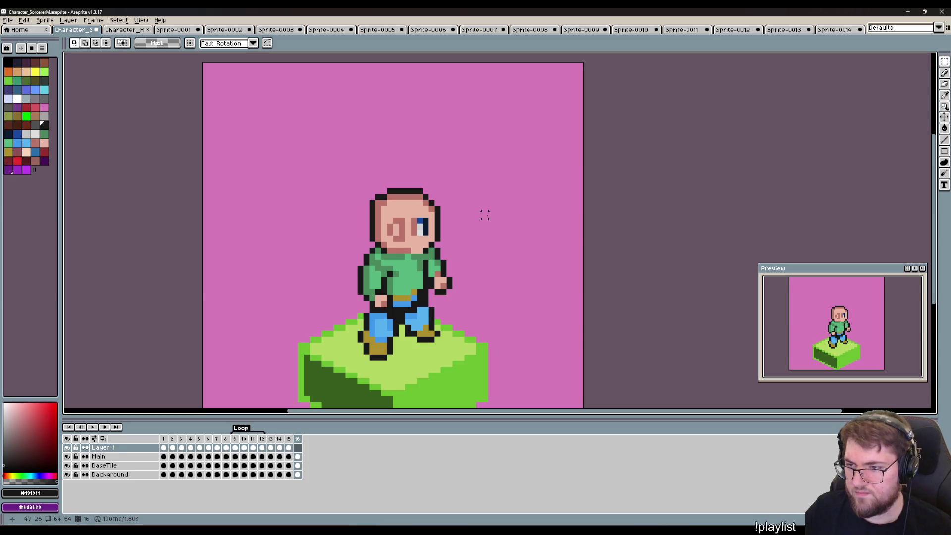
pyautogui.hotkey('ctrl', 'v')
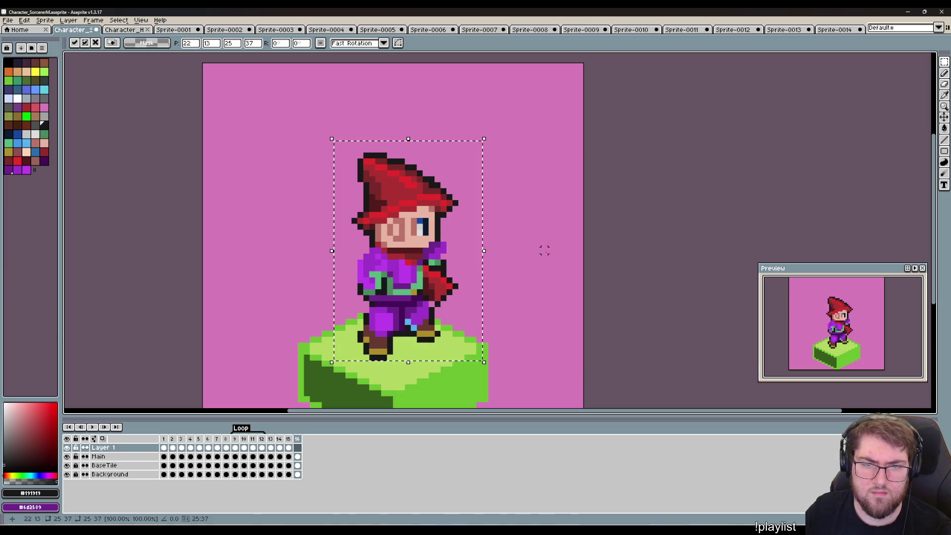
pyautogui.press('Down')
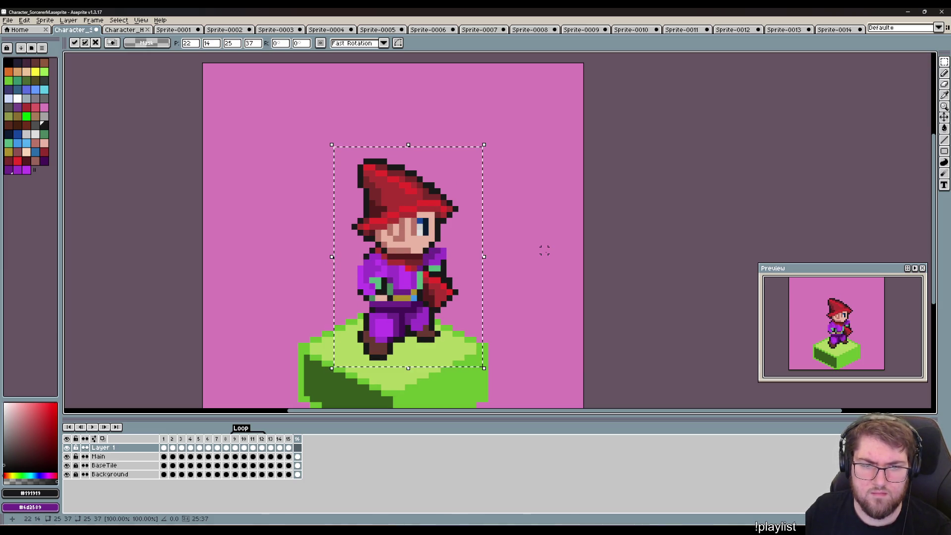
pyautogui.press('Return')
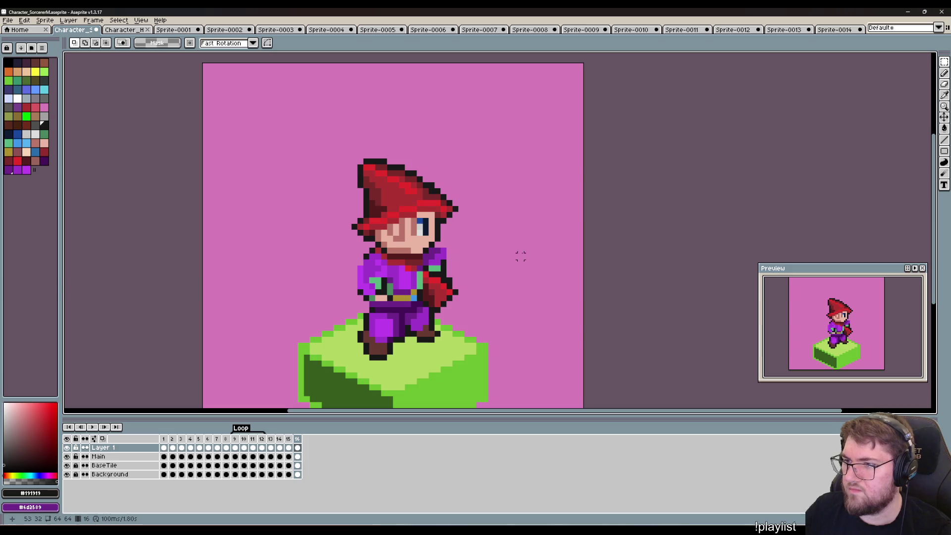
# Build a multi-rectangle selection covering the sorcerer's purple robe, red cape and shoulder.
pyautogui.scroll(3, 483, 351)
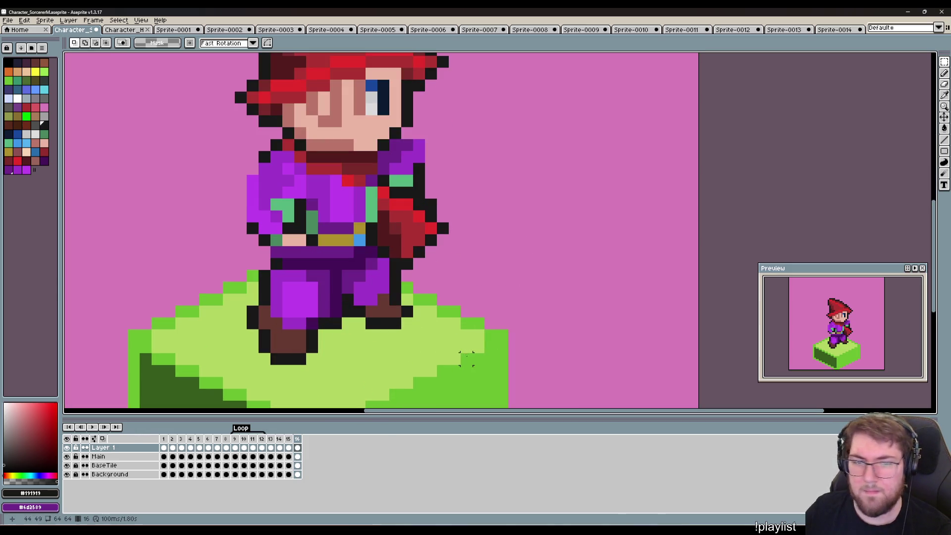
pyautogui.moveTo(466, 288); pyautogui.dragTo(500, 303)
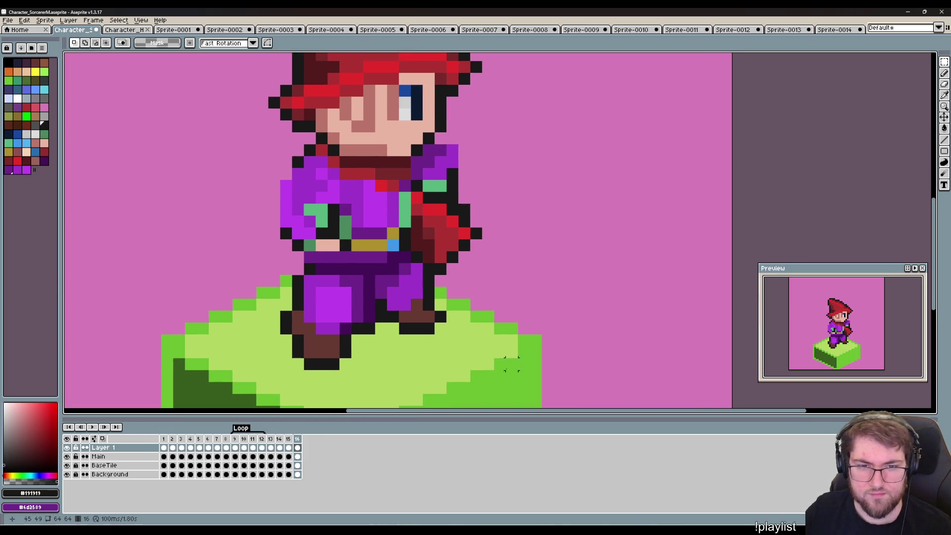
pyautogui.moveTo(515, 357); pyautogui.dragTo(413, 159)
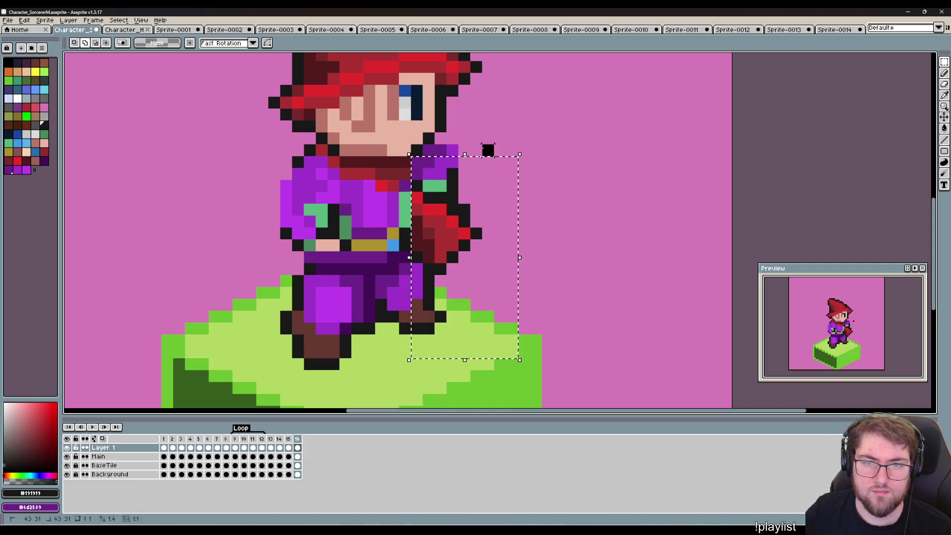
pyautogui.moveTo(440, 400); pyautogui.dragTo(244, 192)
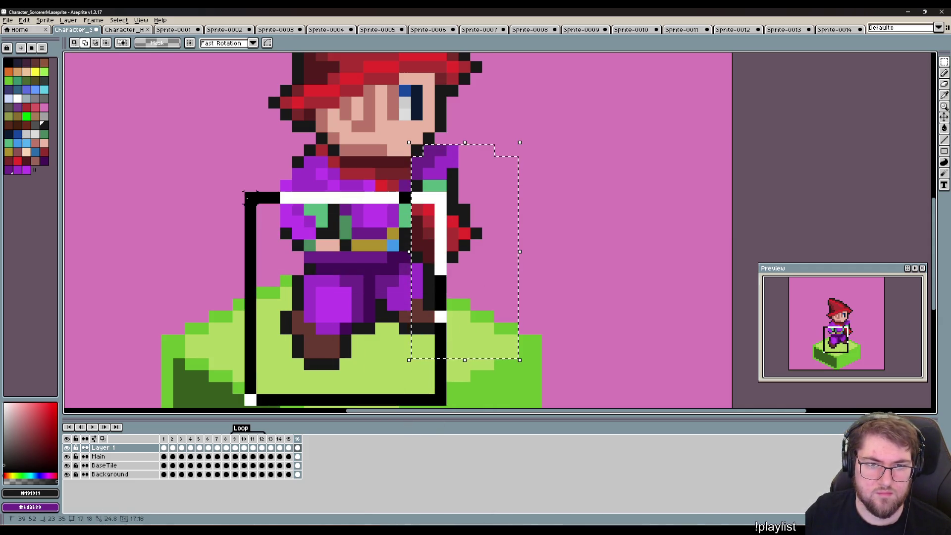
pyautogui.moveTo(463, 287); pyautogui.dragTo(416, 193)
pyautogui.moveTo(188, 282)
pyautogui.mouseDown()
pyautogui.moveTo(279, 217)
pyautogui.moveTo(377, 181)
pyautogui.mouseUp()
pyautogui.moveTo(214, 275)
pyautogui.mouseDown()
pyautogui.moveTo(218, 227)
pyautogui.moveTo(327, 156)
pyautogui.mouseUp()
pyautogui.moveTo(318, 244); pyautogui.dragTo(234, 191)
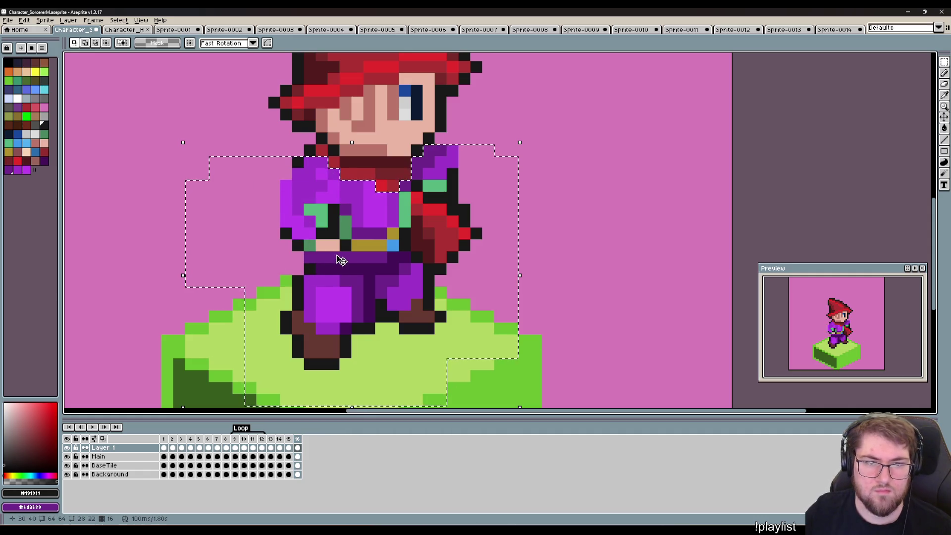
# Shift the selected robe pixels off to the right, then sample the scarf's dark red.
pyautogui.moveTo(341, 260)
pyautogui.mouseDown()
pyautogui.moveTo(589, 270)
pyautogui.moveTo(570, 259)
pyautogui.moveTo(594, 258)
pyautogui.mouseUp()
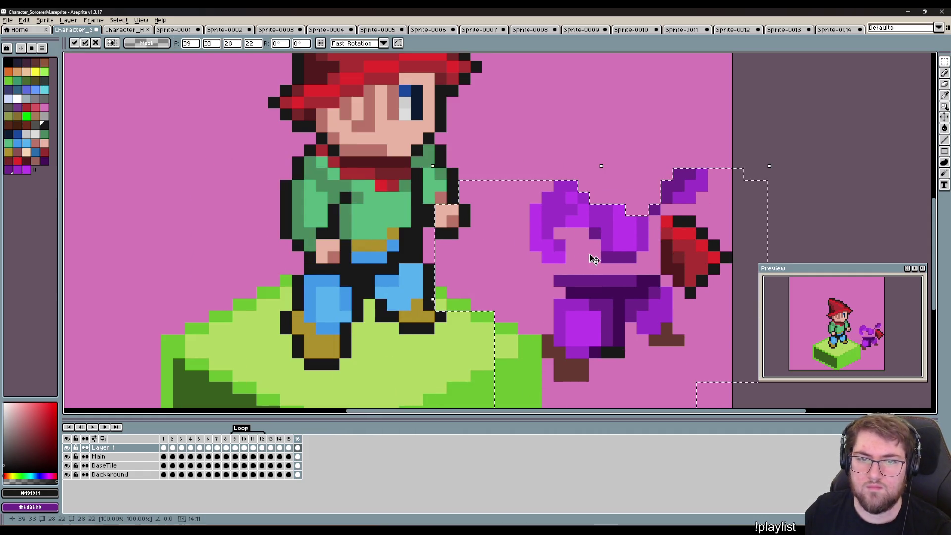
pyautogui.click(427, 286)
pyautogui.scroll(2, 298, 167)
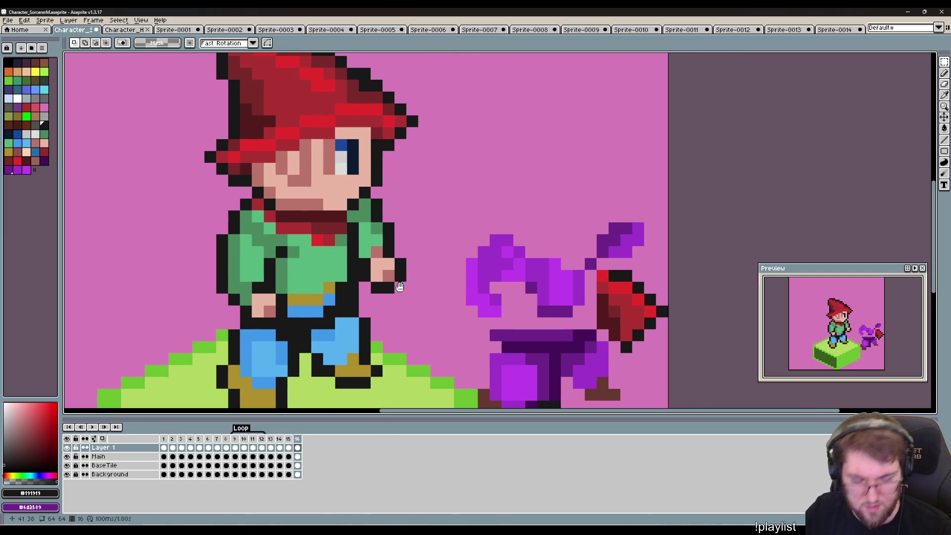
pyautogui.press('i')
pyautogui.click(378, 245)
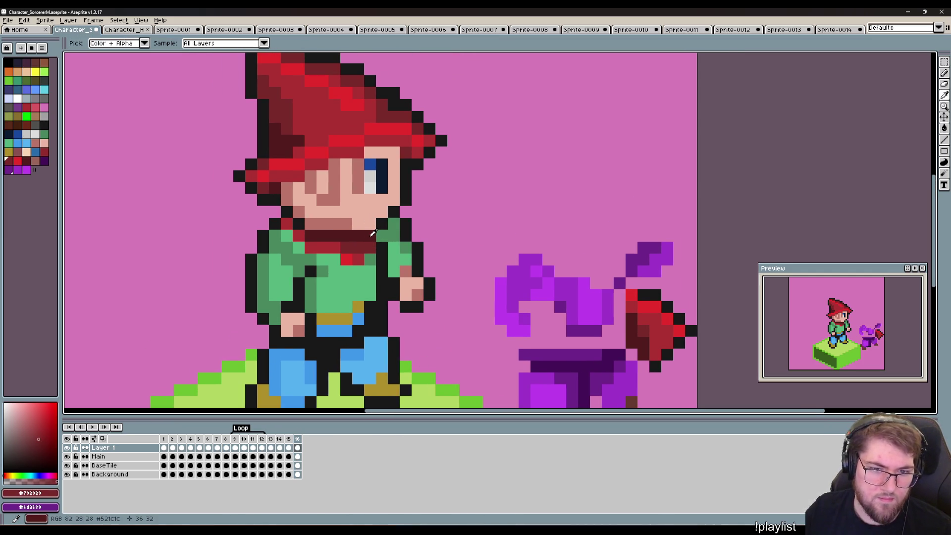
# Sample the collar's dark maroon and brighter red, and recentre the view on the character.
pyautogui.click(373, 233)
pyautogui.press('b')
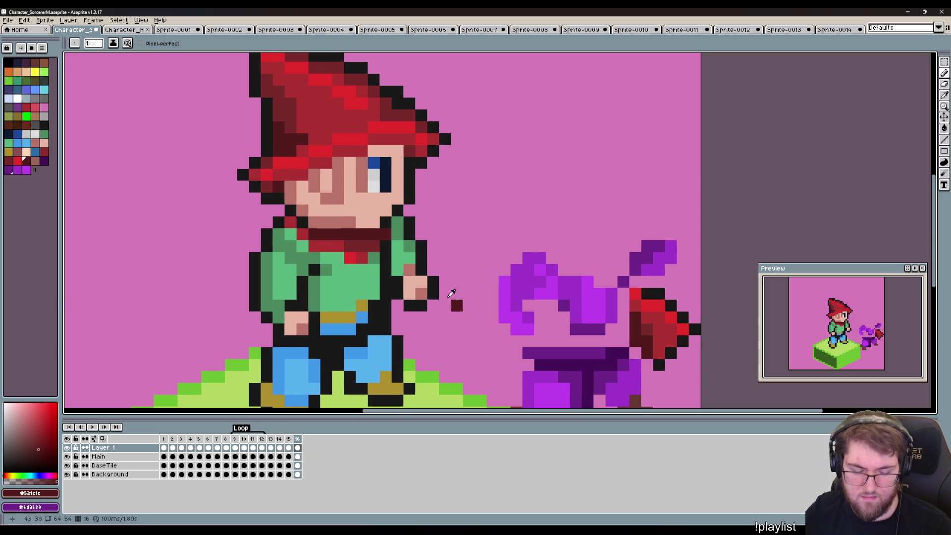
pyautogui.press('i')
pyautogui.click(363, 257)
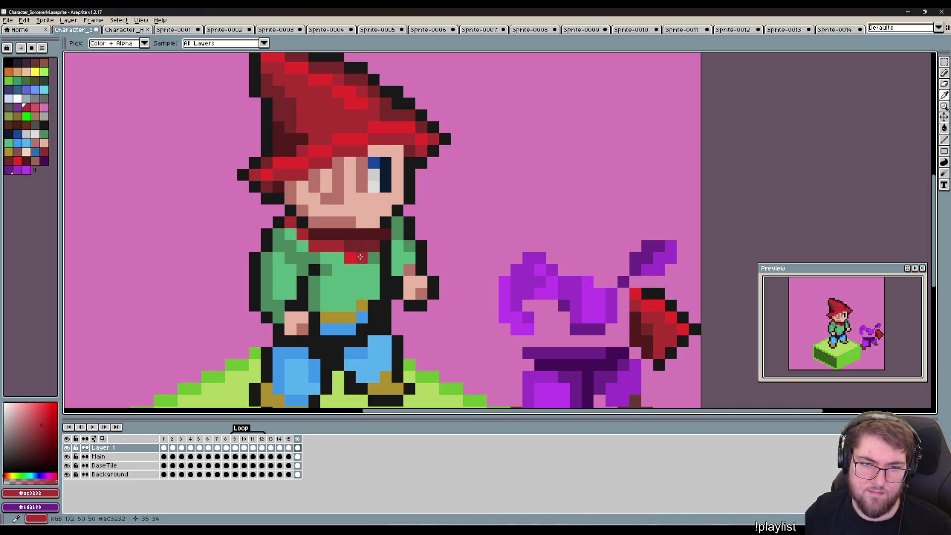
pyautogui.press('b')
pyautogui.moveTo(450, 291); pyautogui.dragTo(433, 287)
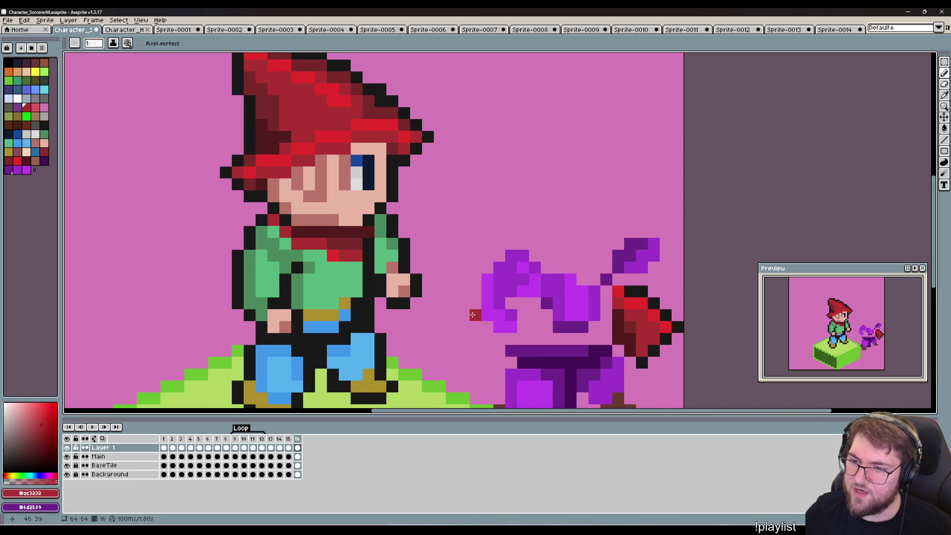
pyautogui.moveTo(495, 290)
pyautogui.mouseDown()
pyautogui.moveTo(523, 247)
pyautogui.moveTo(549, 251)
pyautogui.mouseUp()
pyautogui.press('i')
pyautogui.moveTo(662, 211); pyautogui.dragTo(659, 253)
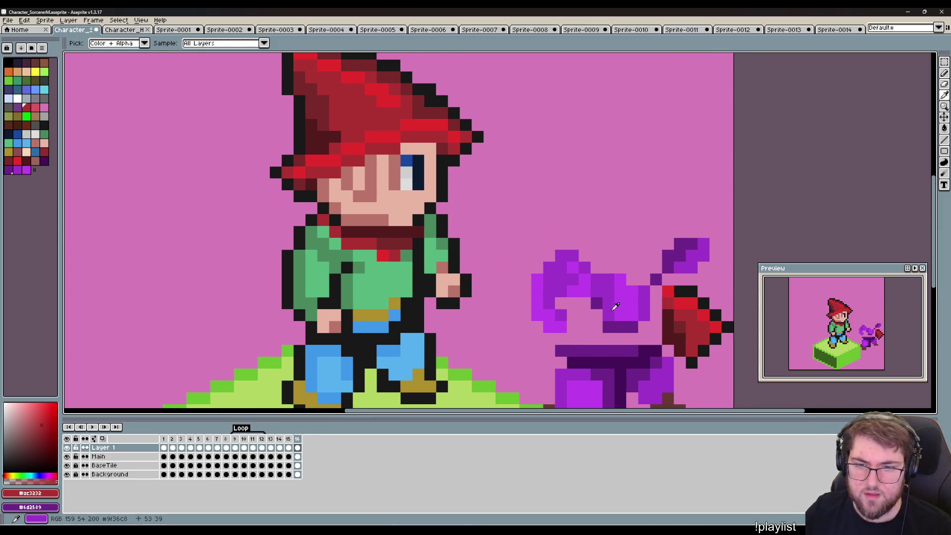
# Paint the collar pixels with dark purple sampled from the moved robe.
pyautogui.click(664, 257)
pyautogui.press('b')
pyautogui.click(406, 255)
pyautogui.click(430, 232)
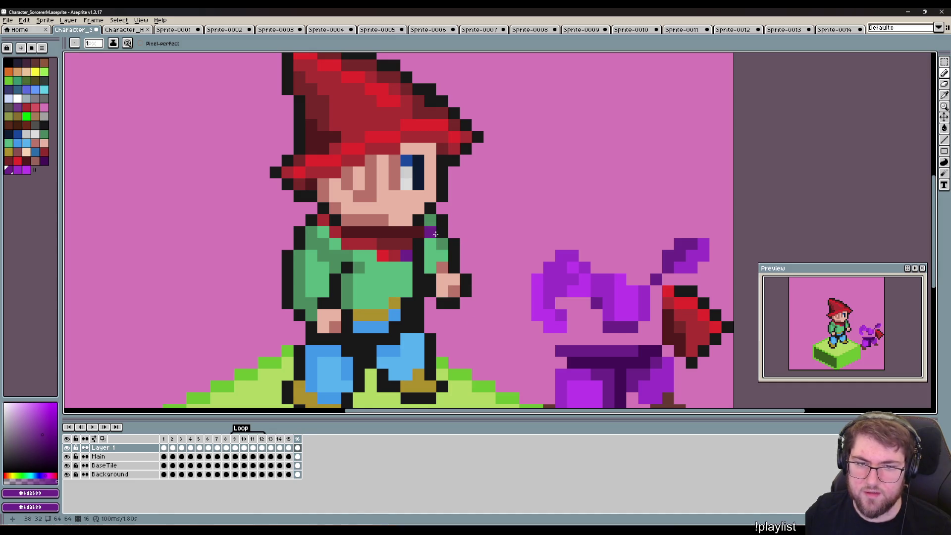
pyautogui.click(430, 220)
pyautogui.click(442, 244)
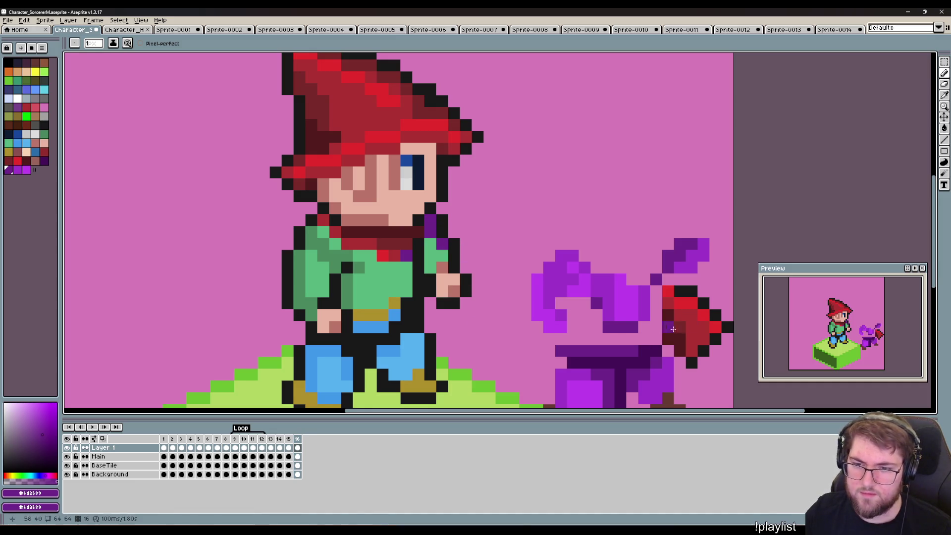
# Paint the right shoulder mid purple, removing a stray pixel below the hand.
pyautogui.press('i')
pyautogui.click(700, 264)
pyautogui.press('b')
pyautogui.moveTo(430, 244); pyautogui.dragTo(430, 267)
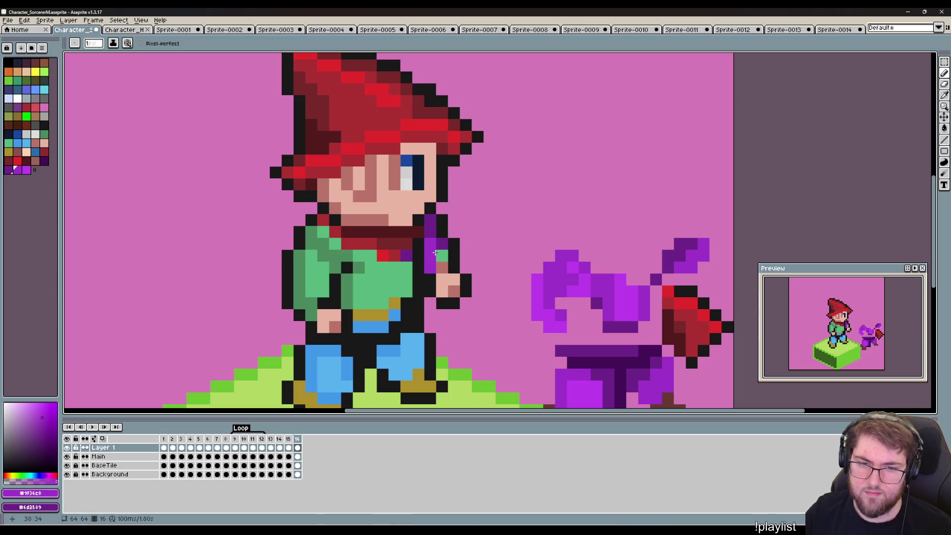
pyautogui.click(442, 256)
pyautogui.click(501, 386)
pyautogui.moveTo(498, 379); pyautogui.dragTo(557, 369)
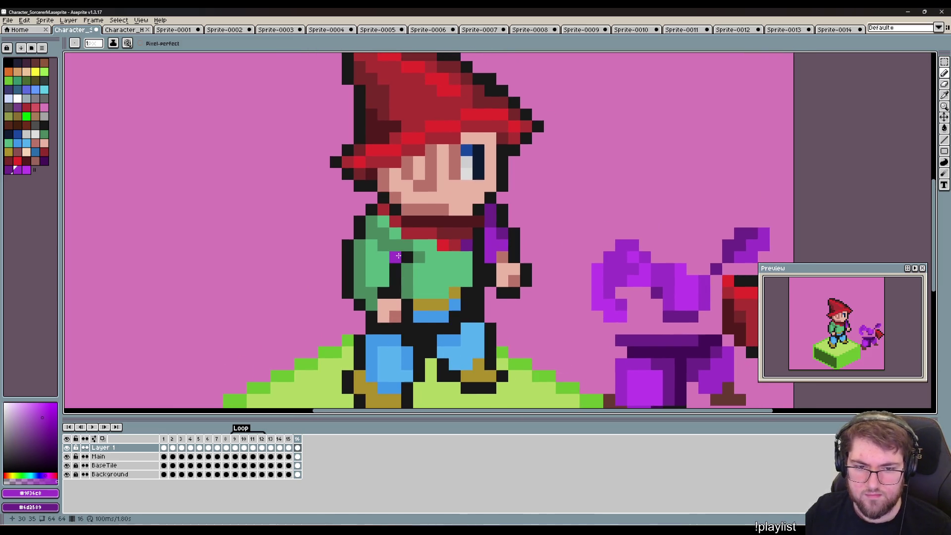
pyautogui.click(502, 304)
pyautogui.hotkey('ctrl', 'z')
# Paint the left shoulder, left collar, chest and left arm column purple.
pyautogui.press('i')
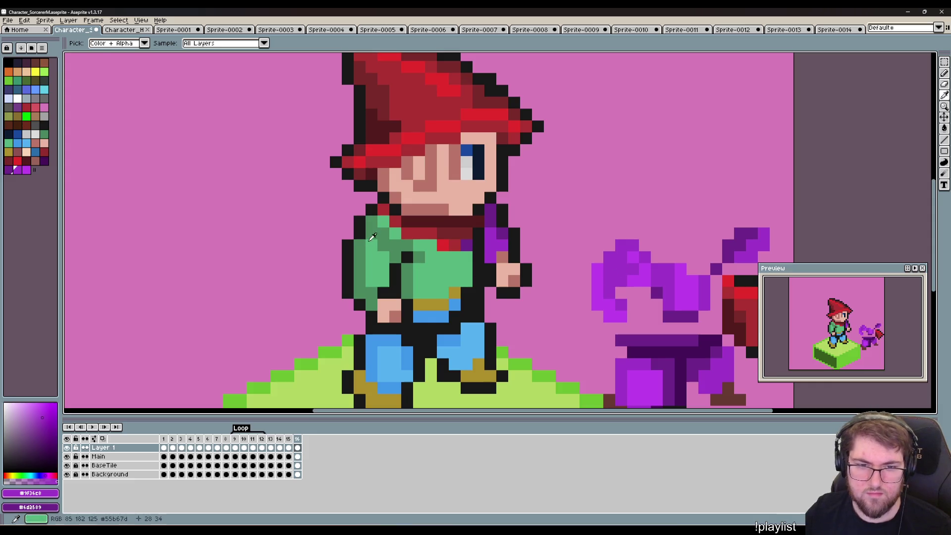
pyautogui.press('b')
pyautogui.click(372, 222)
pyautogui.click(371, 233)
pyautogui.click(383, 239)
pyautogui.click(391, 243)
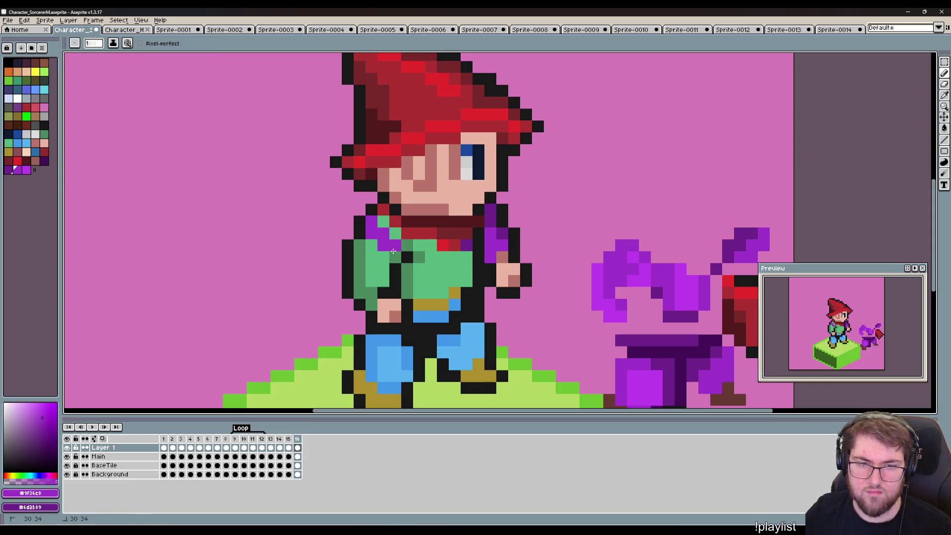
pyautogui.click(395, 256)
pyautogui.click(407, 244)
pyautogui.click(372, 295)
pyautogui.moveTo(372, 303); pyautogui.dragTo(360, 243)
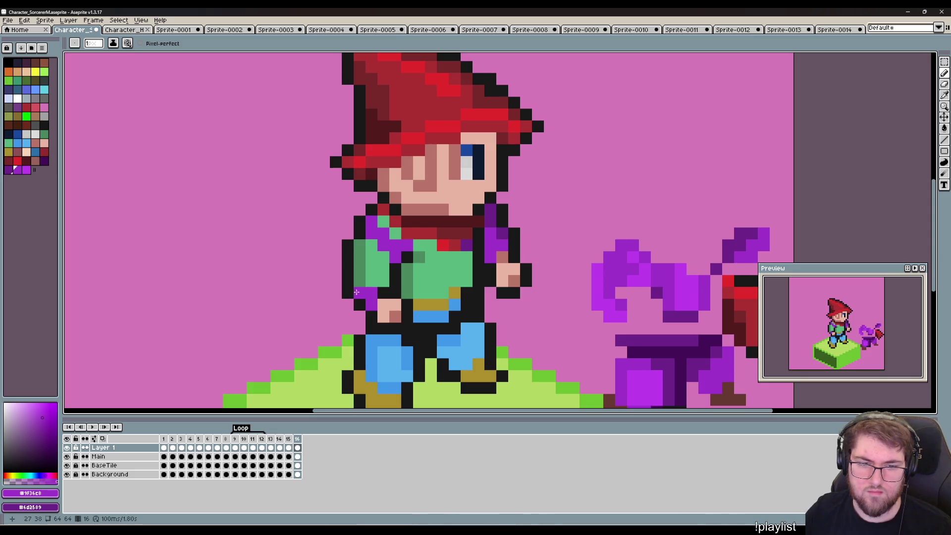
# Paint the left arm, torso and green neck pixels in the robe's lighter purple.
pyautogui.press('i')
pyautogui.click(606, 281)
pyautogui.press('b')
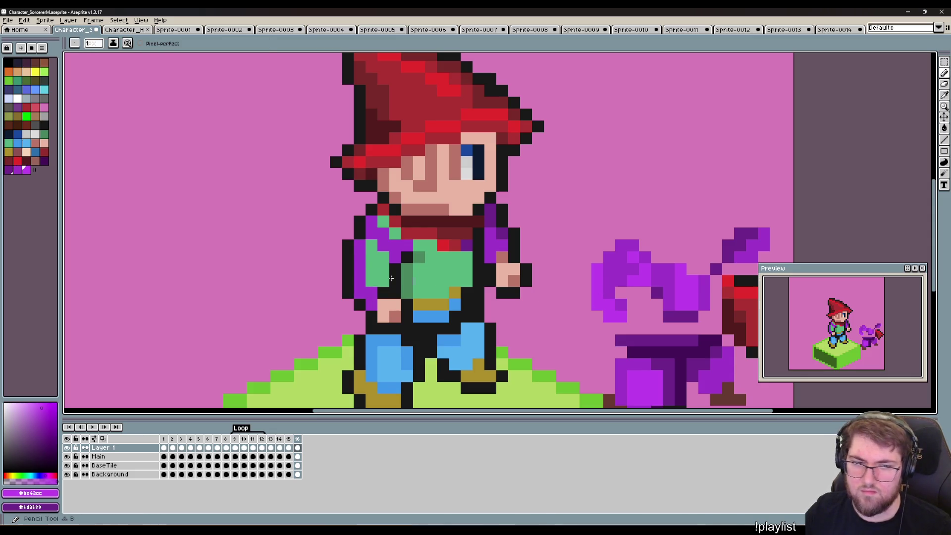
pyautogui.moveTo(369, 282)
pyautogui.mouseDown()
pyautogui.moveTo(384, 280)
pyautogui.moveTo(371, 242)
pyautogui.moveTo(380, 264)
pyautogui.mouseUp()
pyautogui.click(395, 233)
pyautogui.click(383, 222)
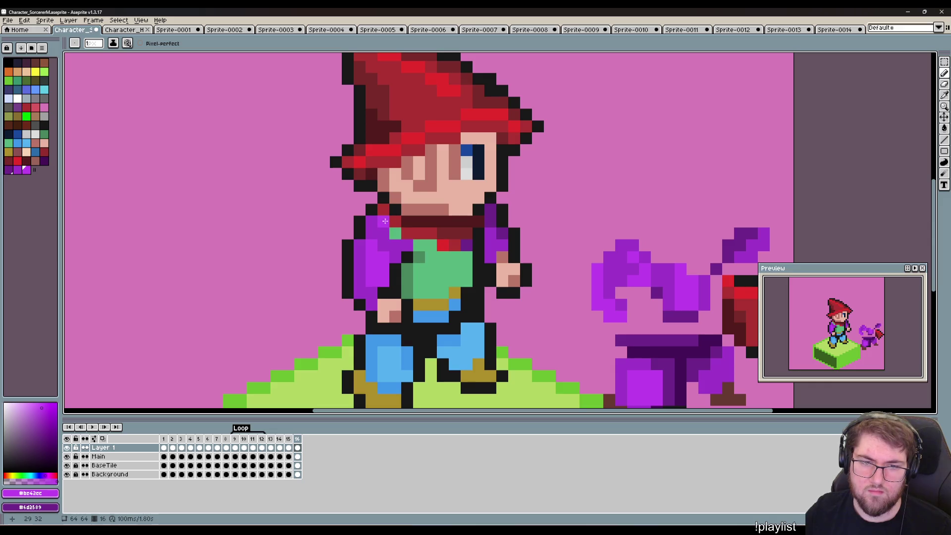
# Paint the torso column and a neck pixel in mid purple.
pyautogui.moveTo(597, 366); pyautogui.dragTo(545, 346)
pyautogui.press('i')
pyautogui.click(563, 257)
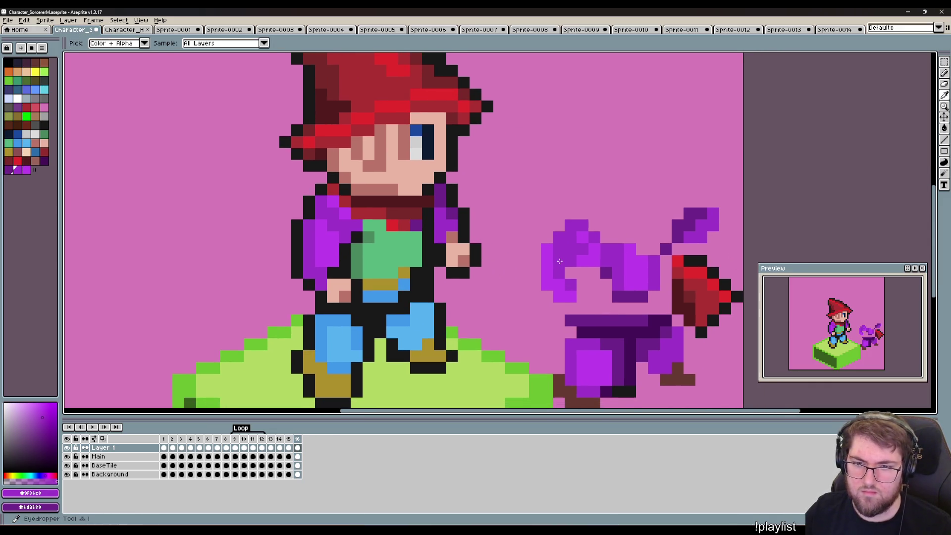
pyautogui.press('b')
pyautogui.moveTo(356, 273); pyautogui.dragTo(357, 244)
pyautogui.click(368, 235)
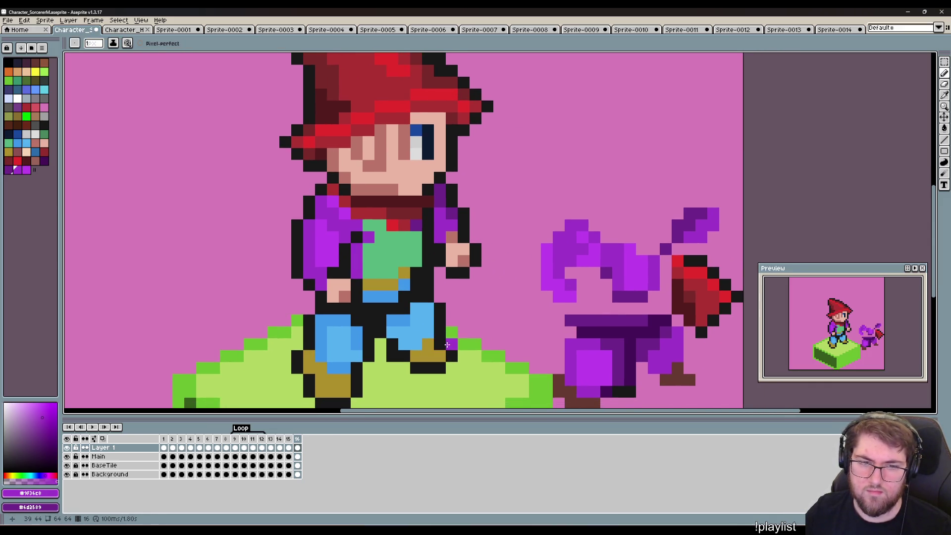
# Paint the blue waist pixels and belt line dark purple.
pyautogui.press('i')
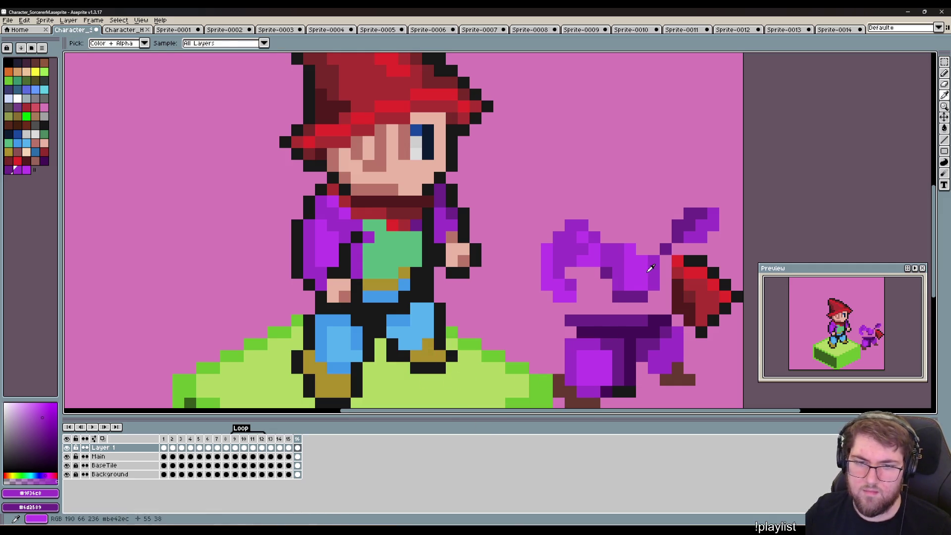
pyautogui.click(649, 295)
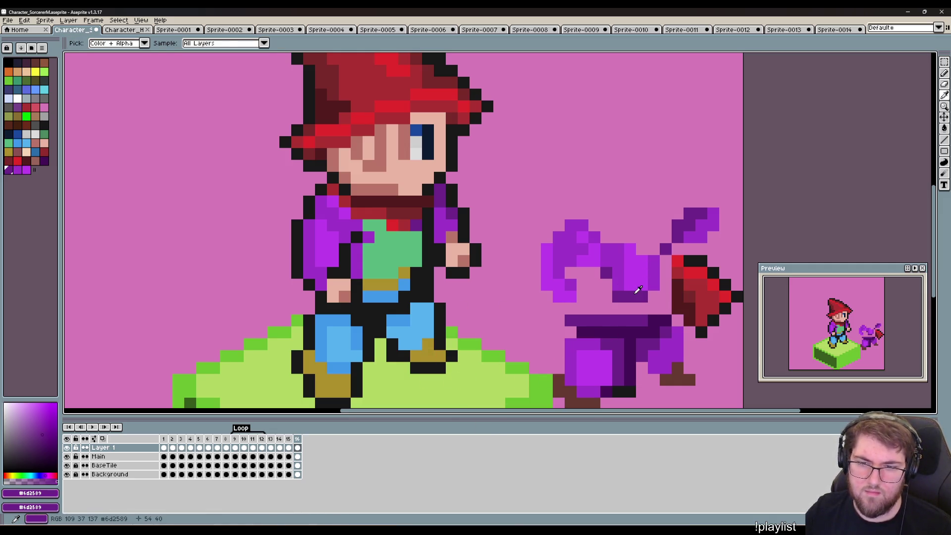
pyautogui.press('b')
pyautogui.click(381, 296)
pyautogui.click(369, 295)
pyautogui.moveTo(385, 297)
pyautogui.mouseDown()
pyautogui.moveTo(405, 294)
pyautogui.moveTo(368, 308)
pyautogui.mouseUp()
# Shade the row under the belt and the leg pixels dark purple #441058.
pyautogui.click(367, 342)
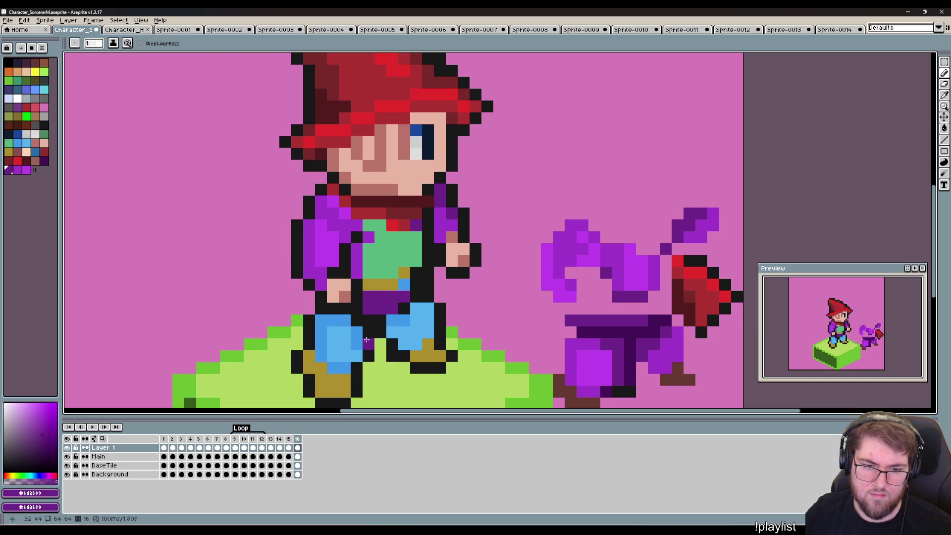
pyautogui.moveTo(364, 355)
pyautogui.mouseDown()
pyautogui.moveTo(378, 329)
pyautogui.moveTo(368, 331)
pyautogui.mouseUp()
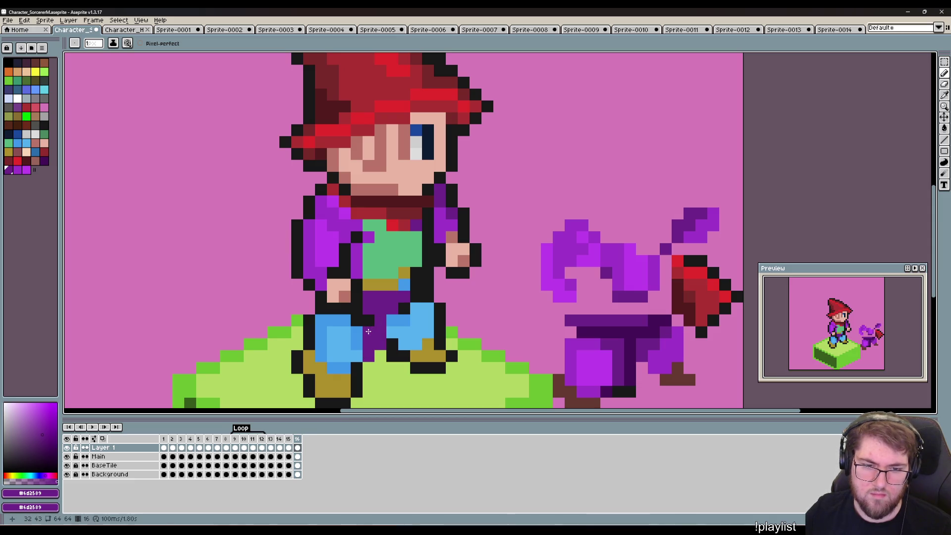
pyautogui.hotkey('ctrl', 'z')
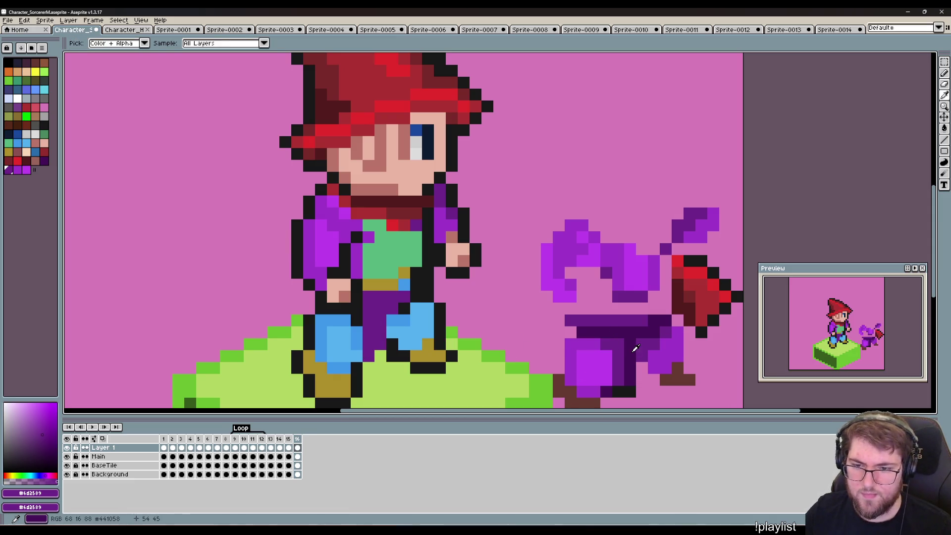
pyautogui.keyDown('alt'); pyautogui.click(630, 344); pyautogui.keyUp('alt')
pyautogui.click(353, 354)
pyautogui.moveTo(355, 369)
pyautogui.mouseDown()
pyautogui.moveTo(382, 309)
pyautogui.moveTo(400, 297)
pyautogui.moveTo(371, 297)
pyautogui.mouseUp()
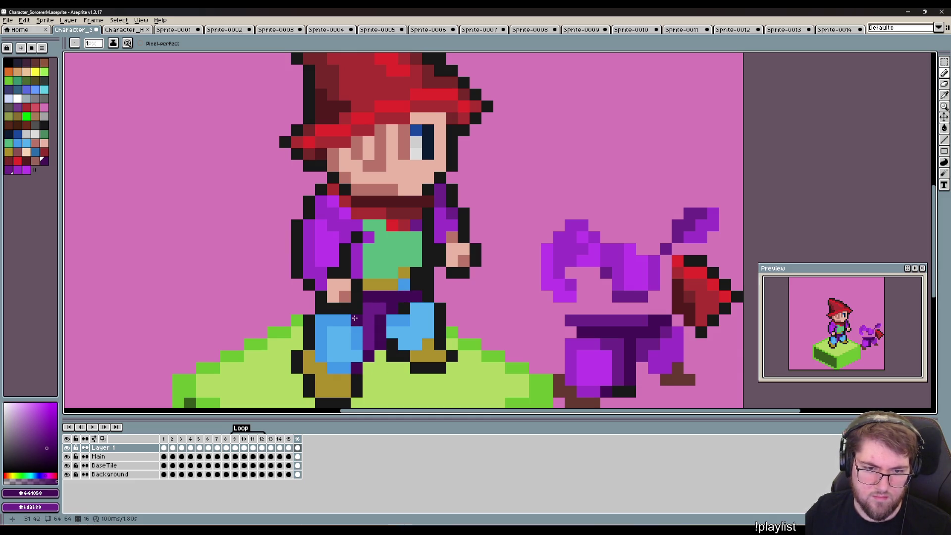
# Repaint the blue leg pixels in mid purple #6d2589 and bright purple #9f36c8.
pyautogui.keyDown('alt'); pyautogui.click(375, 322); pyautogui.keyUp('alt')
pyautogui.click(360, 341)
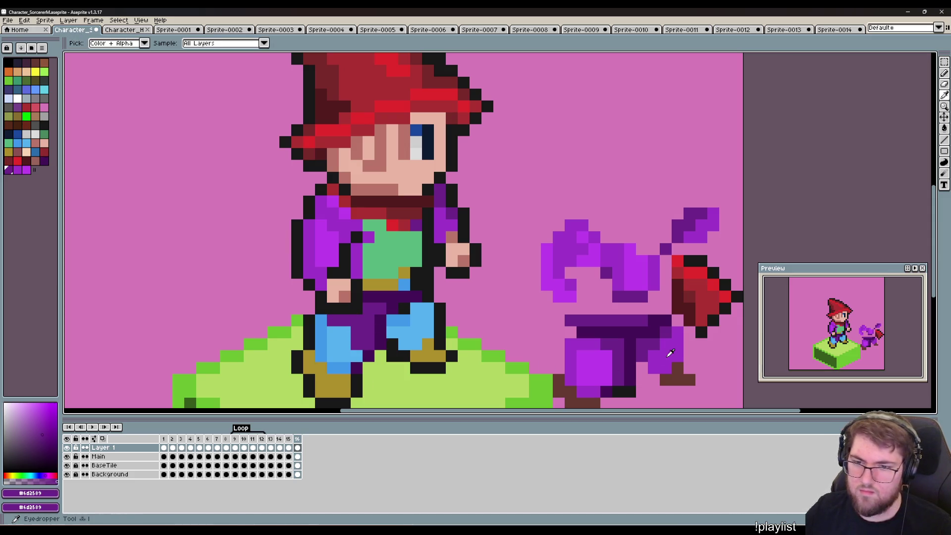
pyautogui.keyDown('alt'); pyautogui.click(320, 238); pyautogui.keyUp('alt')
pyautogui.click(326, 322)
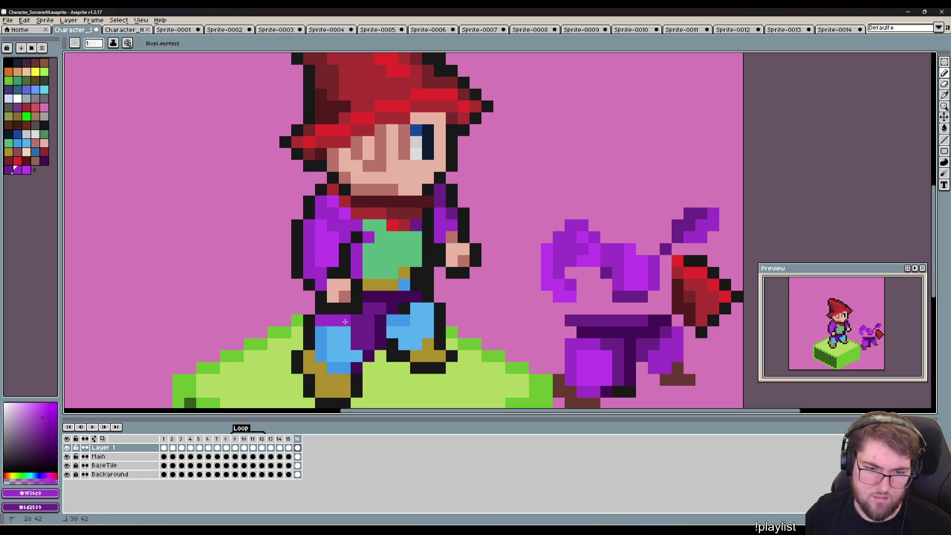
pyautogui.click(356, 344)
pyautogui.click(356, 327)
pyautogui.click(345, 369)
pyautogui.click(333, 368)
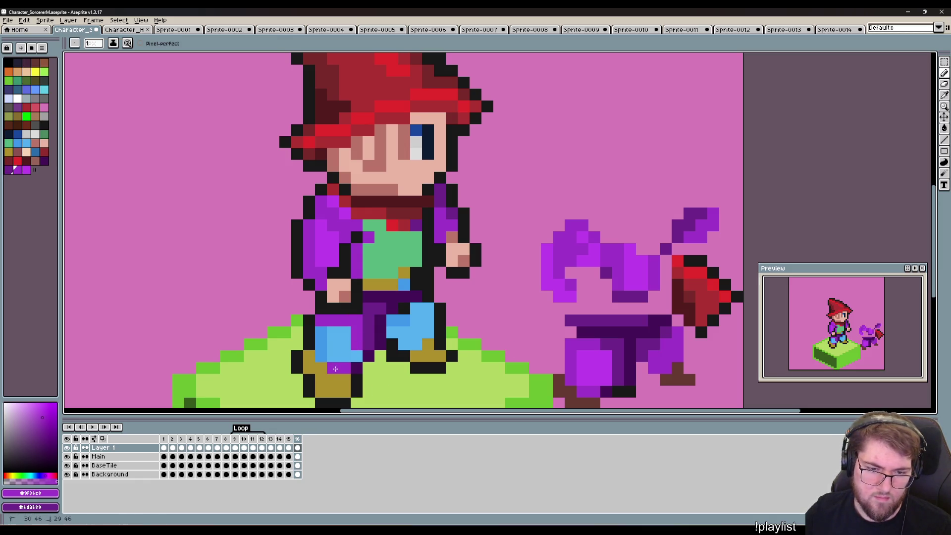
pyautogui.moveTo(321, 344); pyautogui.dragTo(321, 333)
# Try recolouring the right leg's blue pixels, undo the stroke, and resample mid purple #6d2589.
pyautogui.click(392, 332)
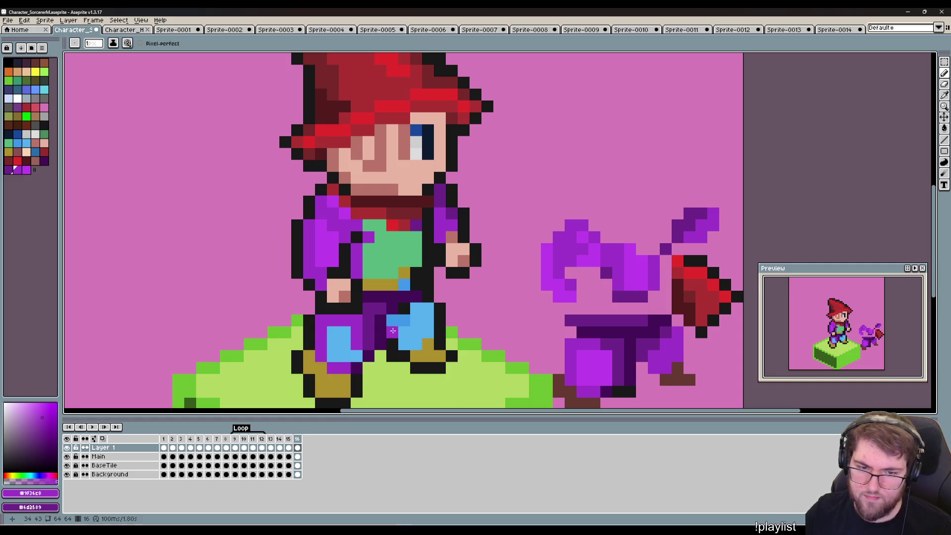
pyautogui.moveTo(393, 320)
pyautogui.mouseDown()
pyautogui.moveTo(404, 320)
pyautogui.moveTo(392, 333)
pyautogui.moveTo(416, 315)
pyautogui.moveTo(420, 330)
pyautogui.mouseUp()
pyautogui.hotkey('ctrl', 'z')
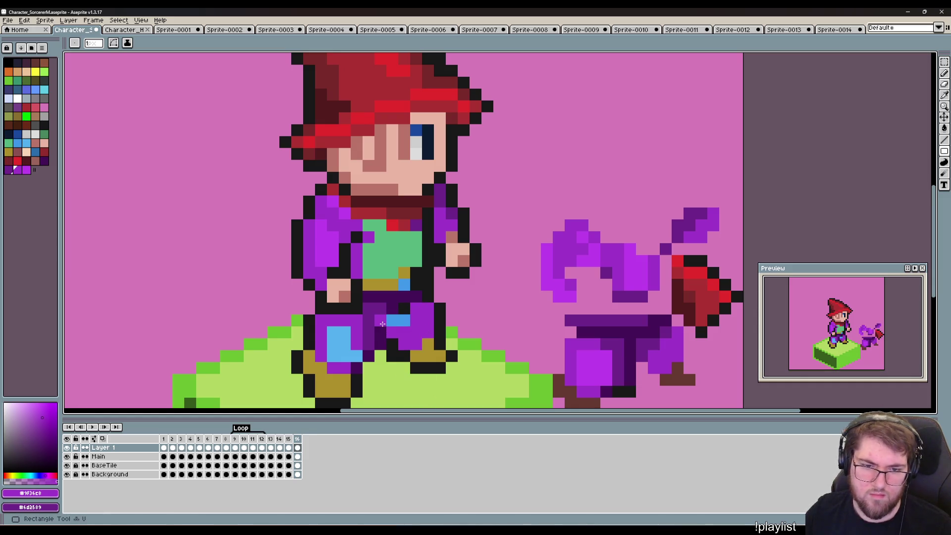
pyautogui.press('i')
pyautogui.click(375, 304)
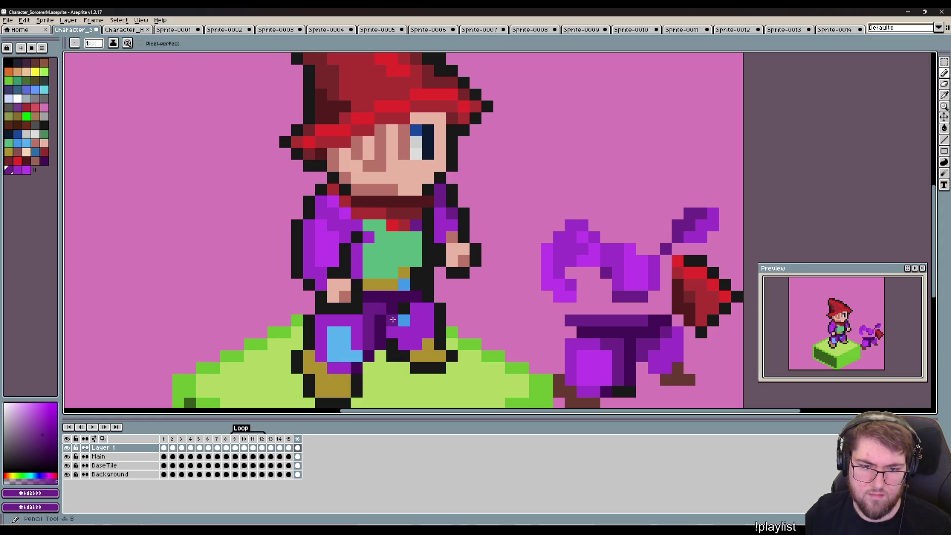
pyautogui.moveTo(398, 382)
pyautogui.mouseDown()
pyautogui.moveTo(455, 326)
pyautogui.moveTo(445, 354)
pyautogui.moveTo(412, 341)
pyautogui.mouseUp()
# Lighten dark trouser pixels to #6d2589 and paint the left leg's blue pixels bright purple #be42ec.
pyautogui.keyDown('alt'); pyautogui.click(430, 327); pyautogui.keyUp('alt')
pyautogui.press('i')
pyautogui.click(410, 323)
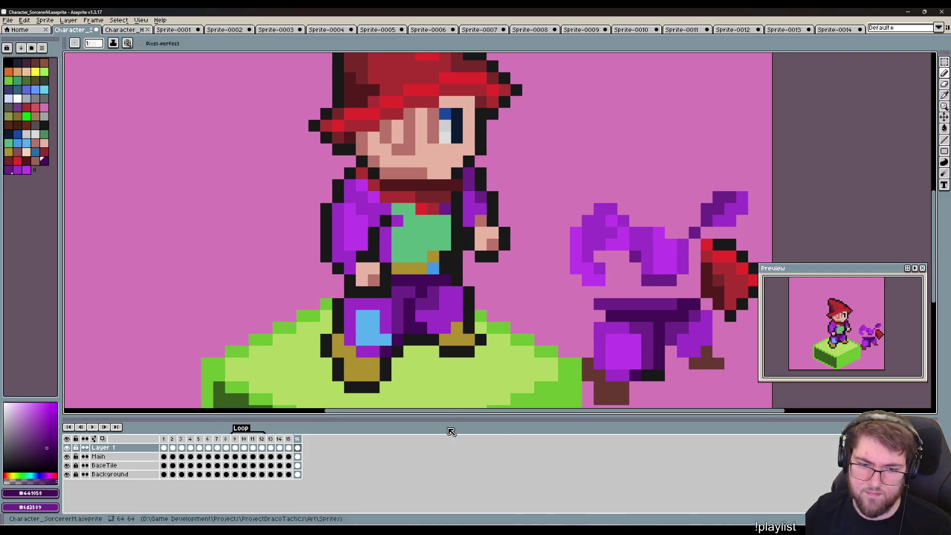
pyautogui.click(434, 311)
pyautogui.press('b')
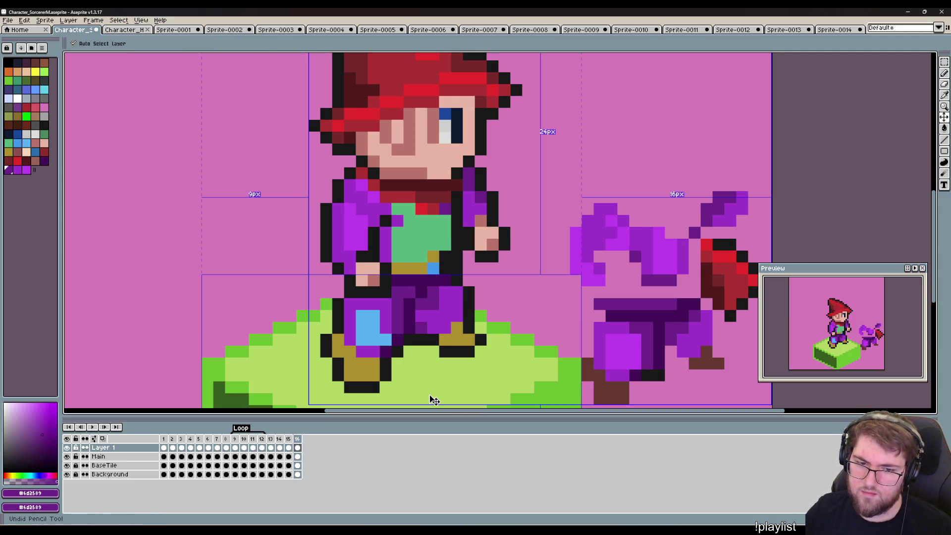
pyautogui.moveTo(421, 317); pyautogui.dragTo(421, 305)
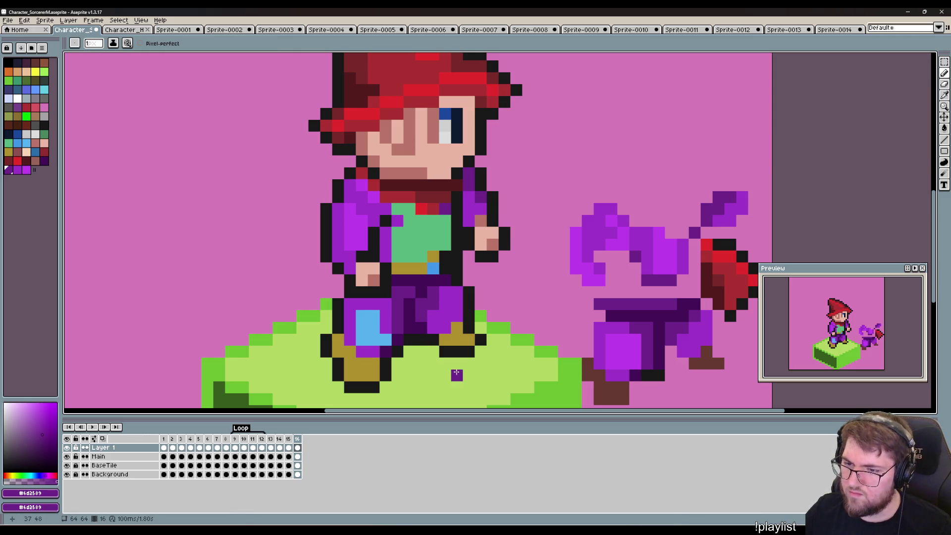
pyautogui.moveTo(443, 354); pyautogui.dragTo(493, 350)
pyautogui.keyDown('alt'); pyautogui.click(418, 298); pyautogui.keyUp('alt')
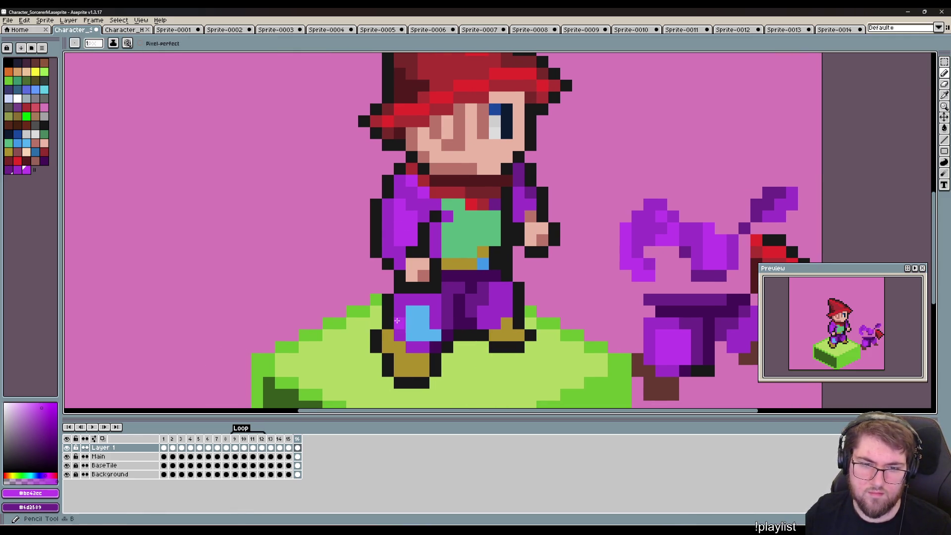
pyautogui.moveTo(411, 322)
pyautogui.mouseDown()
pyautogui.moveTo(419, 334)
pyautogui.moveTo(382, 367)
pyautogui.mouseUp()
# Turn the green shirt pixels and the blue belt pixel purple #9f36c8.
pyautogui.press('alt')
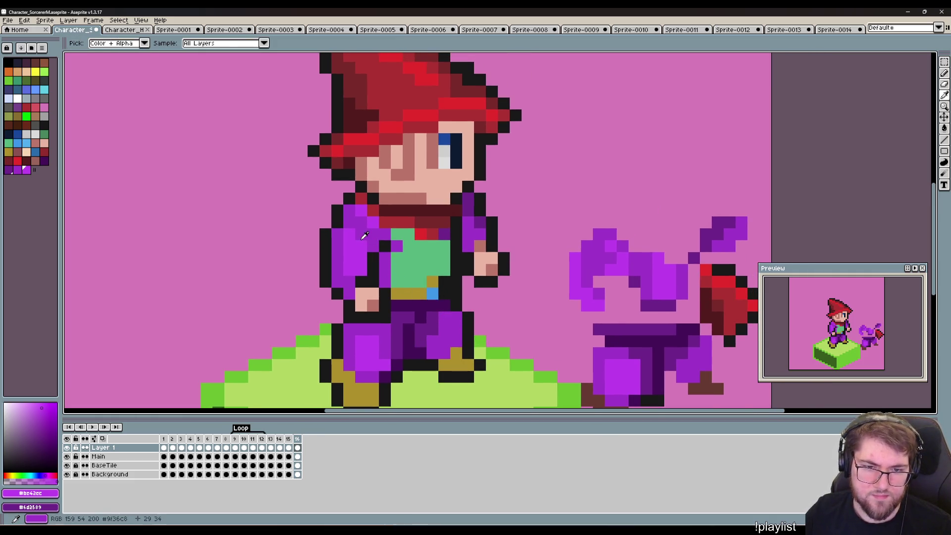
pyautogui.click(399, 273)
pyautogui.moveTo(407, 263)
pyautogui.mouseDown()
pyautogui.moveTo(398, 274)
pyautogui.moveTo(430, 255)
pyautogui.moveTo(424, 274)
pyautogui.mouseUp()
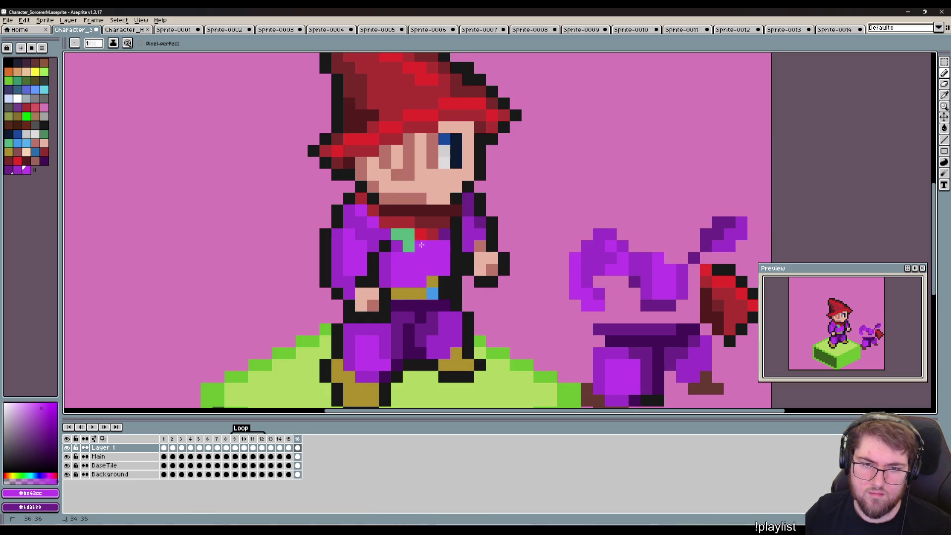
pyautogui.click(402, 233)
pyautogui.press('i')
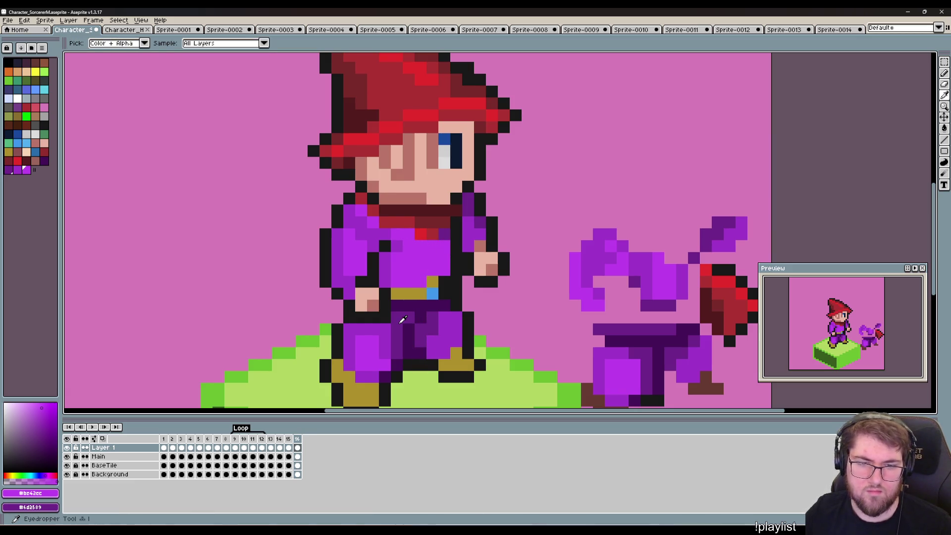
pyautogui.click(403, 319)
pyautogui.click(433, 294)
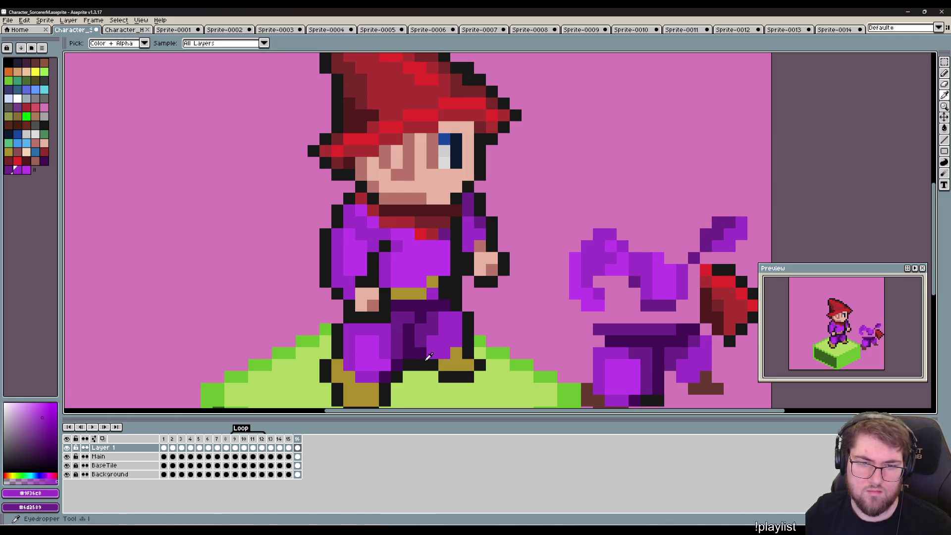
# Shade the pixels near the collar with mid purple #6d2589 and purple #9f36c8.
pyautogui.click(427, 315)
pyautogui.press('b')
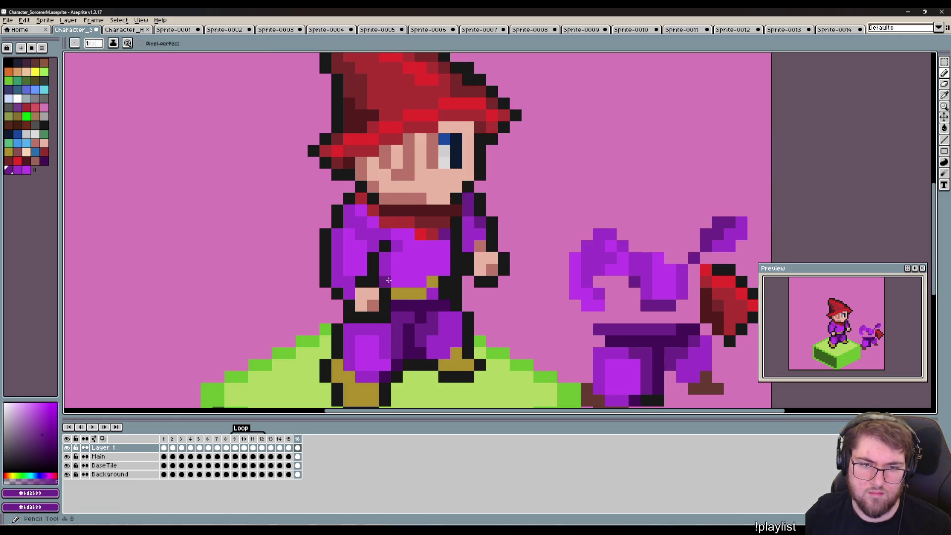
pyautogui.click(403, 246)
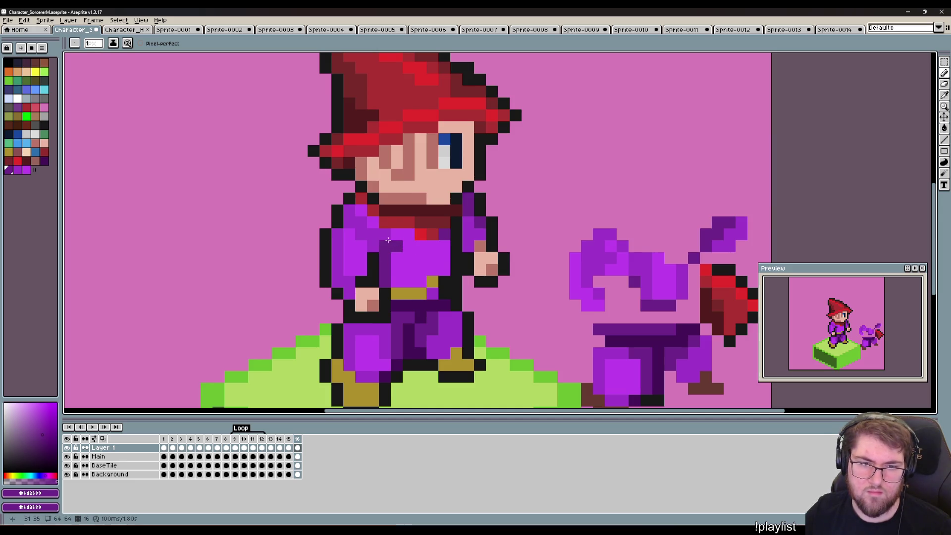
pyautogui.press('i')
pyautogui.click(368, 230)
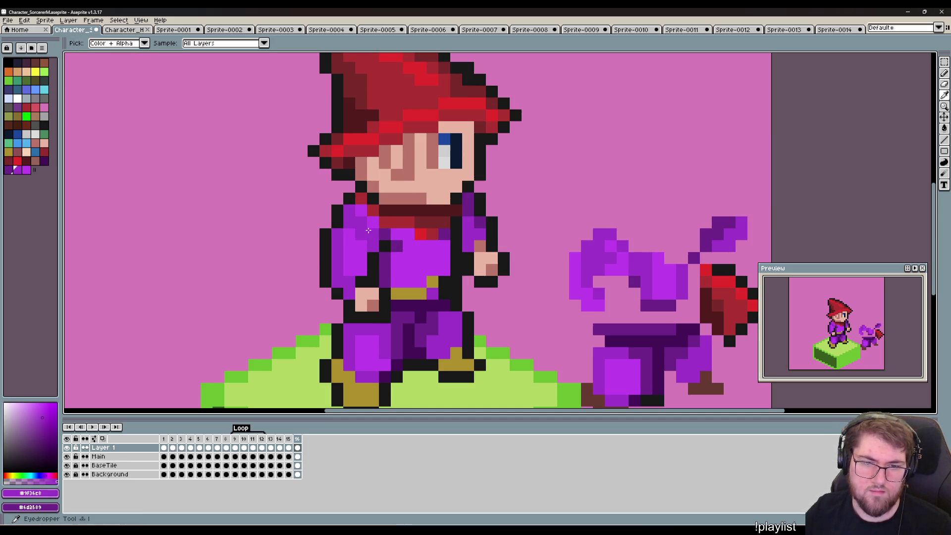
pyautogui.press('b')
pyautogui.click(402, 239)
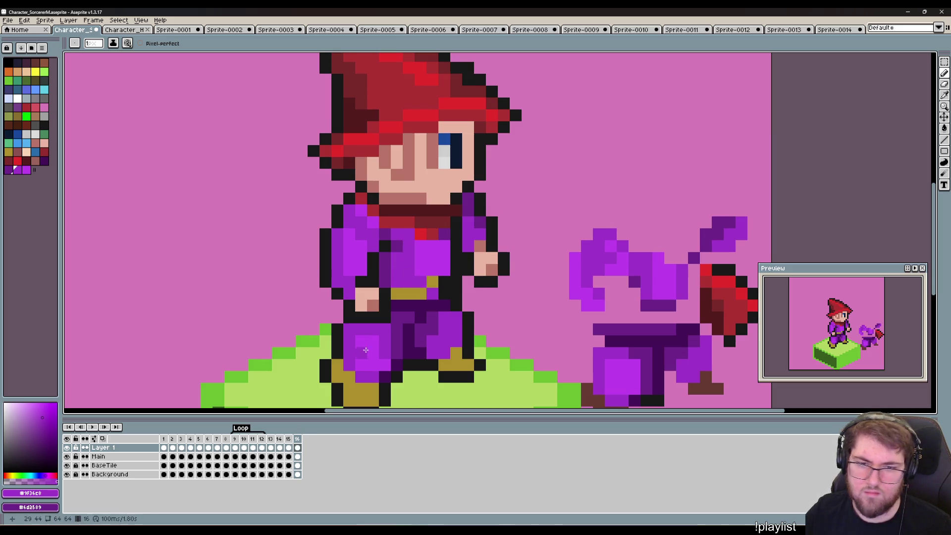
pyautogui.click(429, 378)
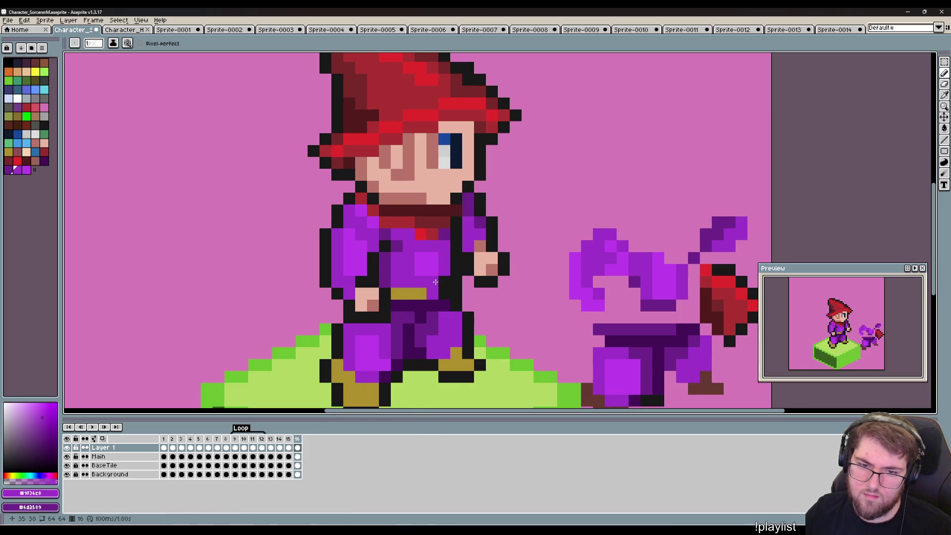
# Add a gold #ac8f2a pixel to the belt's right end and compare against frame 15.
pyautogui.keyDown('alt'); pyautogui.click(421, 294); pyautogui.keyUp('alt')
pyautogui.click(431, 294)
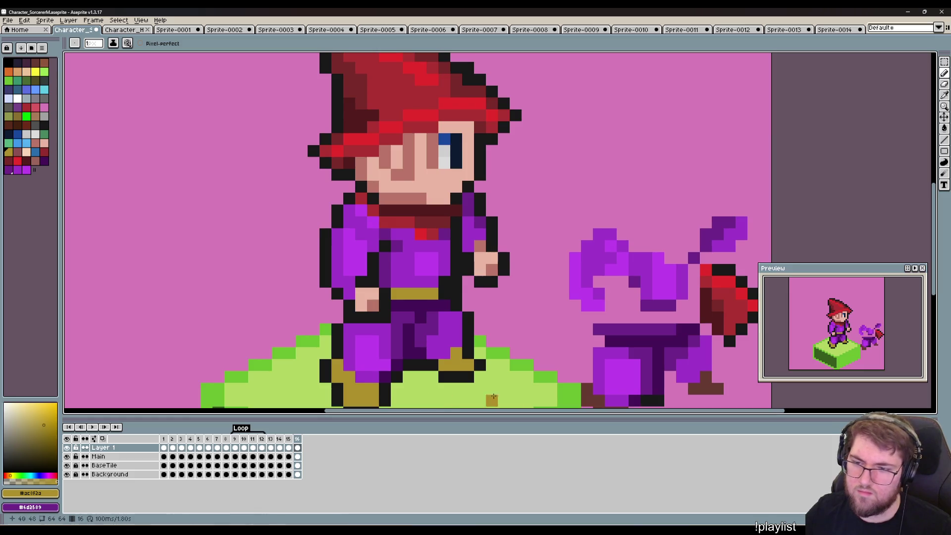
pyautogui.press('Left')
pyautogui.press('Right')
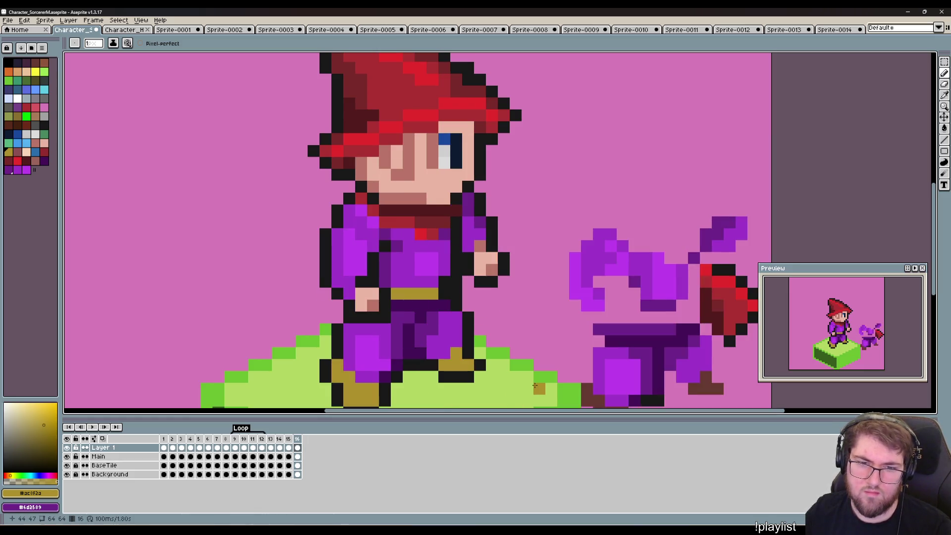
pyautogui.press('Left')
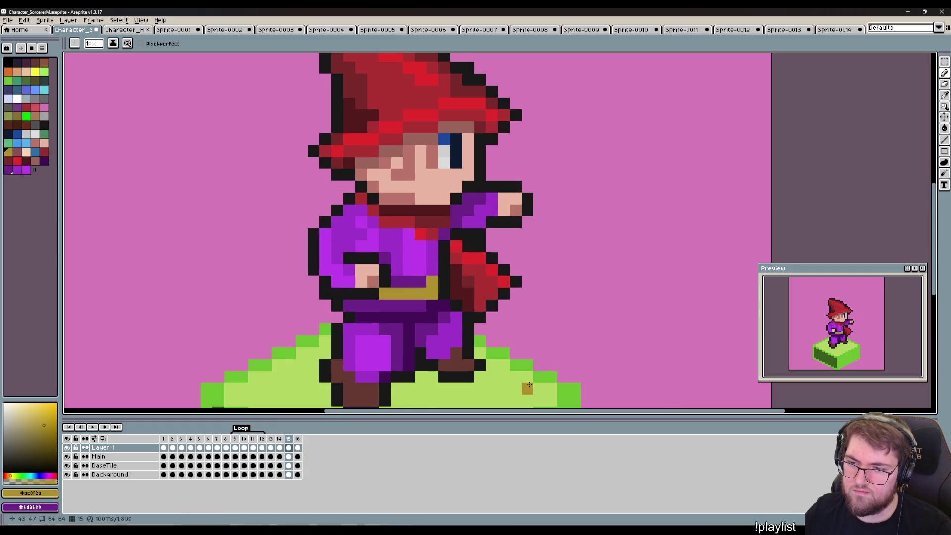
pyautogui.press('Right')
pyautogui.press('Left')
pyautogui.press('Right')
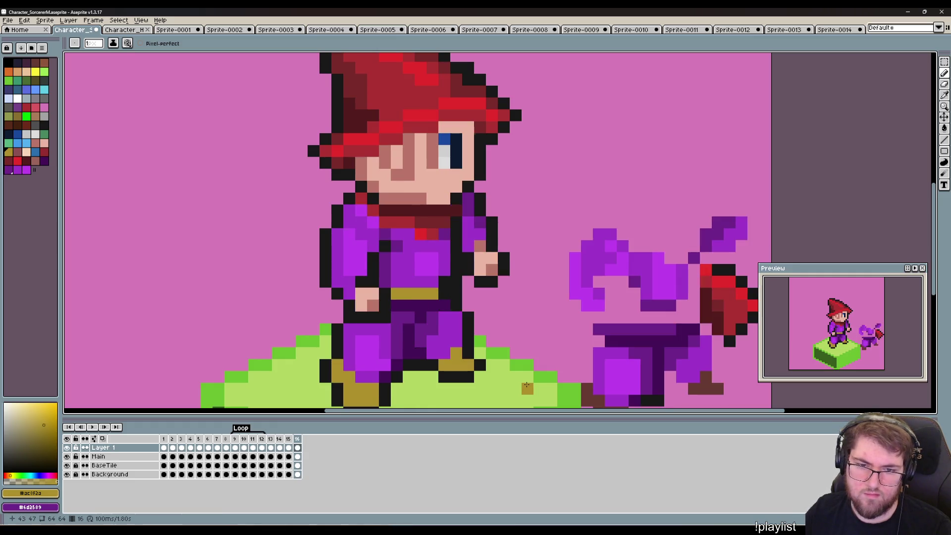
# Flip repeatedly between frames 15 and 16 to compare the sorcerer's pose.
pyautogui.press('i')
pyautogui.press('b')
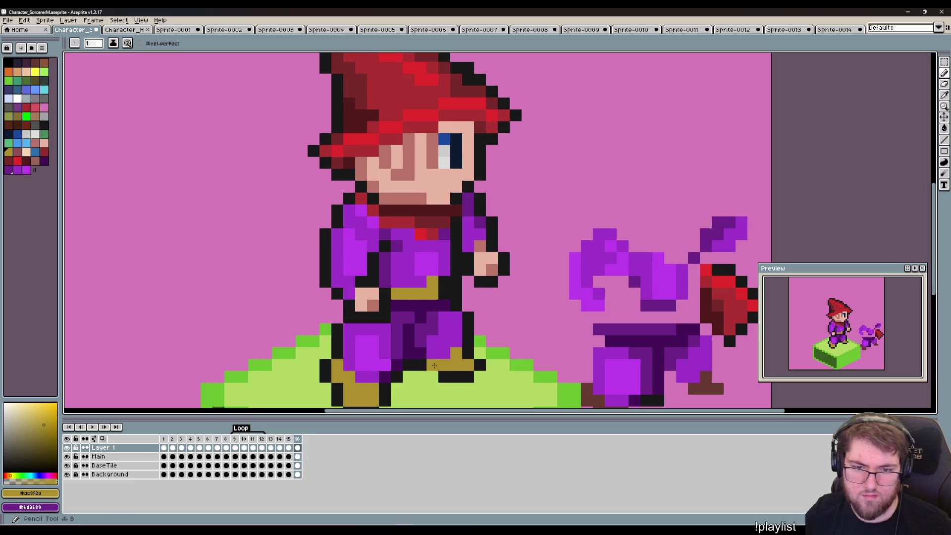
pyautogui.press('Left')
pyautogui.press('Right')
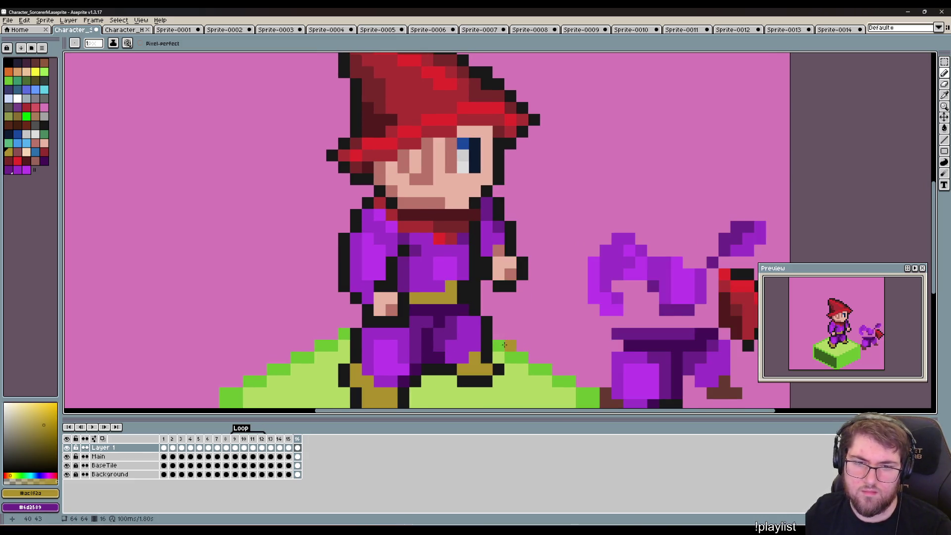
pyautogui.press('Left')
pyautogui.press('Right')
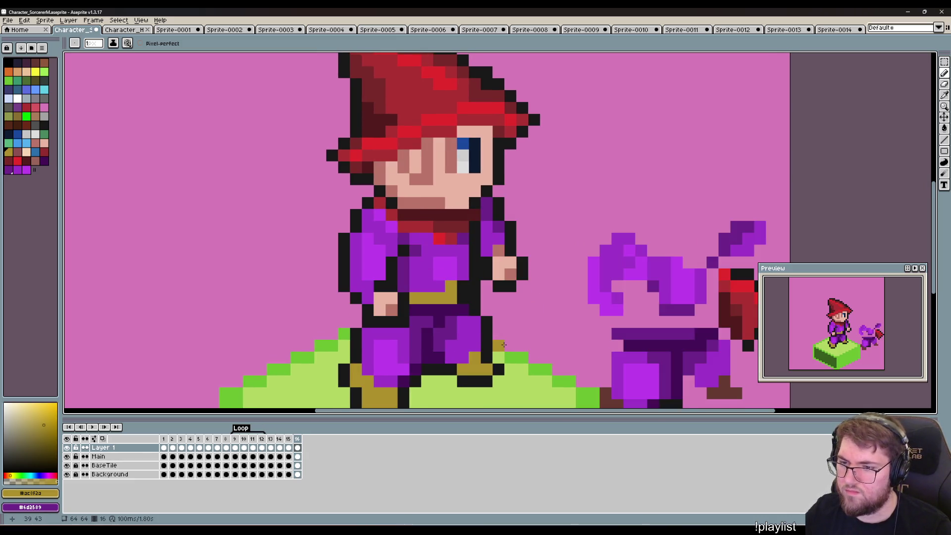
pyautogui.press('Left')
pyautogui.press('Right')
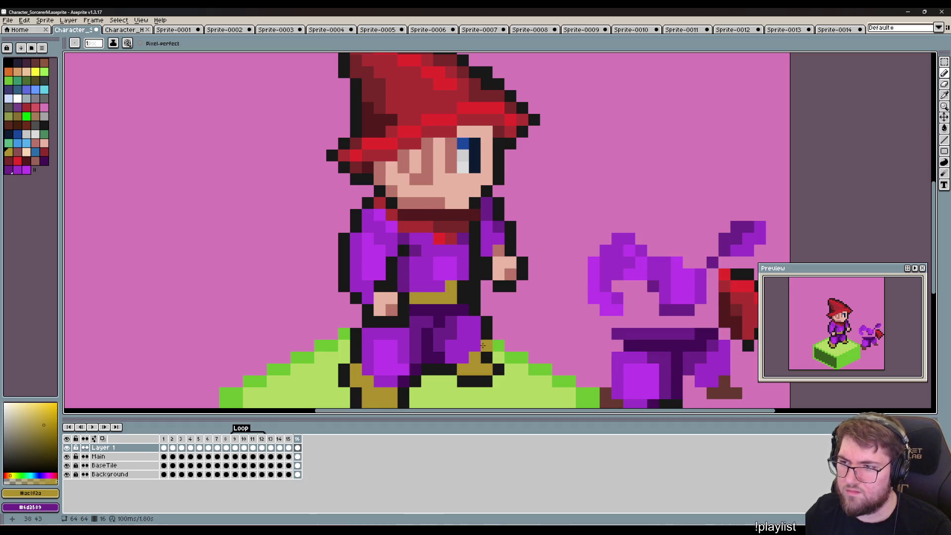
pyautogui.press('Left')
pyautogui.press('Right')
pyautogui.press('Left')
pyautogui.press('Right')
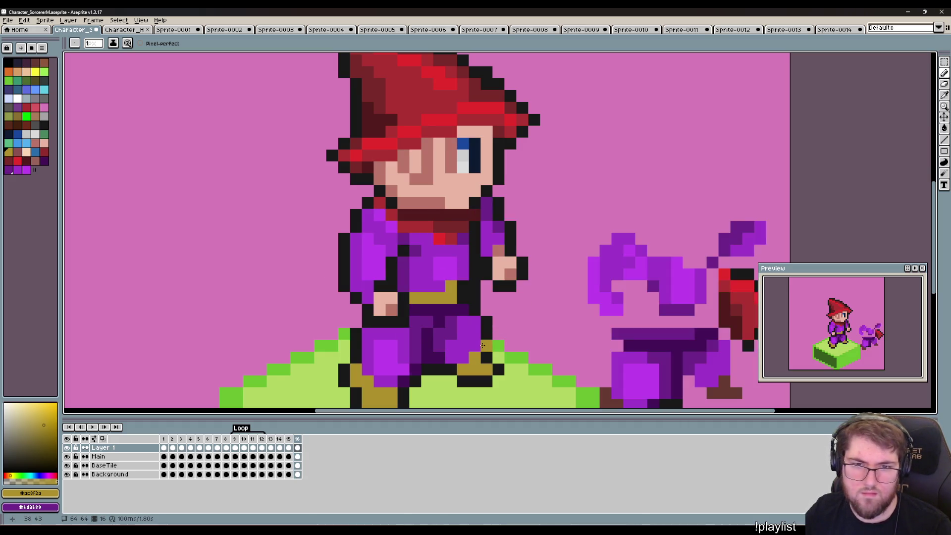
pyautogui.press('Left')
pyautogui.press('Right')
# Add one more gold belt pixel, then undo it and switch to the Main layer.
pyautogui.rightClick(469, 328)
pyautogui.click(463, 284)
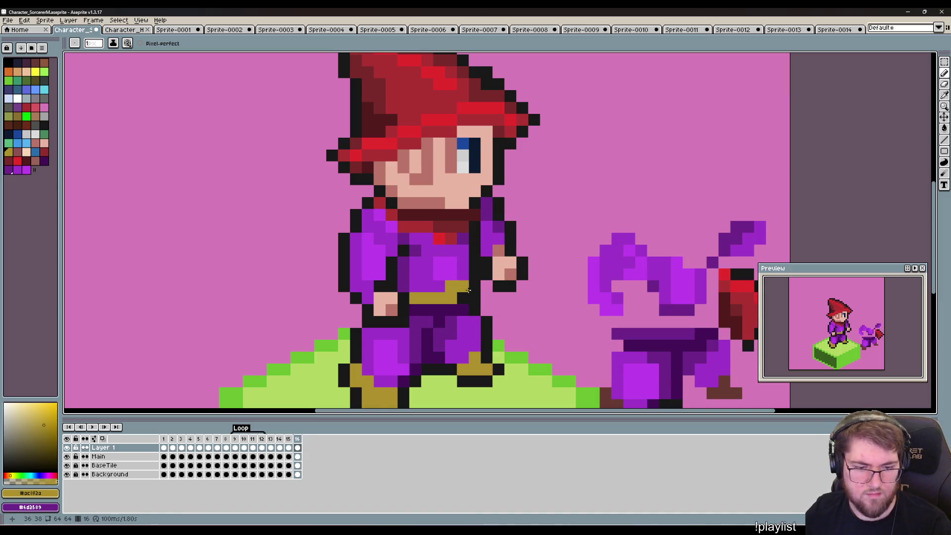
pyautogui.press('Down')
pyautogui.hotkey('ctrl', 'z')
# Compare frames 15 and 16, then turn a mouth-shadow pixel light skin tone.
pyautogui.keyDown('alt'); pyautogui.click(446, 203); pyautogui.keyUp('alt')
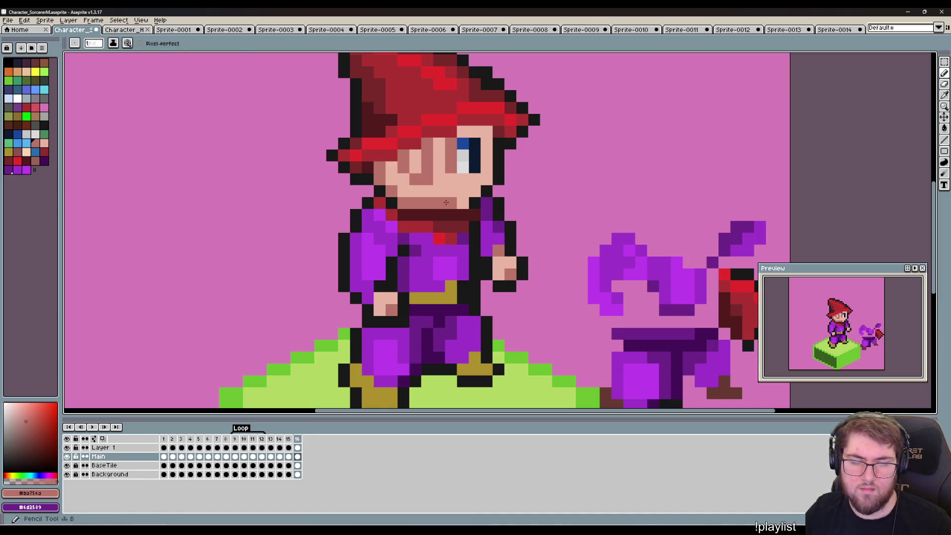
pyautogui.press('Left')
pyautogui.press('Left')
pyautogui.press('Right')
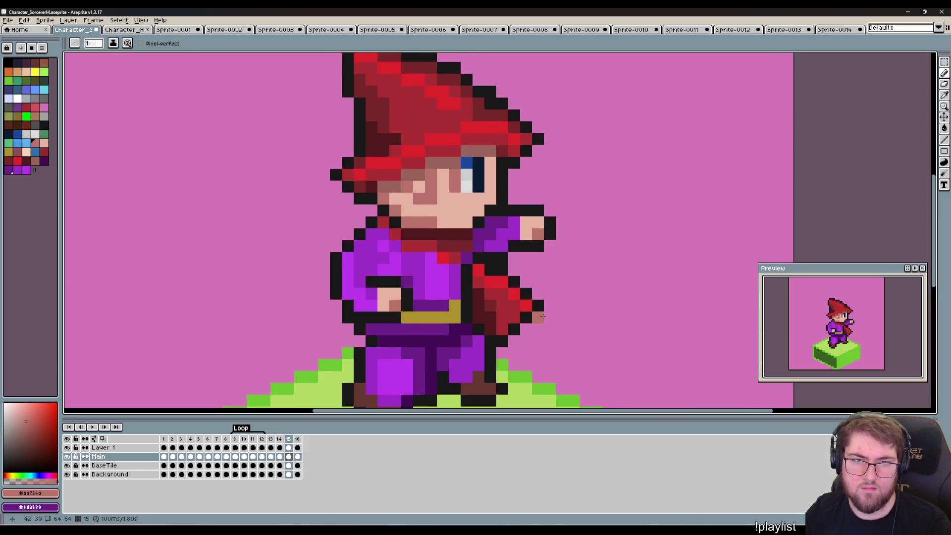
pyautogui.press('Right')
pyautogui.press('Left')
pyautogui.press('Left')
pyautogui.press('Left')
pyautogui.press('Right')
pyautogui.press('Right')
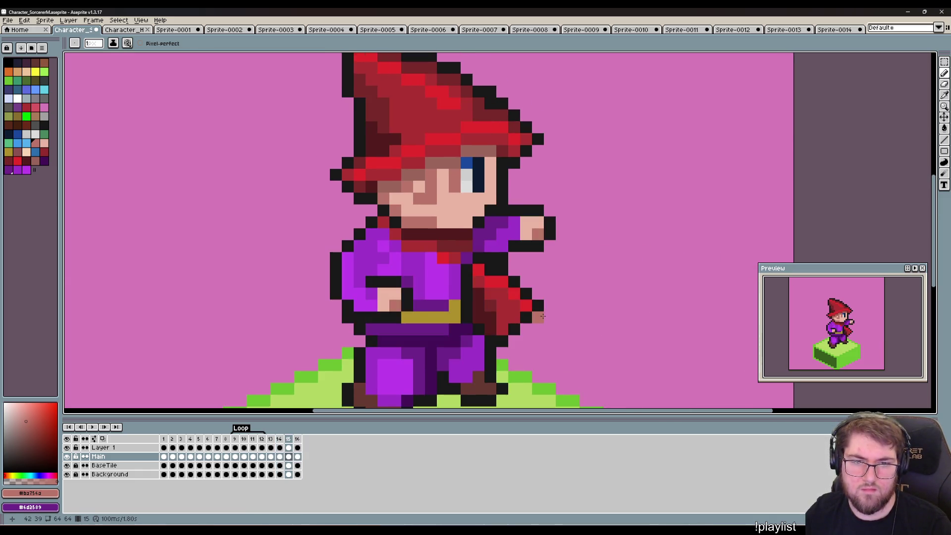
pyautogui.press('Right')
pyautogui.press('i')
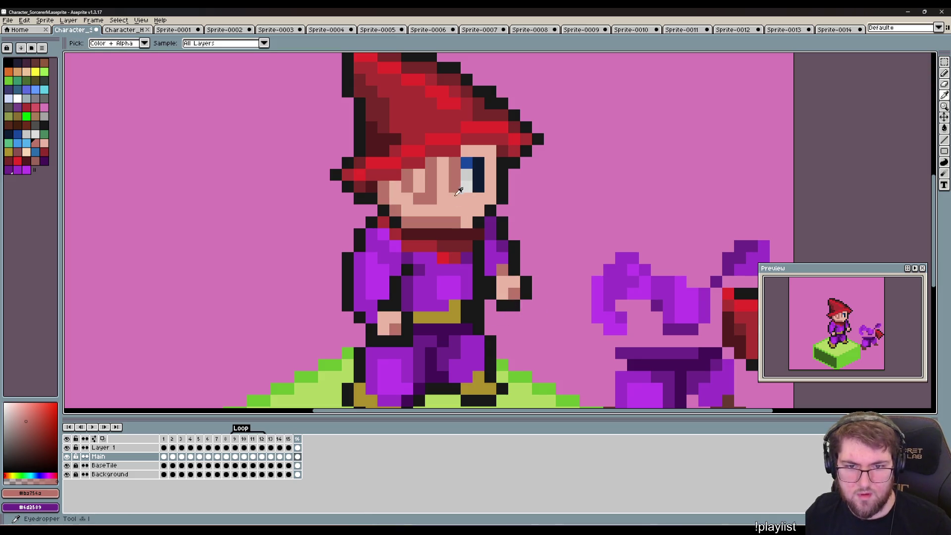
pyautogui.click(459, 192)
pyautogui.press('b')
pyautogui.click(443, 221)
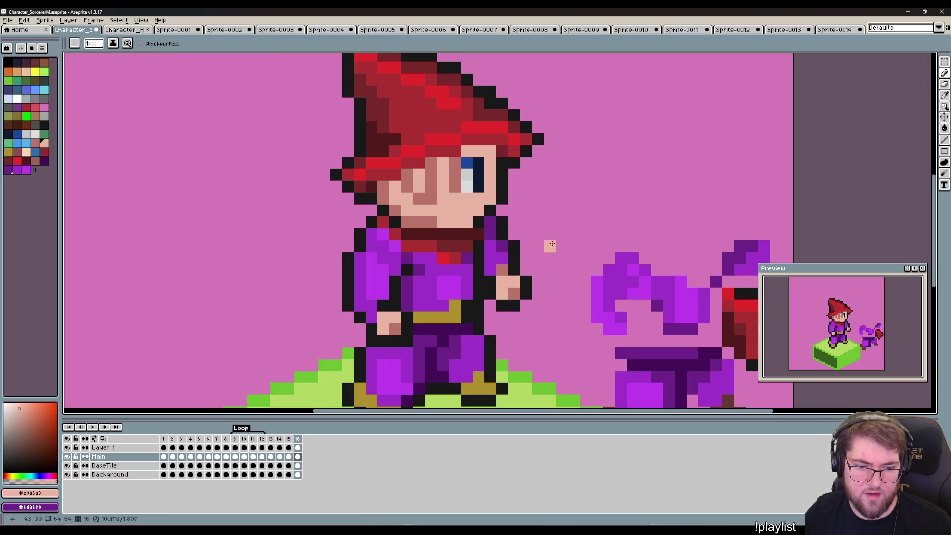
# Darken the hairline skin pixels above the eye with the darker brown-red shade.
pyautogui.moveTo(547, 244); pyautogui.dragTo(534, 280)
pyautogui.click(35, 160)
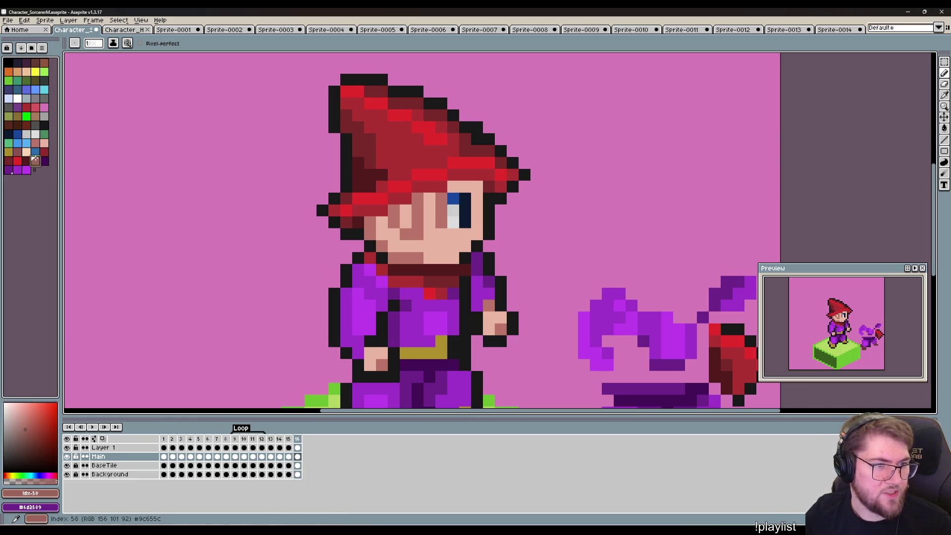
pyautogui.moveTo(458, 185)
pyautogui.mouseDown()
pyautogui.moveTo(467, 186)
pyautogui.moveTo(404, 207)
pyautogui.mouseUp()
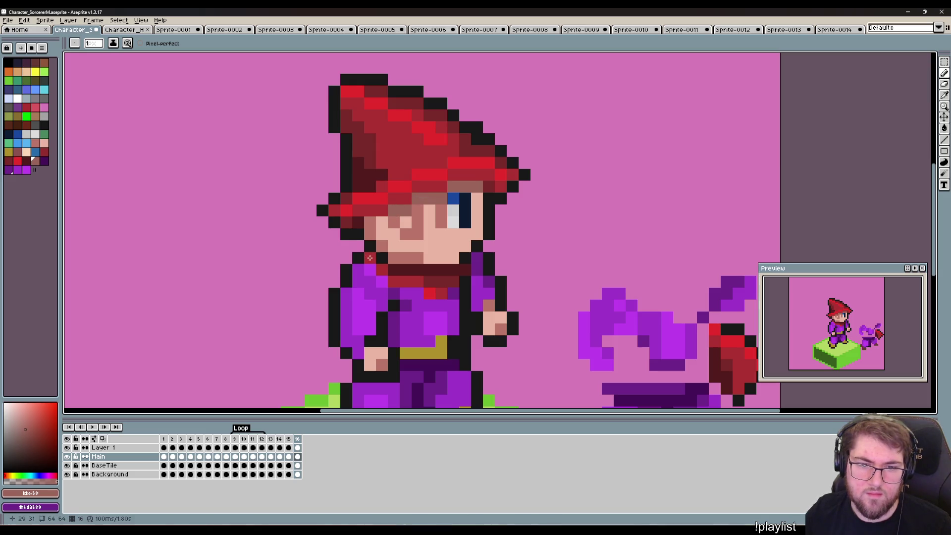
pyautogui.moveTo(580, 277); pyautogui.dragTo(564, 262)
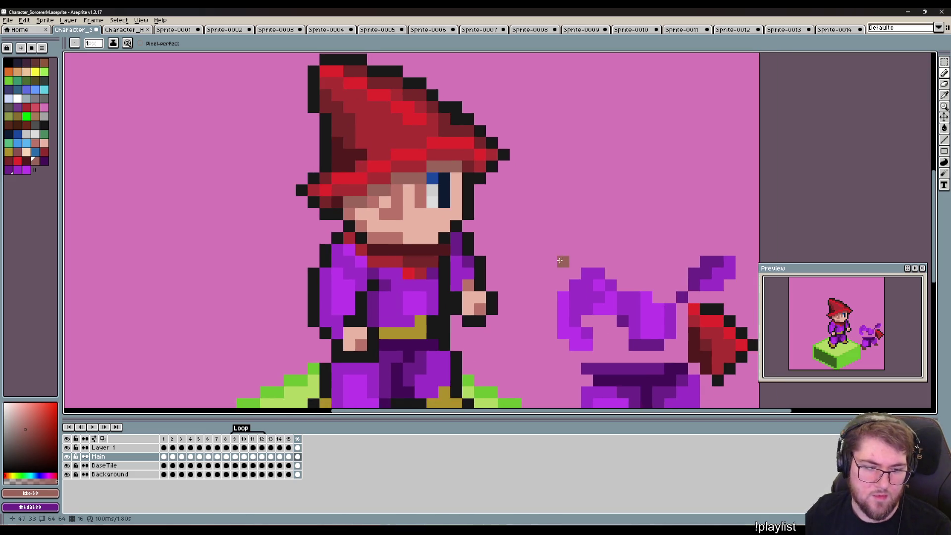
pyautogui.press(',')
pyautogui.press('.')
pyautogui.press(',')
pyautogui.press(',')
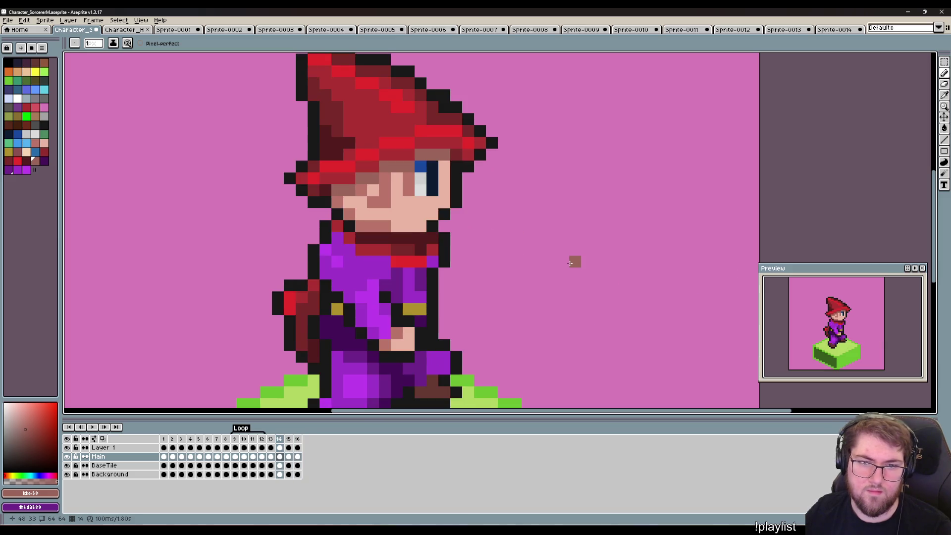
pyautogui.press('.')
pyautogui.press('.')
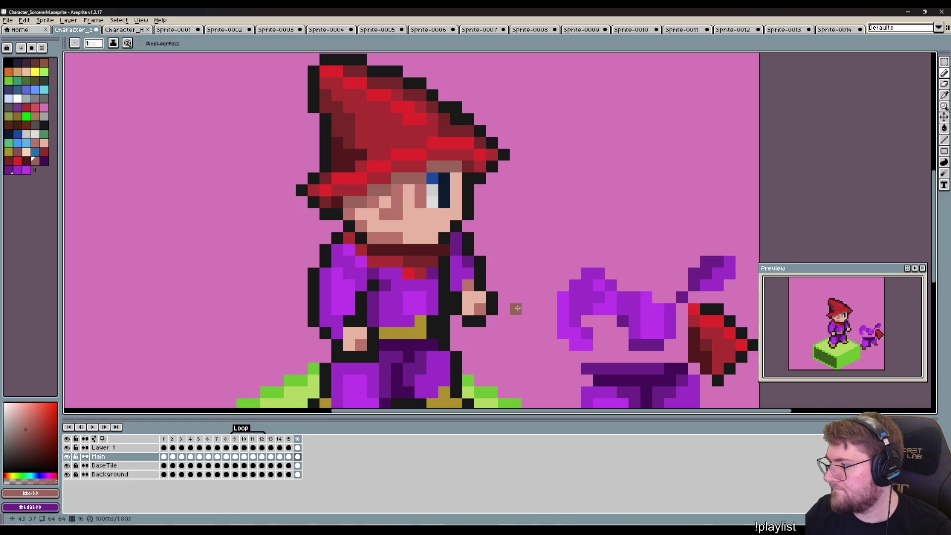
# Sample the dark brown boot colour and repaint the right boot's gold pixels brown.
pyautogui.moveTo(518, 261); pyautogui.dragTo(526, 221)
pyautogui.press(',')
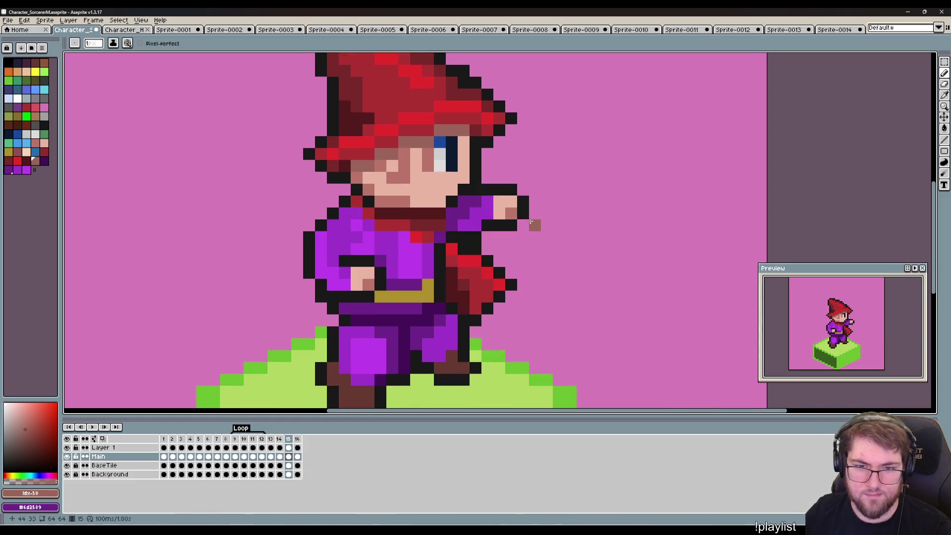
pyautogui.press(',')
pyautogui.press('.')
pyautogui.press('.')
pyautogui.scroll(-3, 544, 228)
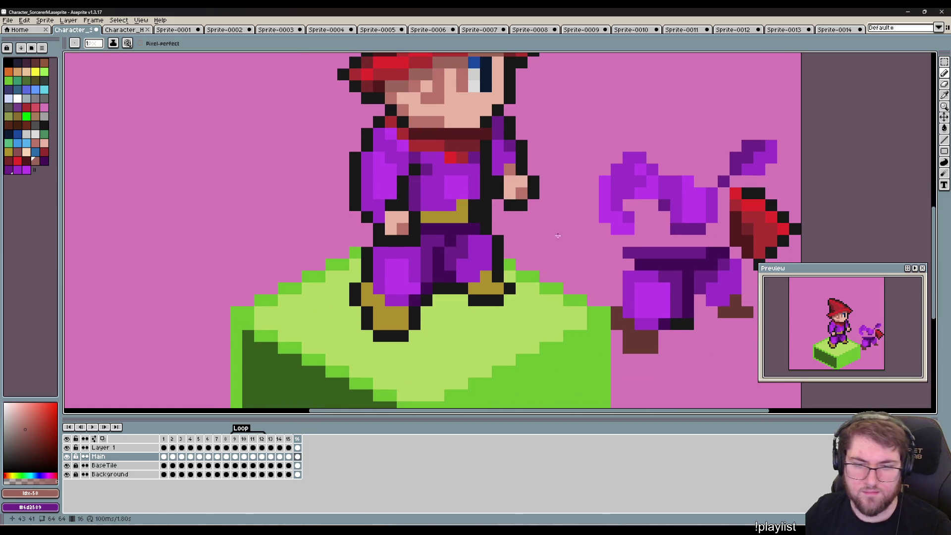
pyautogui.keyDown('alt'); pyautogui.click(638, 340); pyautogui.keyUp('alt')
pyautogui.click(476, 290)
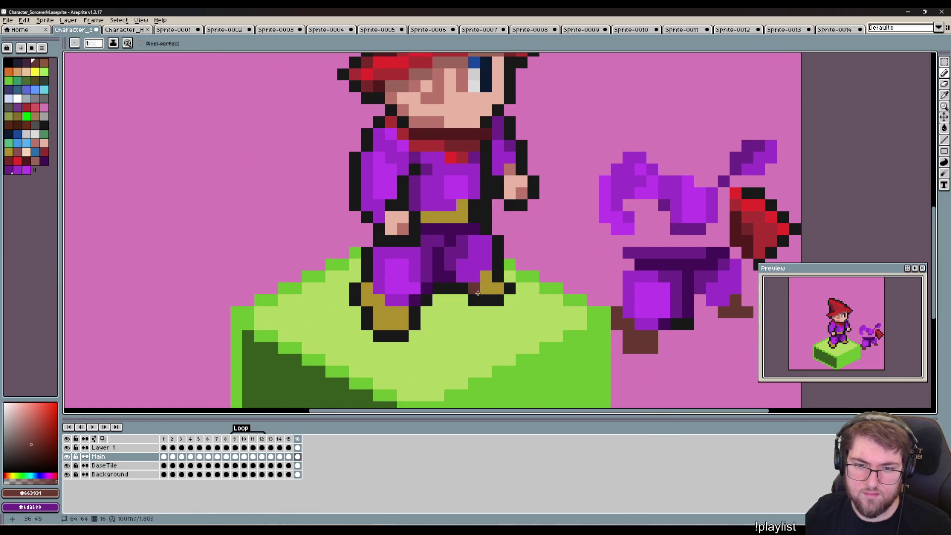
pyautogui.click(485, 288)
pyautogui.moveTo(498, 288); pyautogui.dragTo(486, 277)
# Repaint the left boot's remaining gold pixels dark brown.
pyautogui.click(380, 322)
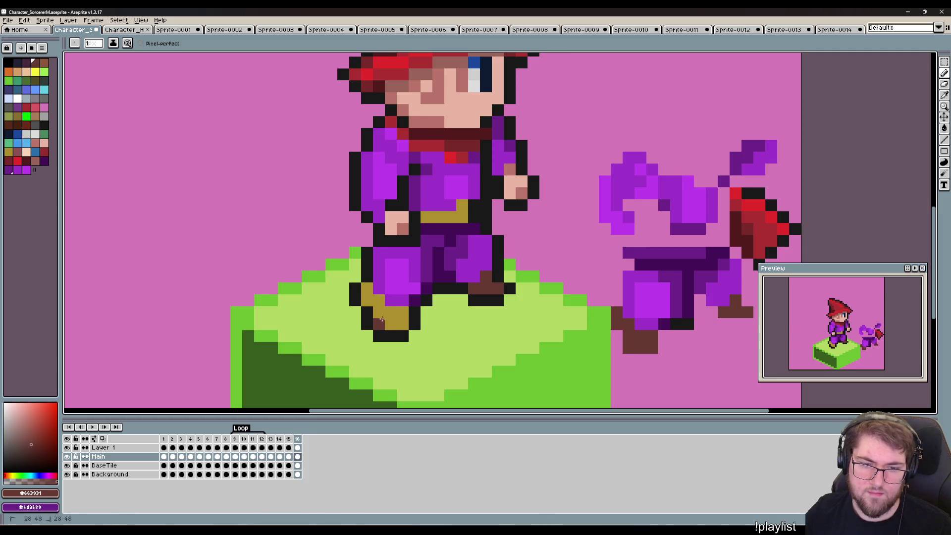
pyautogui.moveTo(382, 319)
pyautogui.mouseDown()
pyautogui.moveTo(403, 312)
pyautogui.moveTo(382, 307)
pyautogui.mouseUp()
pyautogui.click(369, 292)
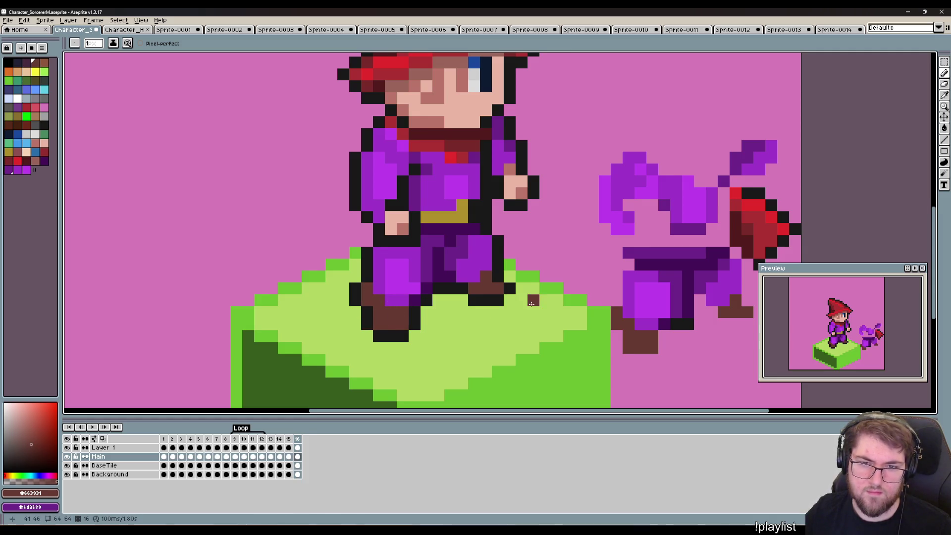
pyautogui.scroll(-2, 369, 294)
pyautogui.scroll(1, 421, 339)
pyautogui.scroll(1, 421, 339)
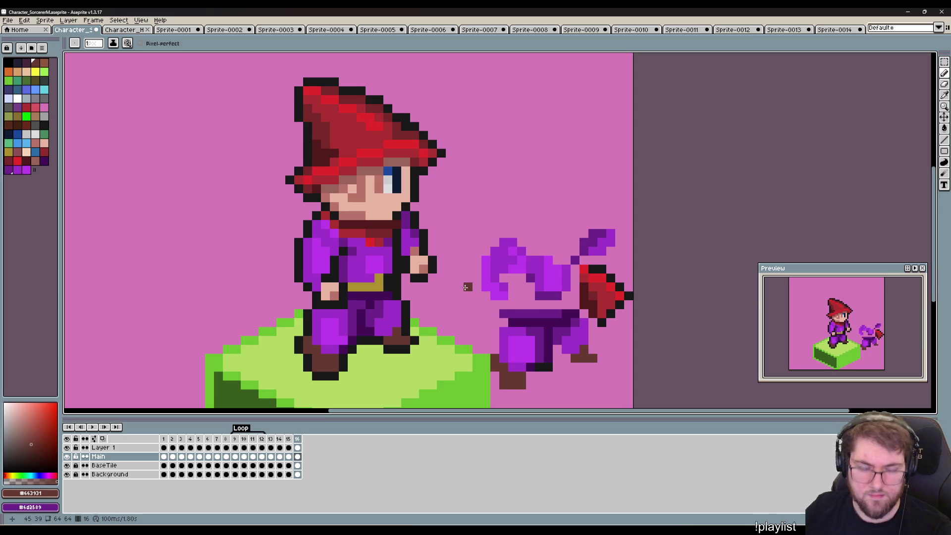
# Sample the staff head's dark red and compare the staff on frame 15.
pyautogui.press('Left')
pyautogui.press('Right')
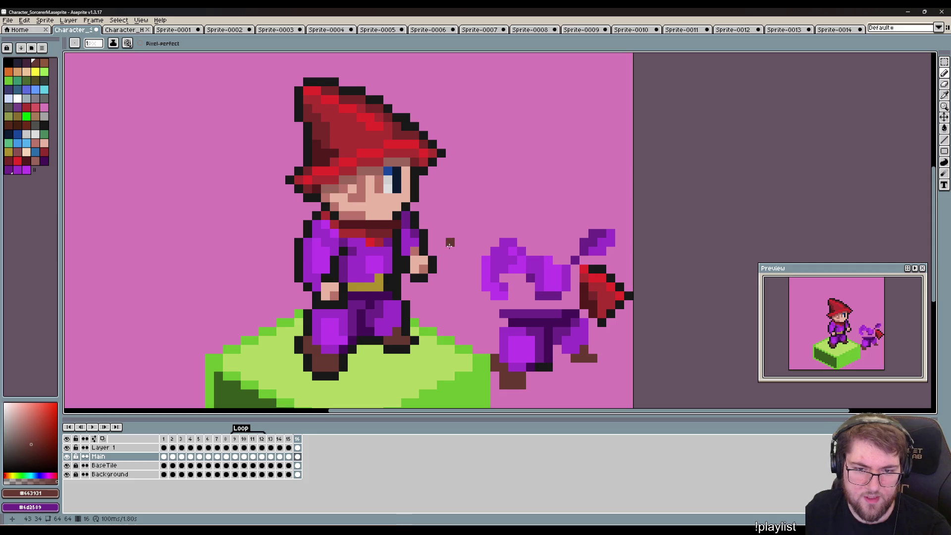
pyautogui.press('i')
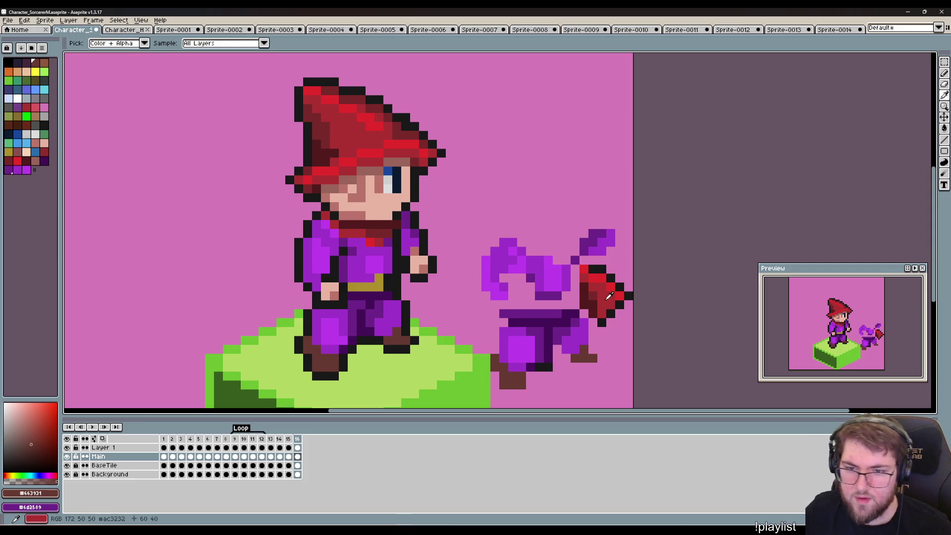
pyautogui.keyDown('alt'); pyautogui.click(596, 299); pyautogui.keyUp('alt')
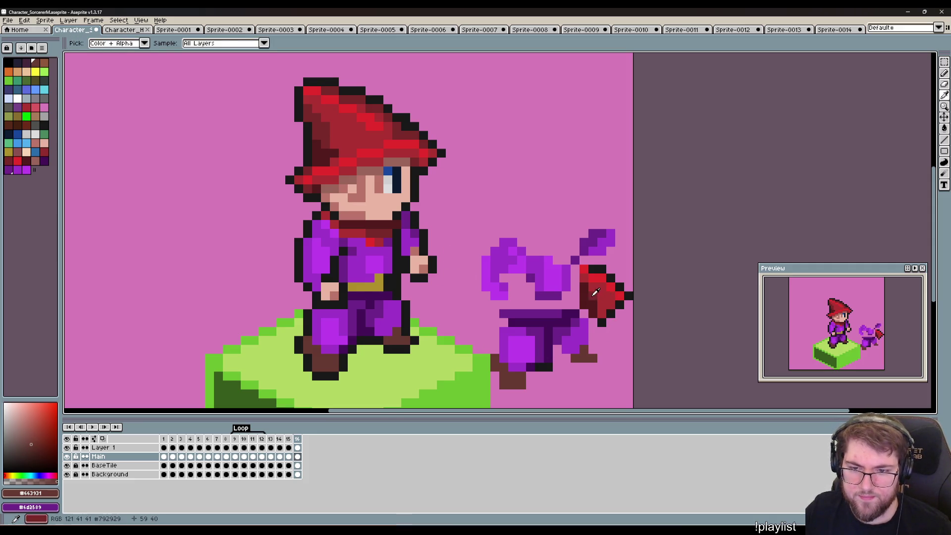
pyautogui.press('Left')
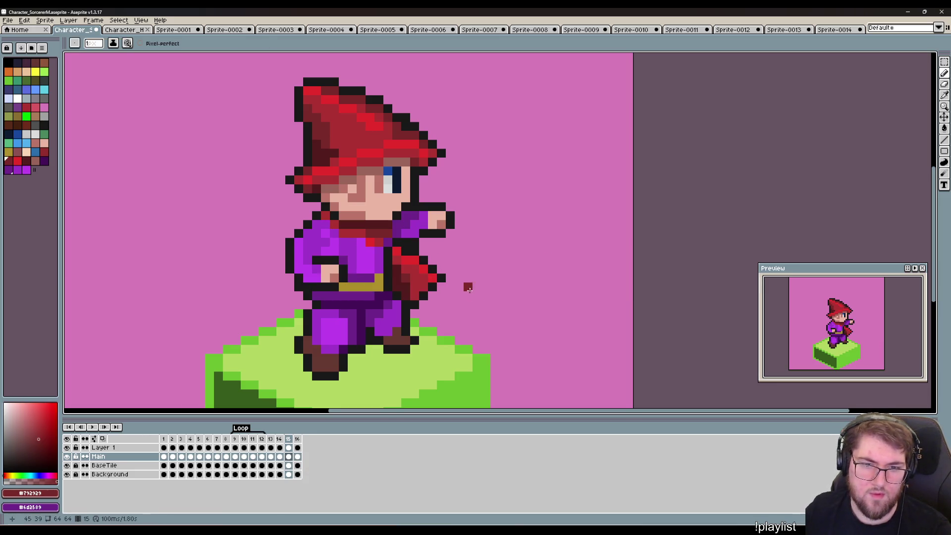
pyautogui.press('Right')
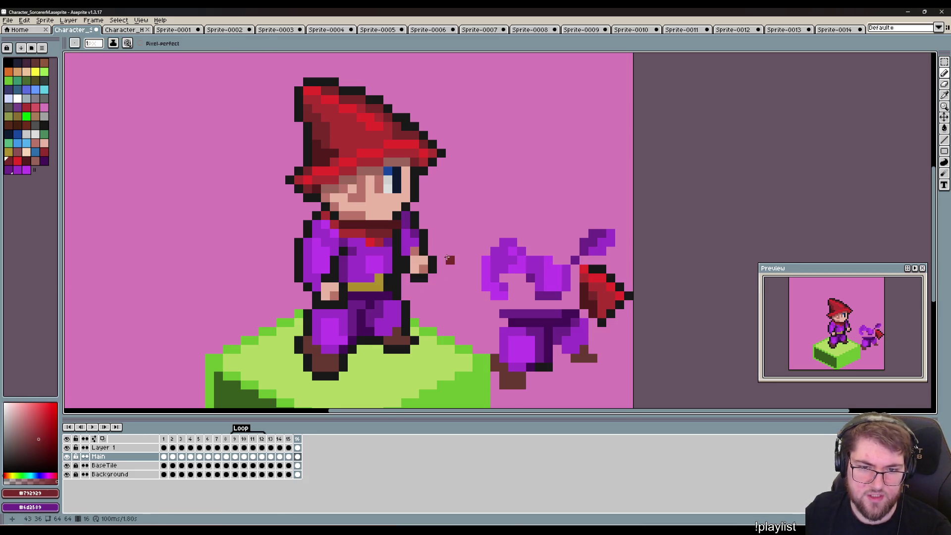
# Draw the dark red staff head beside the hand, erase extra pixels, and play the animation.
pyautogui.moveTo(448, 253); pyautogui.dragTo(430, 287)
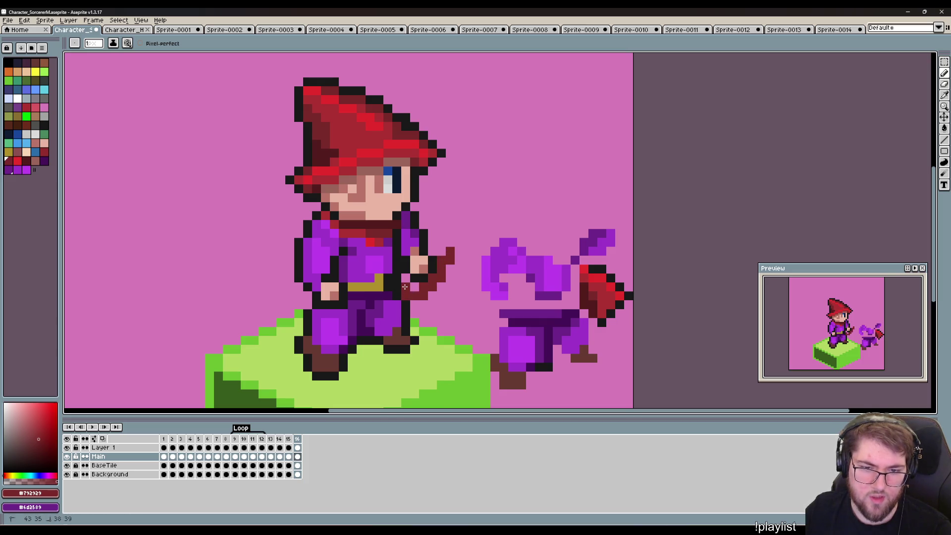
pyautogui.moveTo(435, 252); pyautogui.dragTo(441, 245)
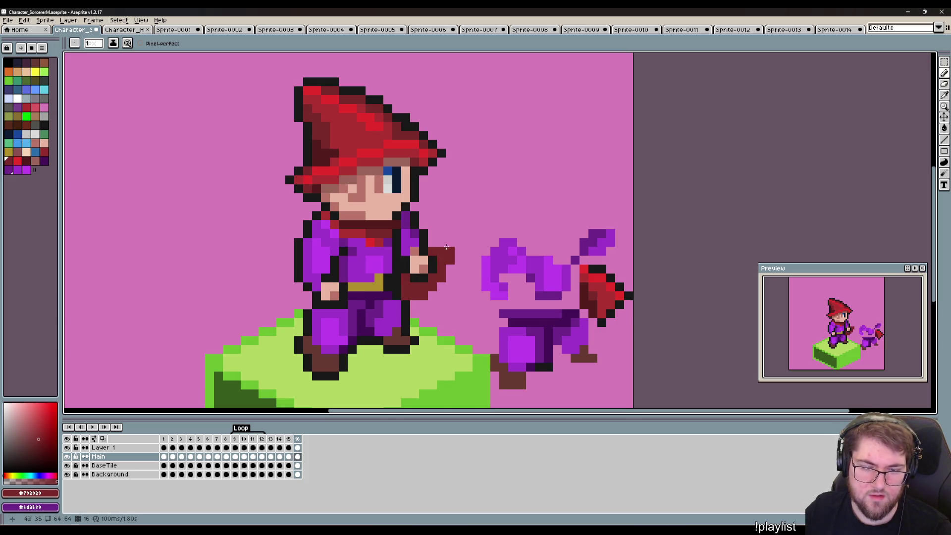
pyautogui.click(432, 243)
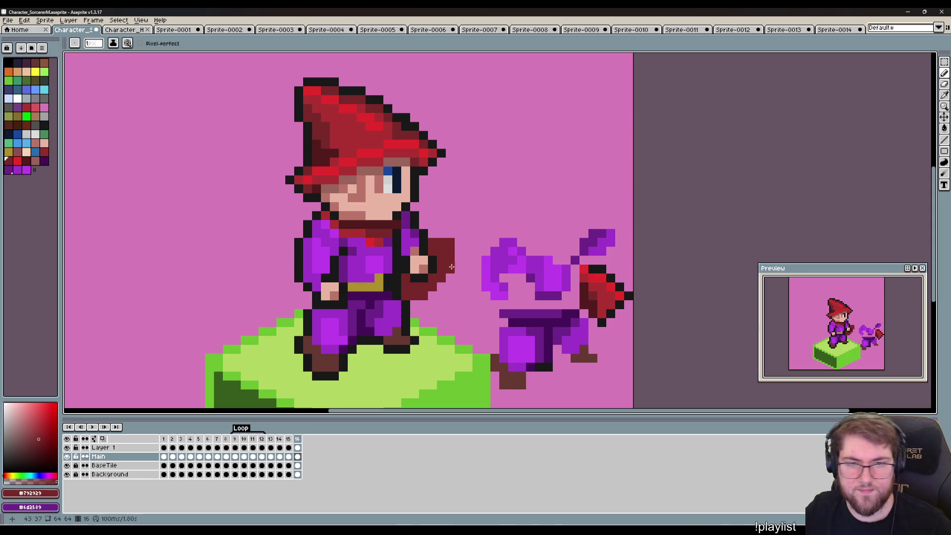
pyautogui.press('e')
pyautogui.moveTo(451, 243); pyautogui.dragTo(441, 242)
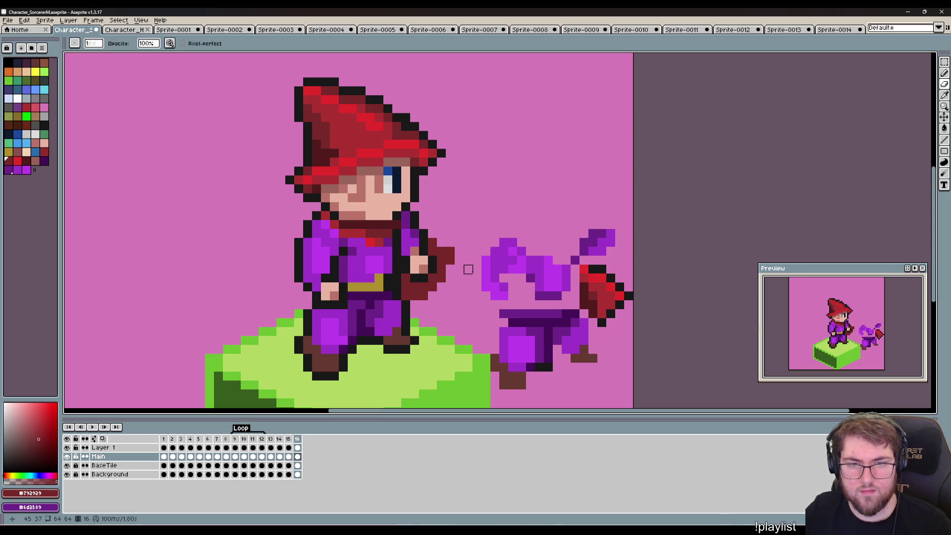
pyautogui.press('Return')
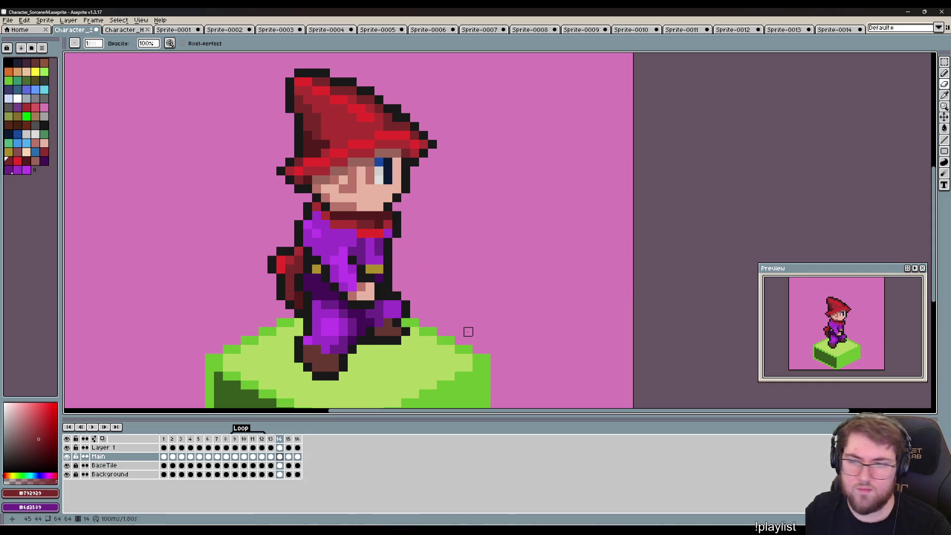
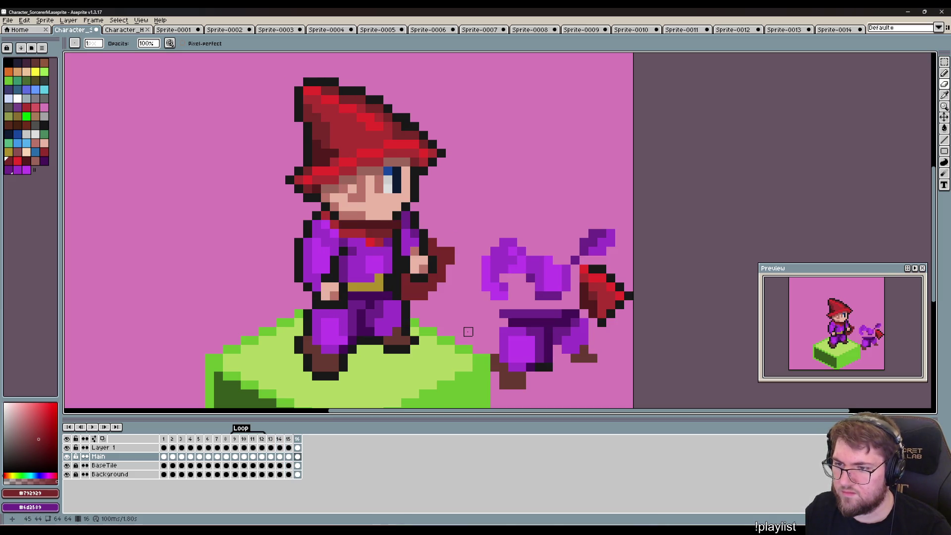
# Repaint the hand and staff in the darkest red and add a bright red diagonal along the staff.
pyautogui.moveTo(459, 331); pyautogui.dragTo(478, 365)
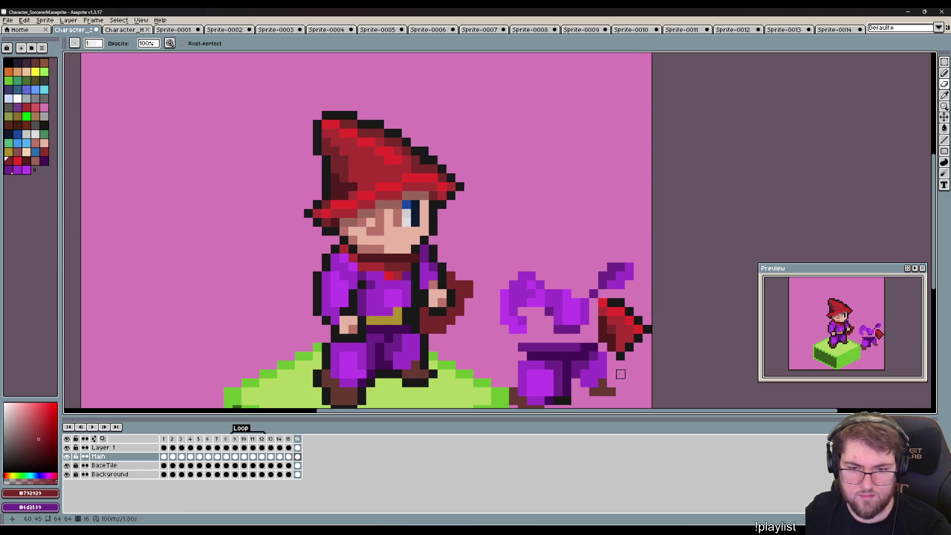
pyautogui.keyDown('alt'); pyautogui.click(423, 314); pyautogui.keyUp('alt')
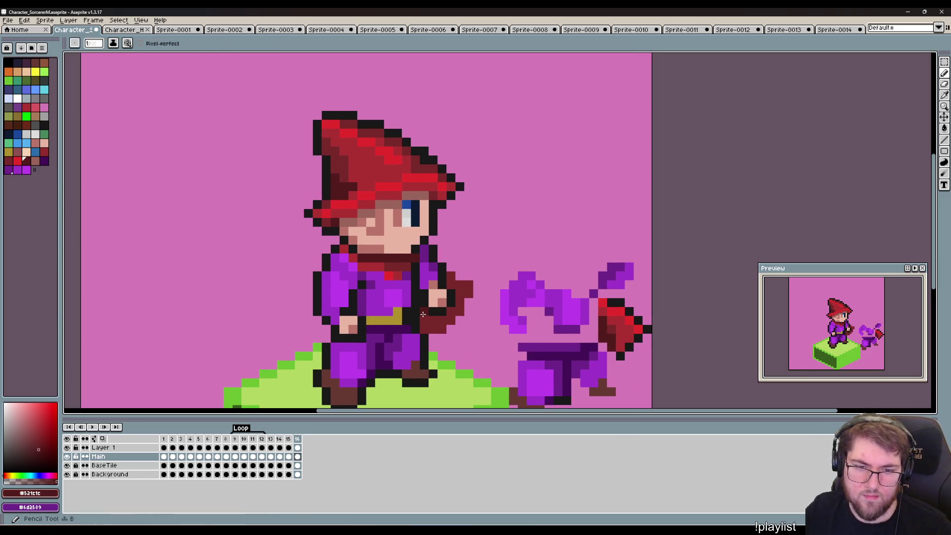
pyautogui.moveTo(423, 314); pyautogui.dragTo(453, 310)
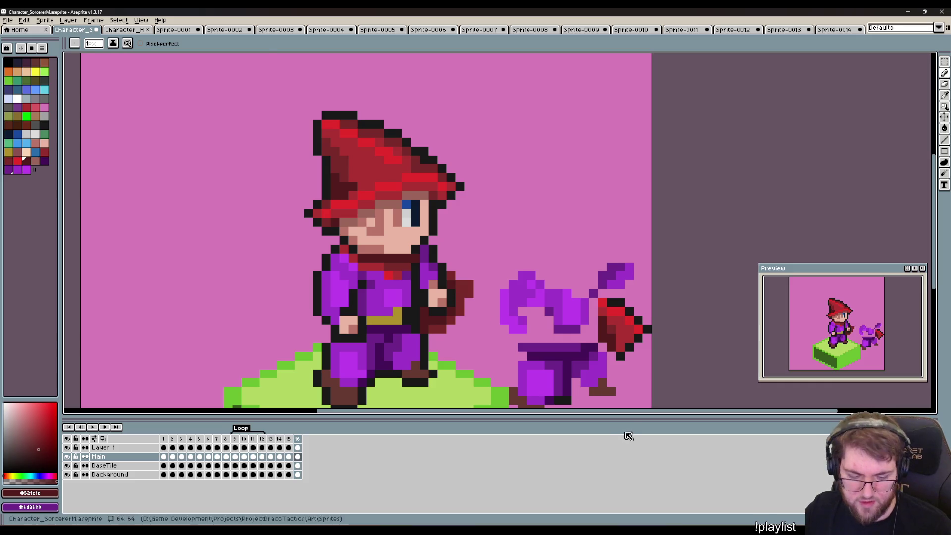
pyautogui.press('[')
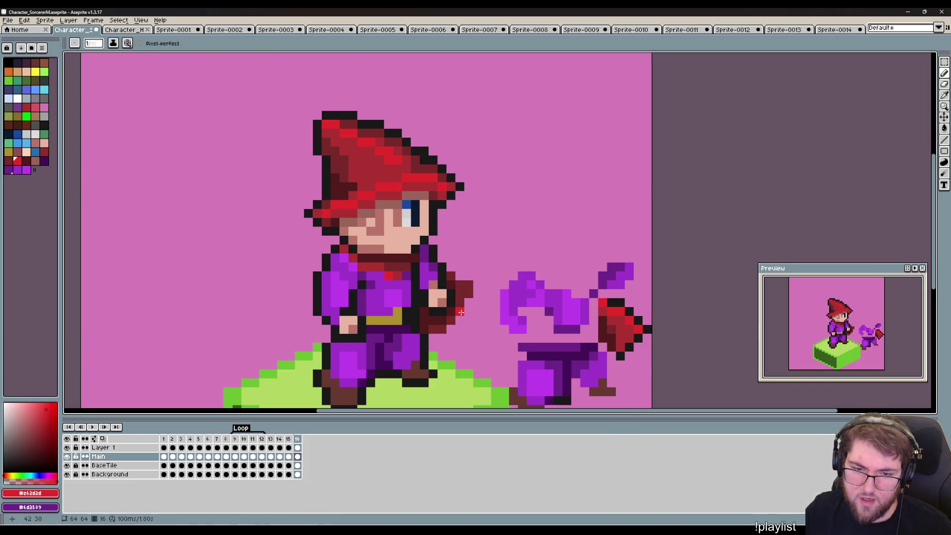
pyautogui.moveTo(468, 303); pyautogui.dragTo(438, 338)
# Recolour the staff's lower end in mid red #ac3232, add bright head highlights, and outline it in black.
pyautogui.press('i')
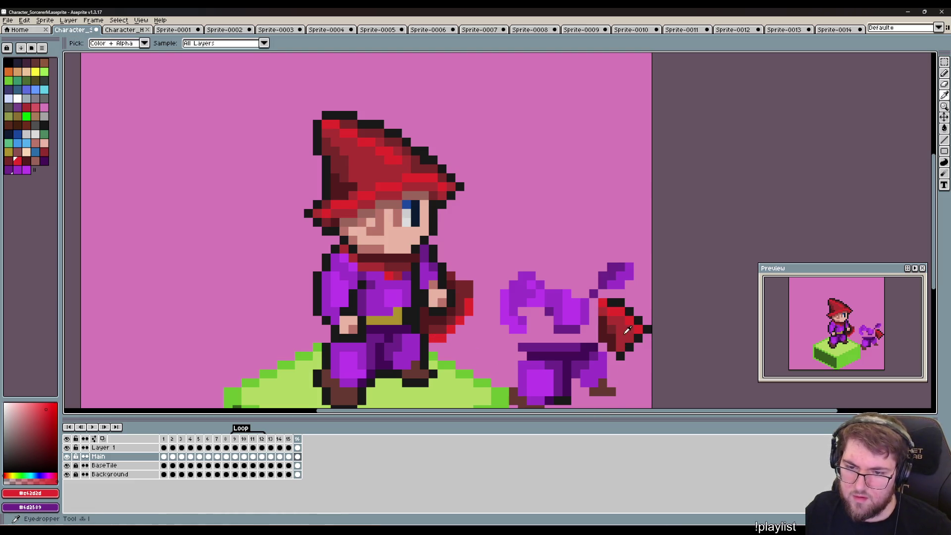
pyautogui.keyDown('alt'); pyautogui.click(627, 330); pyautogui.keyUp('alt')
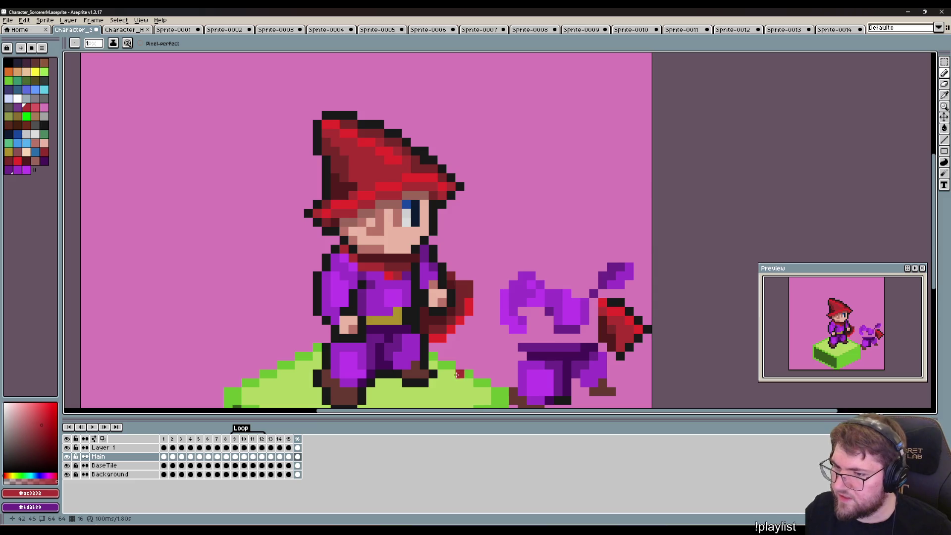
pyautogui.click(440, 337)
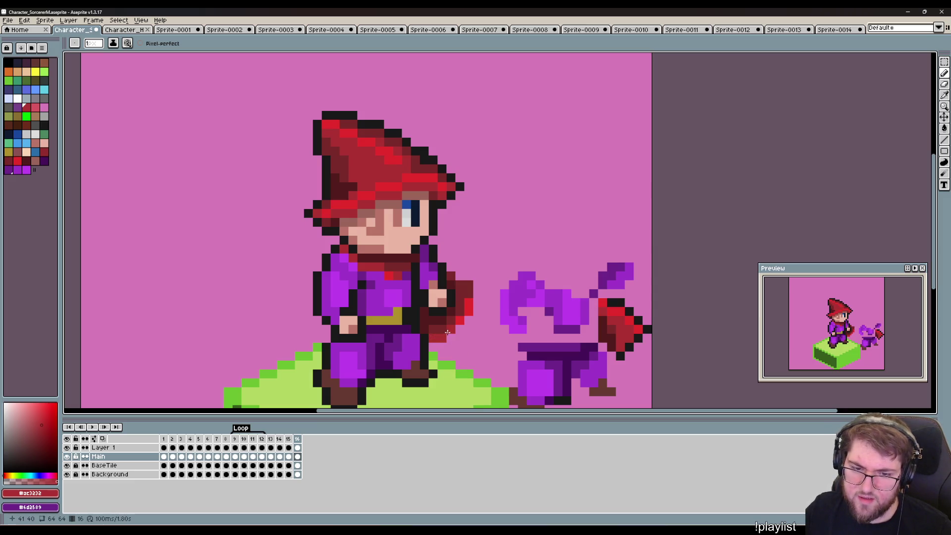
pyautogui.moveTo(457, 325)
pyautogui.mouseDown()
pyautogui.moveTo(469, 328)
pyautogui.moveTo(468, 309)
pyautogui.mouseUp()
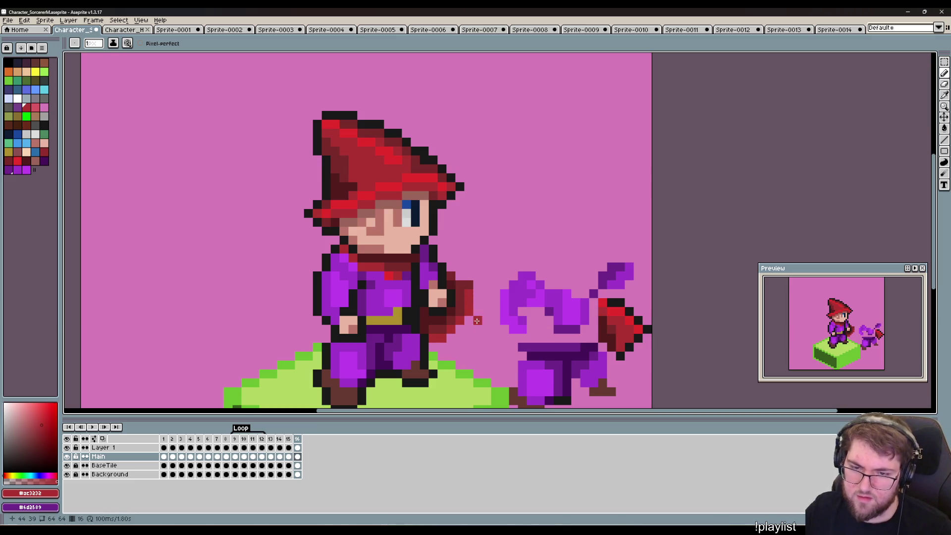
pyautogui.keyDown('alt'); pyautogui.click(617, 312); pyautogui.keyUp('alt')
pyautogui.click(461, 275)
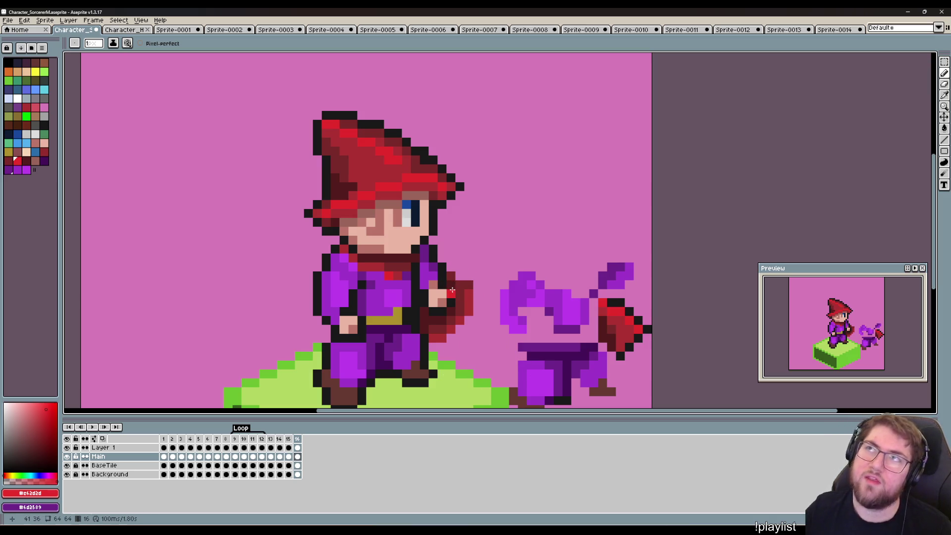
pyautogui.keyDown('alt'); pyautogui.click(428, 342); pyautogui.keyUp('alt')
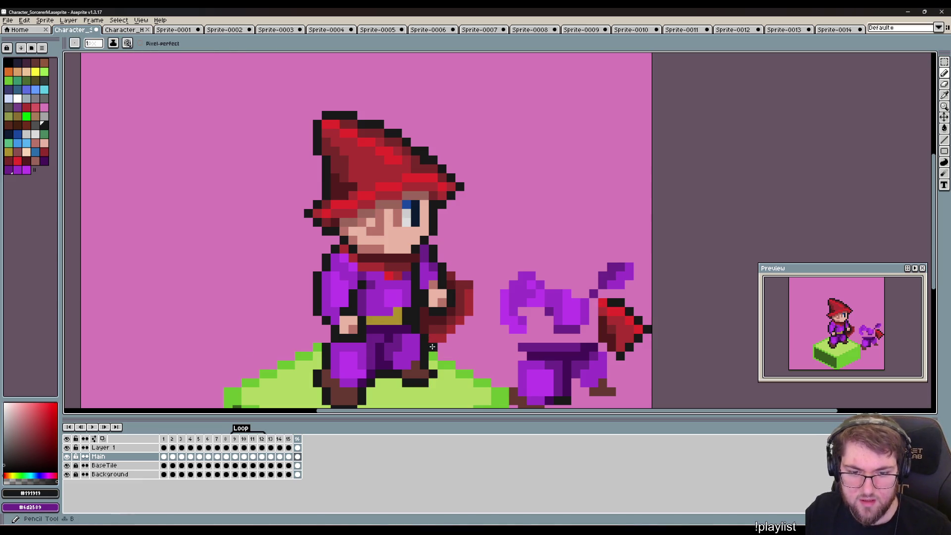
pyautogui.moveTo(468, 321); pyautogui.dragTo(454, 270)
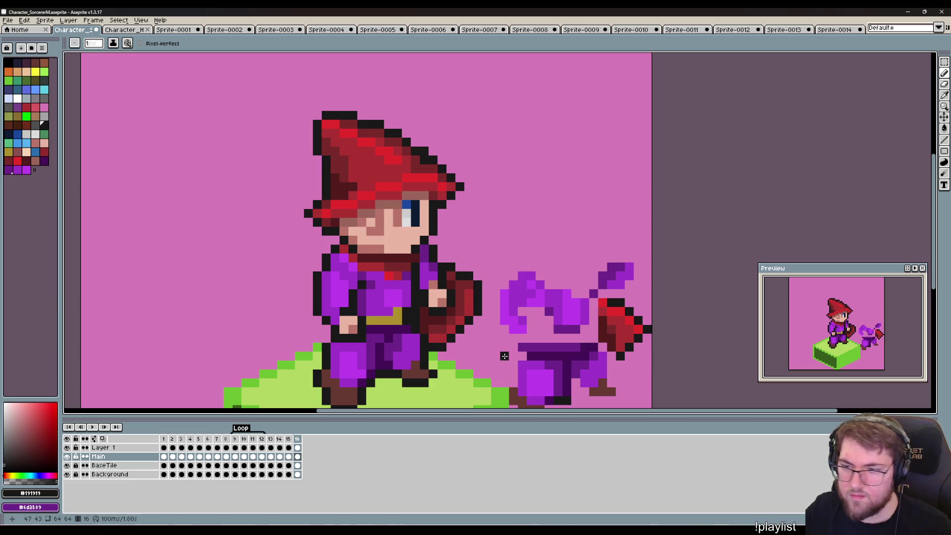
# Compare frame 16 with frame 13, then sample the bright red #e62d2d and dark red #792929.
pyautogui.press('Left')
pyautogui.press('Left')
pyautogui.press('Left')
pyautogui.press('Right')
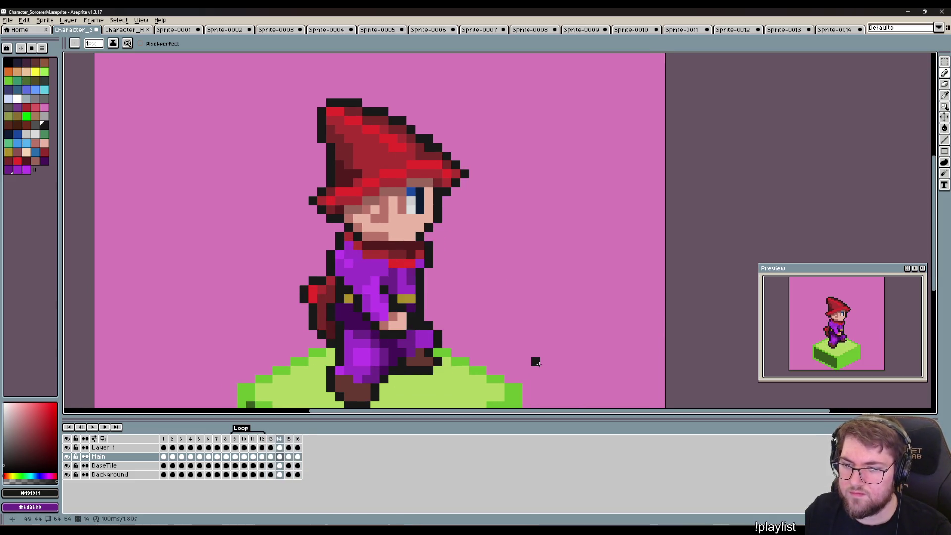
pyautogui.press('Right')
pyautogui.press('Right')
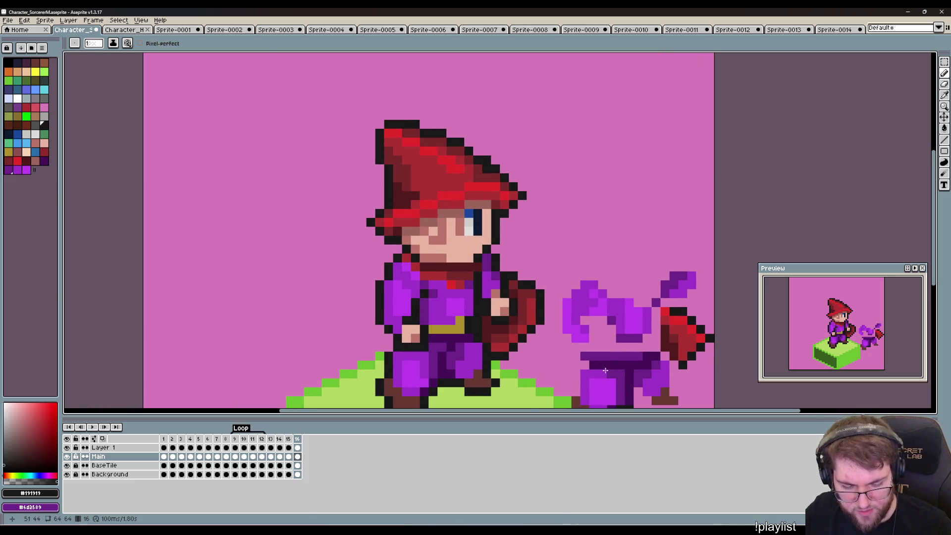
pyautogui.press('i')
pyautogui.click(679, 322)
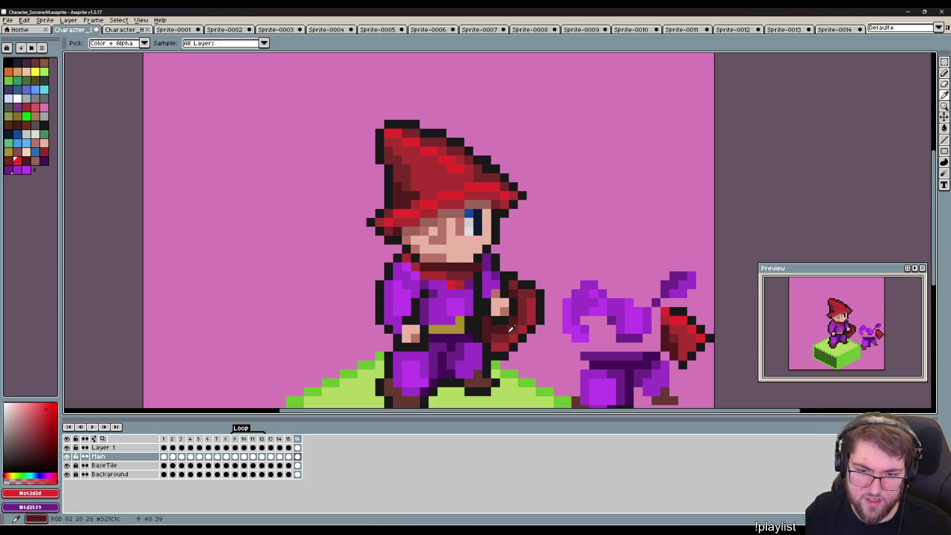
pyautogui.click(503, 331)
pyautogui.press('b')
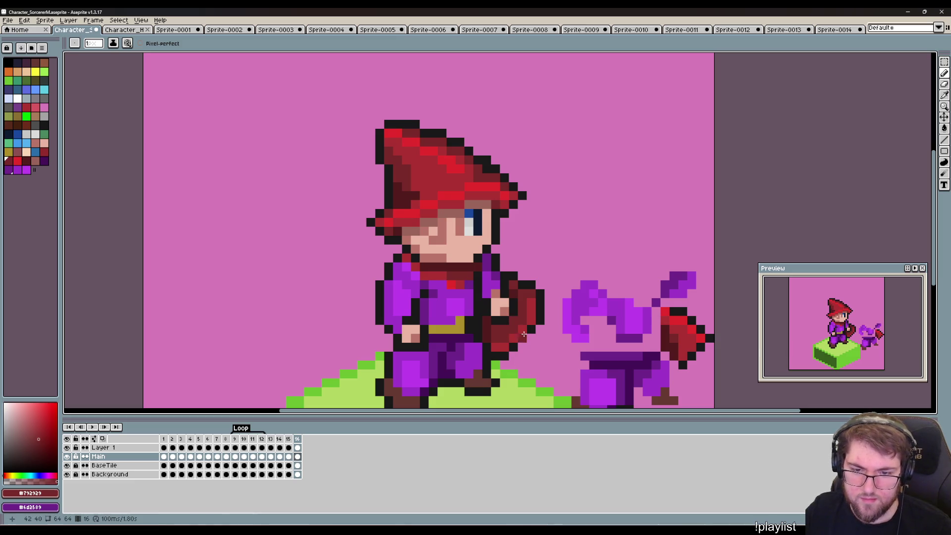
# Paint mid red #ac3232 pixels on the weapon, then add a bright red vertical highlight strip.
pyautogui.keyDown('alt'); pyautogui.click(531, 310); pyautogui.keyUp('alt')
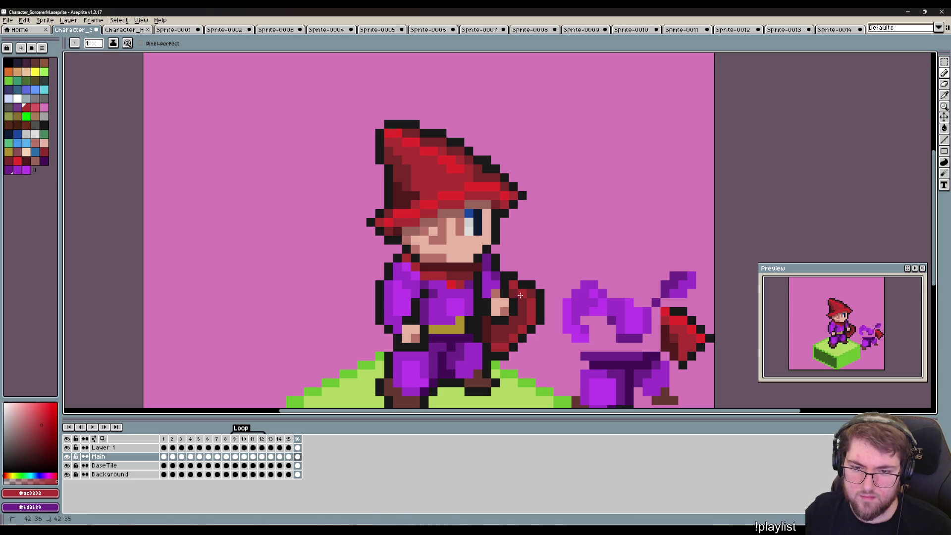
pyautogui.moveTo(522, 295); pyautogui.dragTo(519, 319)
pyautogui.click(504, 337)
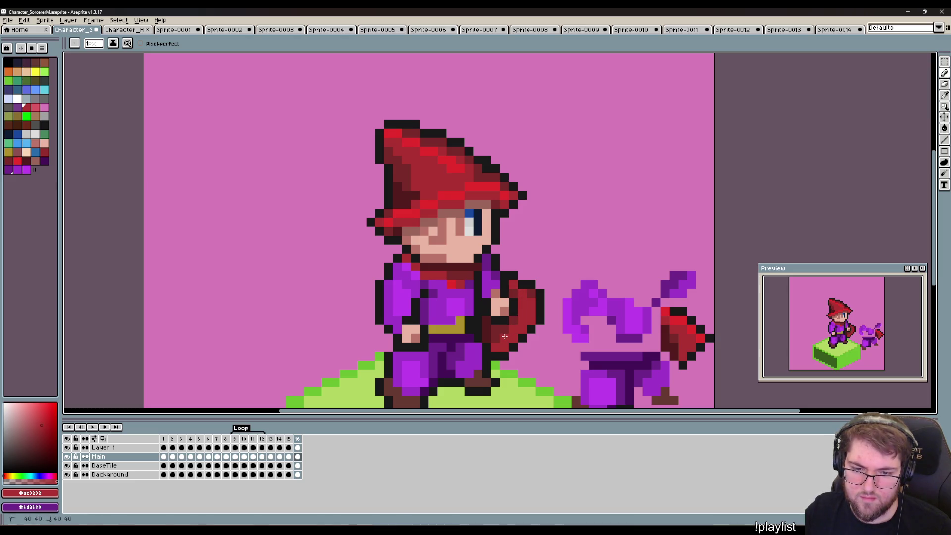
pyautogui.click(495, 338)
pyautogui.keyDown('alt'); pyautogui.click(675, 320); pyautogui.keyUp('alt')
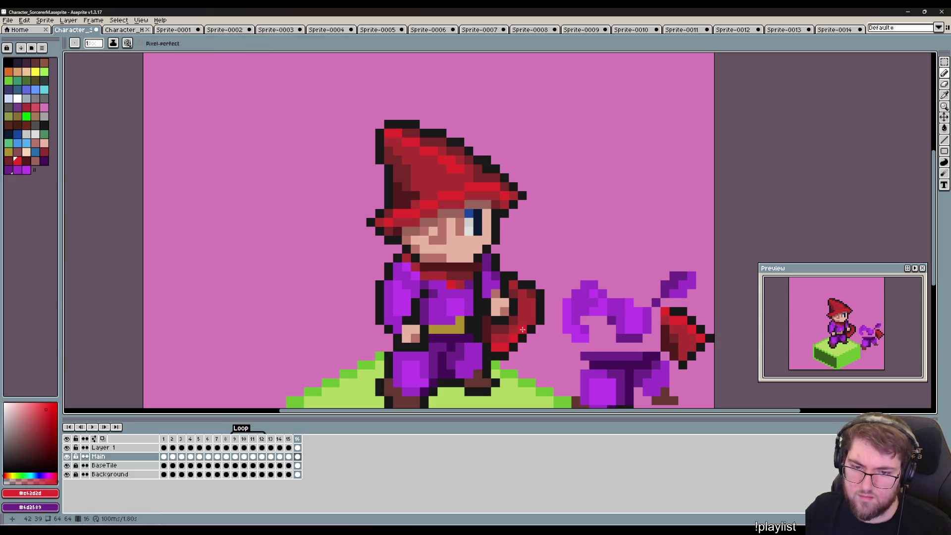
pyautogui.moveTo(531, 321); pyautogui.dragTo(532, 293)
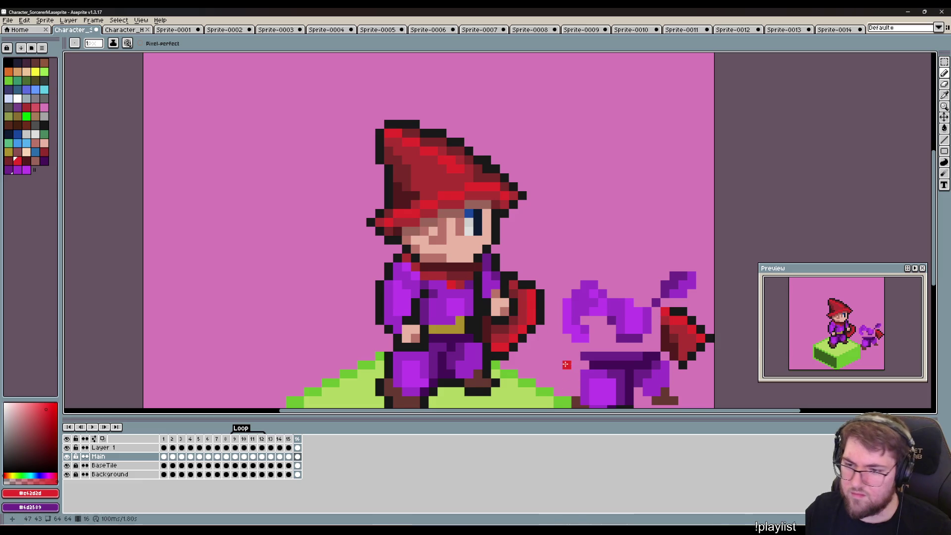
# Flip between frames 14–16 to check the reshaded staff against the earlier poses.
pyautogui.press('Left')
pyautogui.press('Left')
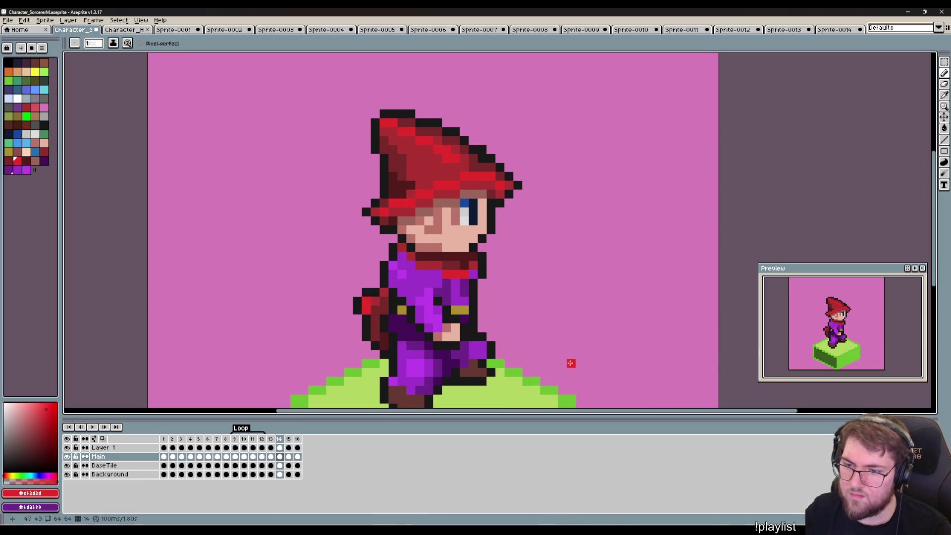
pyautogui.press('Right')
pyautogui.press('Right')
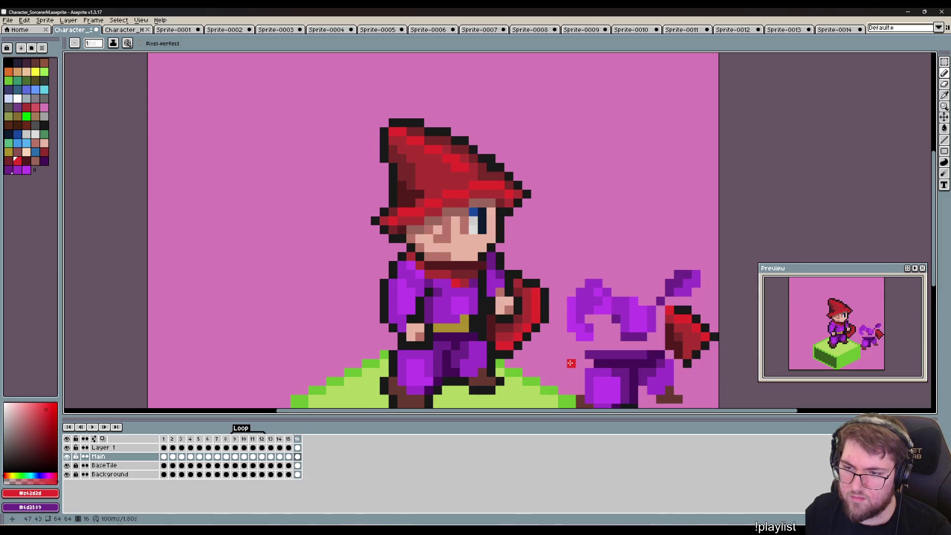
pyautogui.press('Left')
pyautogui.press('Left')
pyautogui.press('Right')
pyautogui.press('Right')
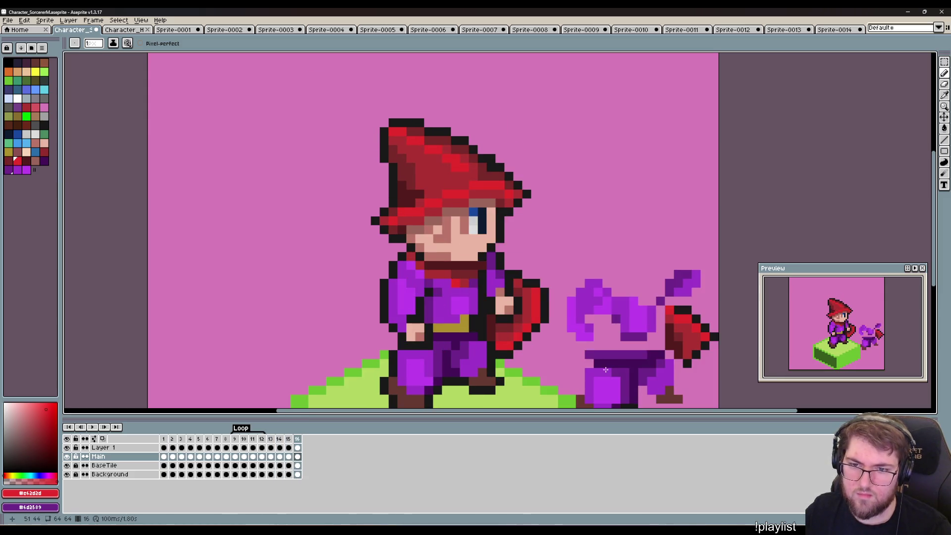
pyautogui.moveTo(614, 354); pyautogui.dragTo(582, 265)
pyautogui.press('Left')
pyautogui.press('m')
pyautogui.press('Right')
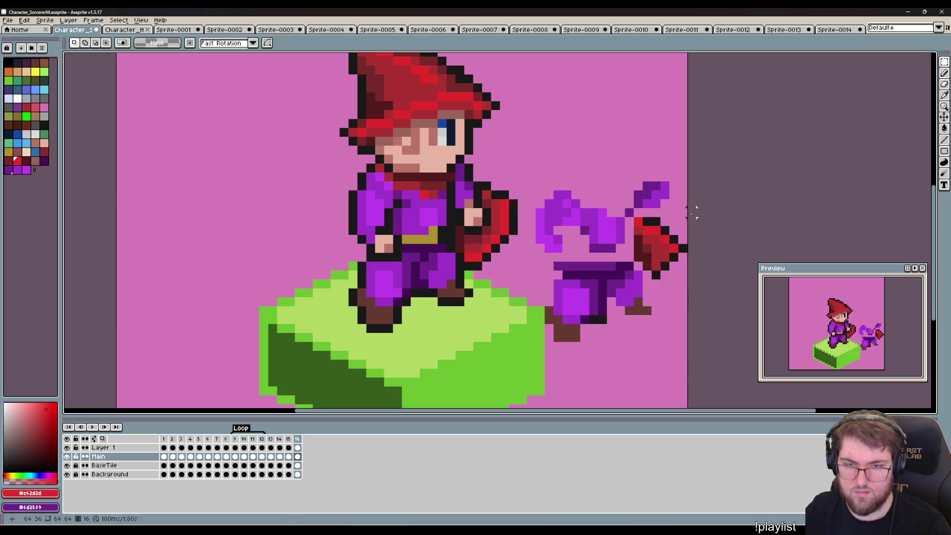
# Select and delete the purple effect copy on Layer 1.
pyautogui.moveTo(692, 354)
pyautogui.mouseDown()
pyautogui.moveTo(567, 205)
pyautogui.moveTo(537, 151)
pyautogui.mouseUp()
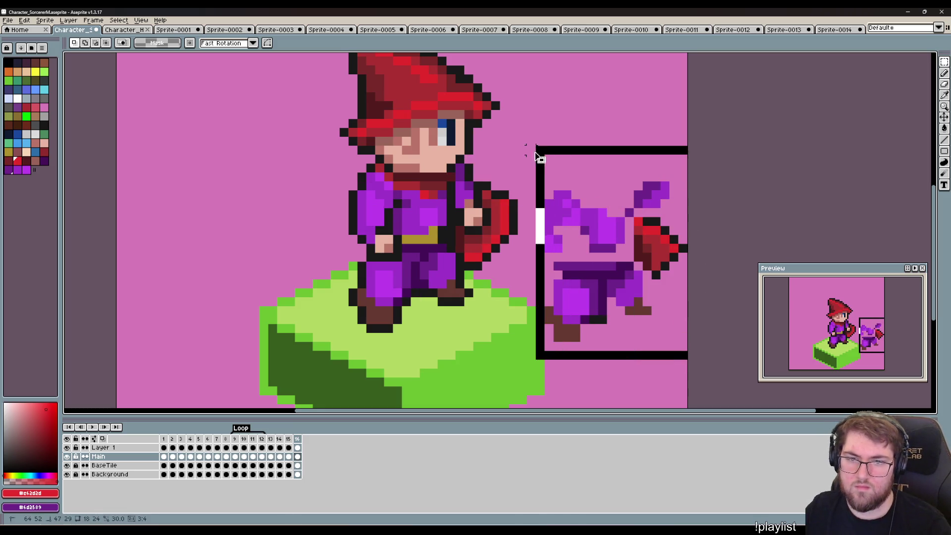
pyautogui.hotkey('ctrl', 'd')
pyautogui.press('Up')
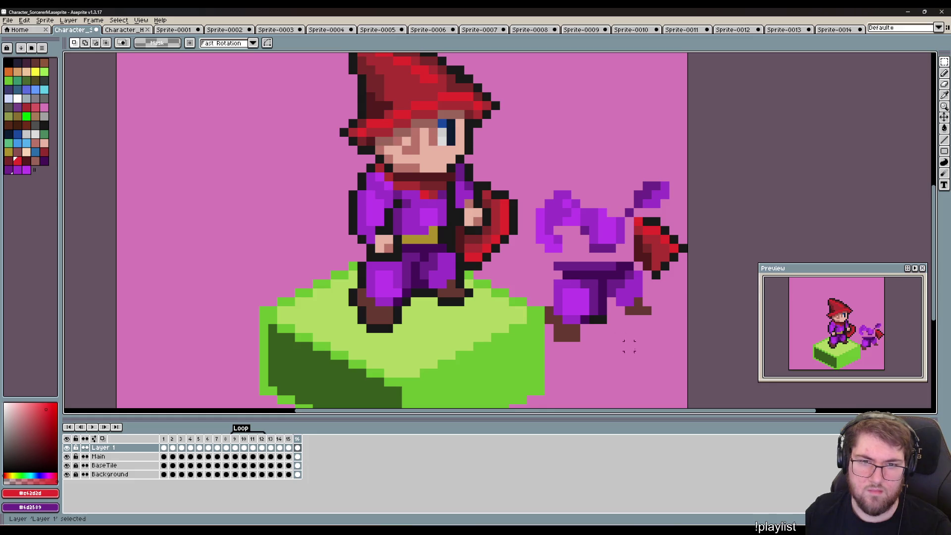
pyautogui.moveTo(688, 379); pyautogui.dragTo(517, 155)
pyautogui.press('Delete')
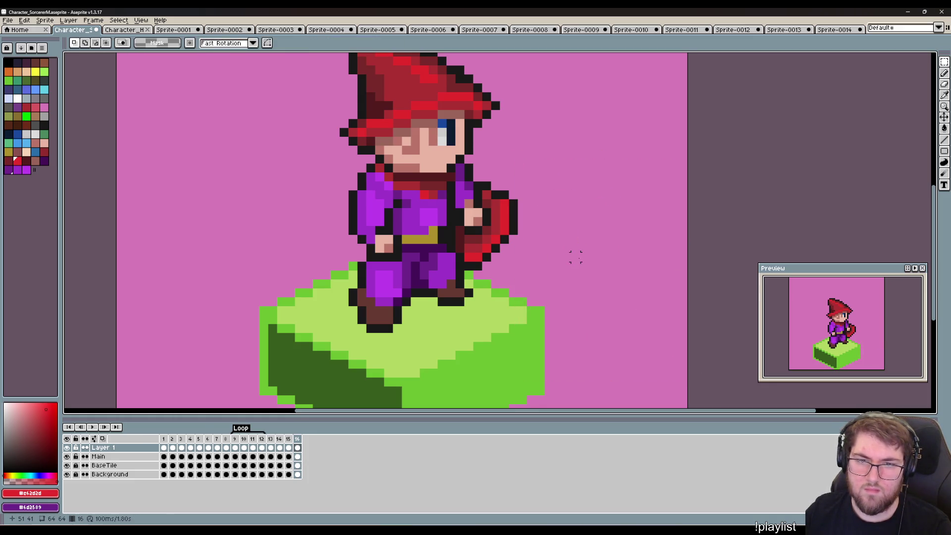
# Select frames 13 through 16 in the timeline.
pyautogui.scroll(-1, 577, 253)
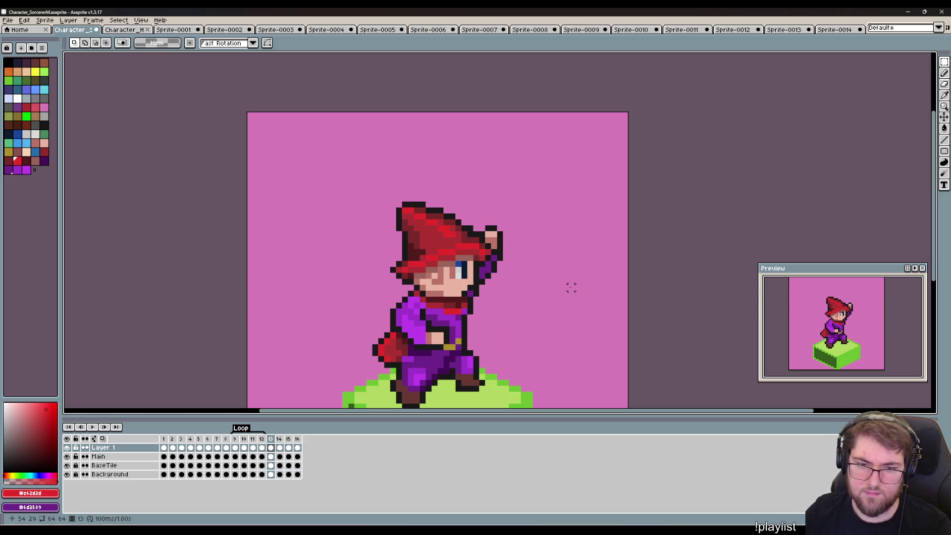
pyautogui.press('Return')
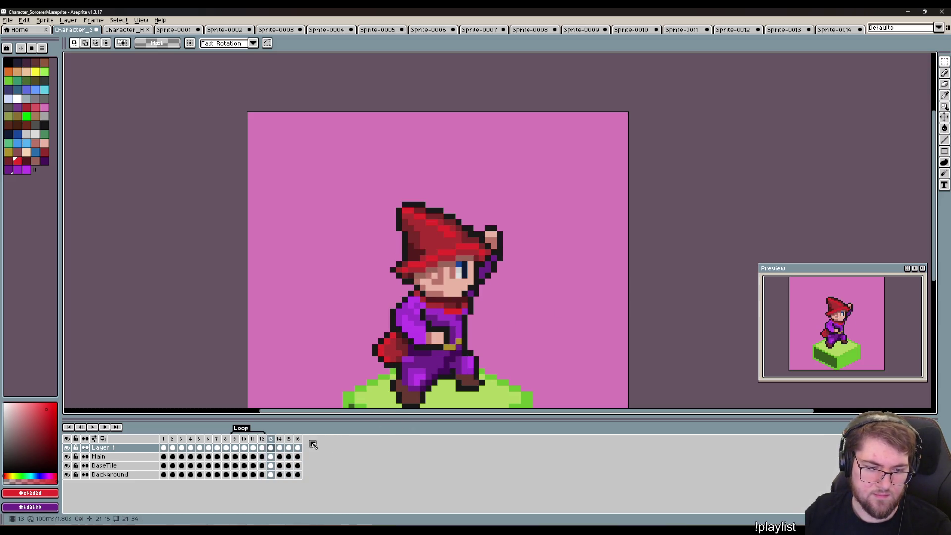
pyautogui.keyDown('shift'); pyautogui.click(301, 439); pyautogui.keyUp('shift')
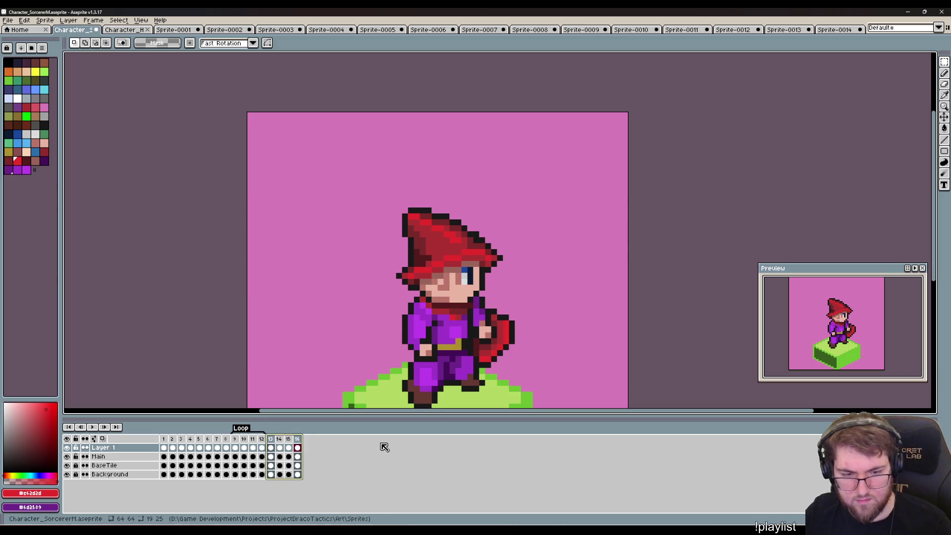
pyautogui.press('F2')
# Confirm a 200 ms duration for frames 13–16 in Frame Properties.
pyautogui.press('p')
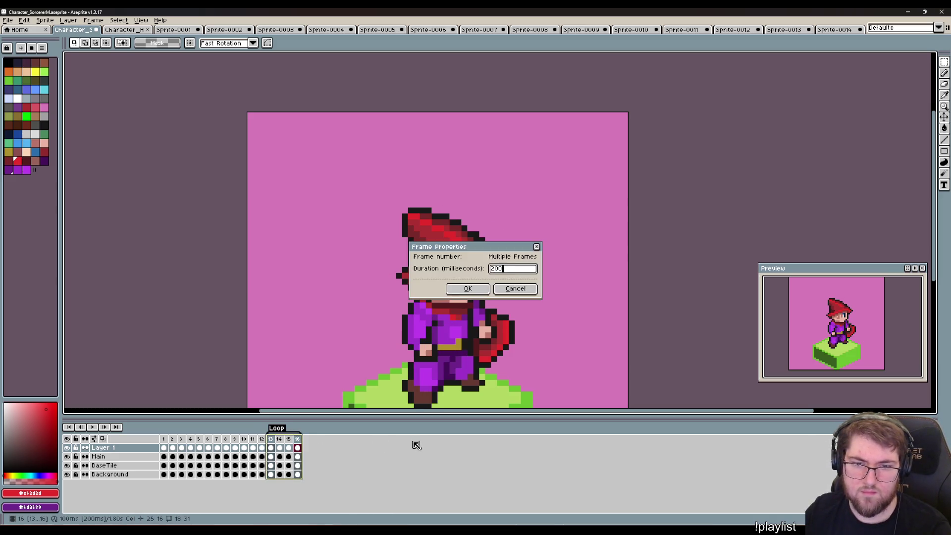
pyautogui.press('Return')
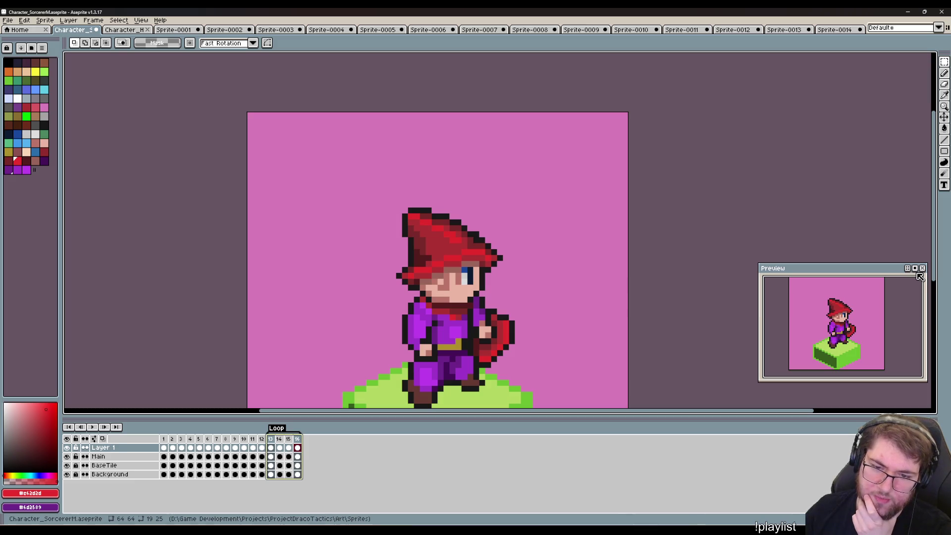
# Flip back and forth between frames 15 and 16 to compare the poses.
pyautogui.press(',')
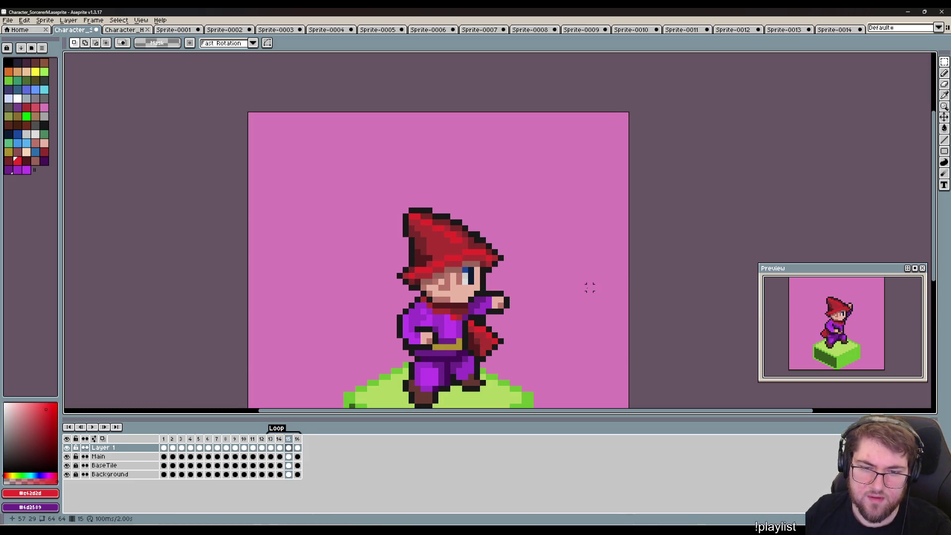
pyautogui.press('.')
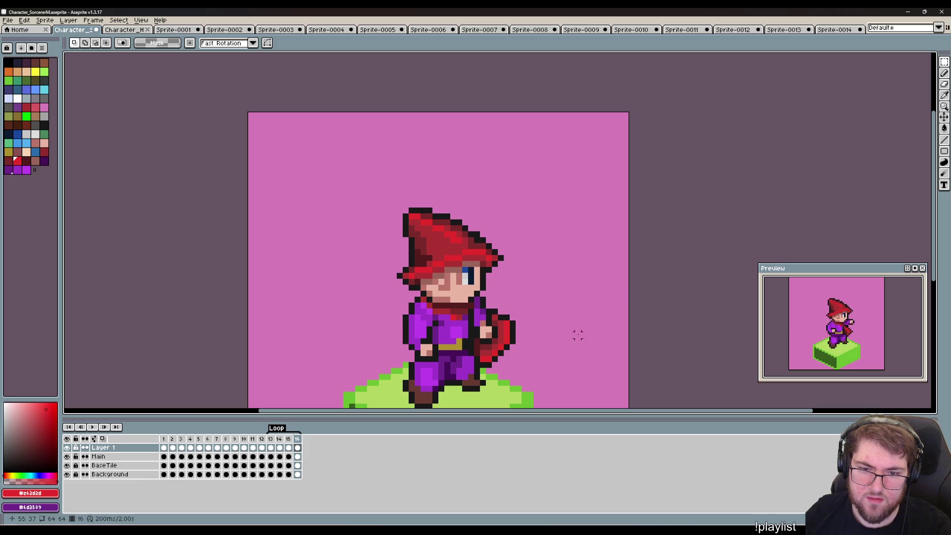
pyautogui.moveTo(572, 369)
pyautogui.mouseDown()
pyautogui.moveTo(584, 322)
pyautogui.moveTo(570, 326)
pyautogui.mouseUp()
pyautogui.press(',')
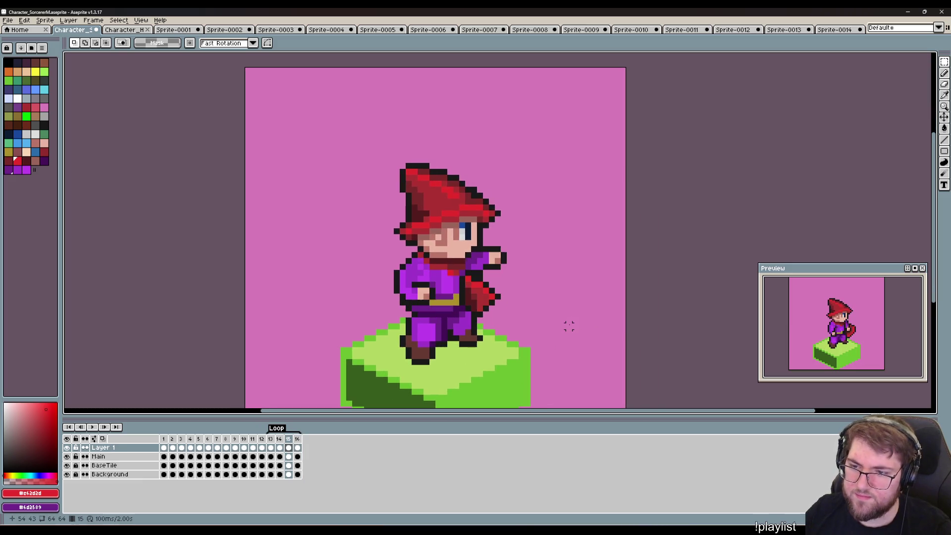
pyautogui.press(',')
pyautogui.press('.')
pyautogui.press('.')
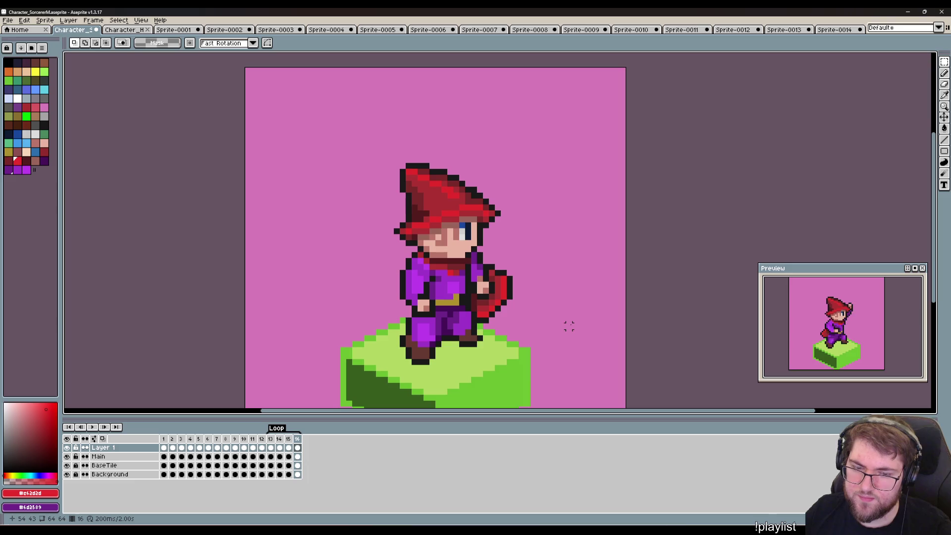
pyautogui.press(',')
pyautogui.press(',')
pyautogui.press(',')
pyautogui.press('.')
pyautogui.press('.')
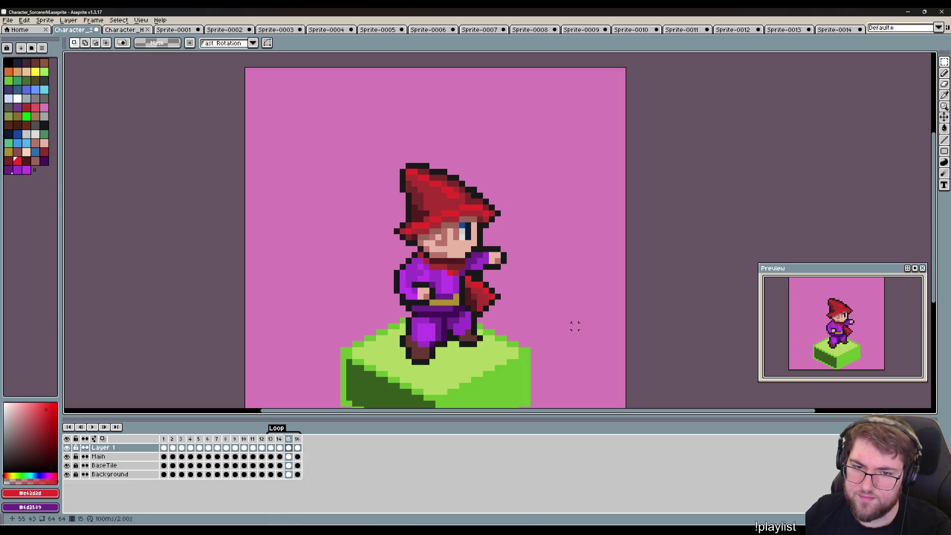
pyautogui.press('.')
# Marquee-select the red cape beside the sorcerer's hand on frame 16.
pyautogui.scroll(3, 560, 342)
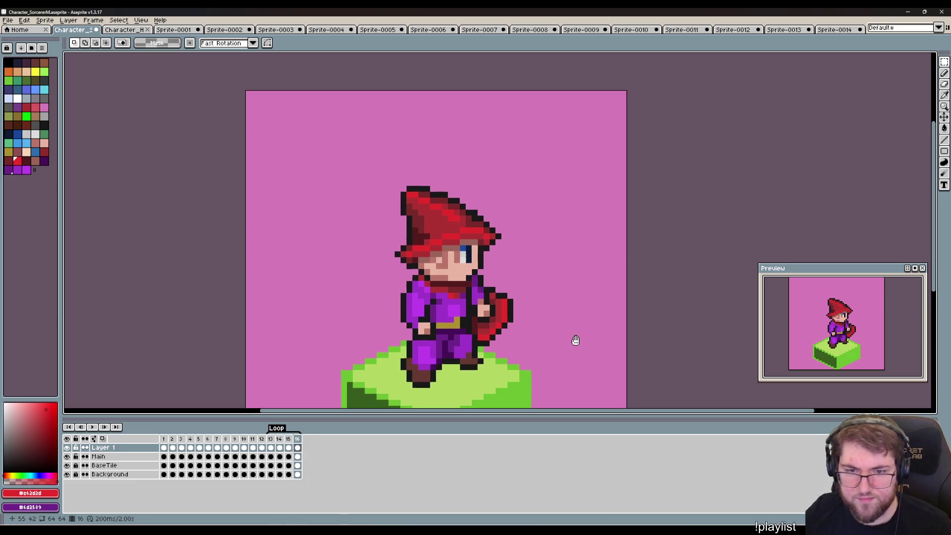
pyautogui.press('e')
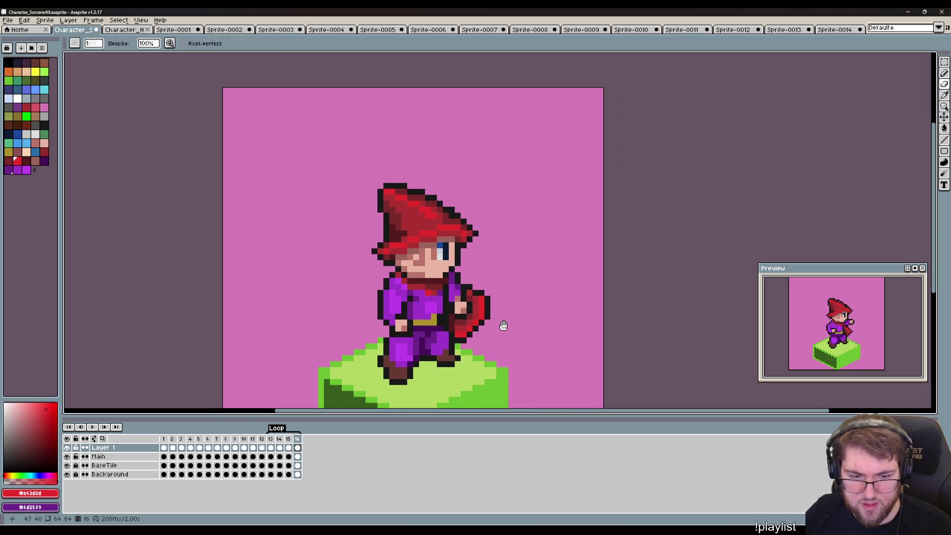
pyautogui.scroll(1, 515, 324)
pyautogui.scroll(-1, 519, 320)
pyautogui.press('m')
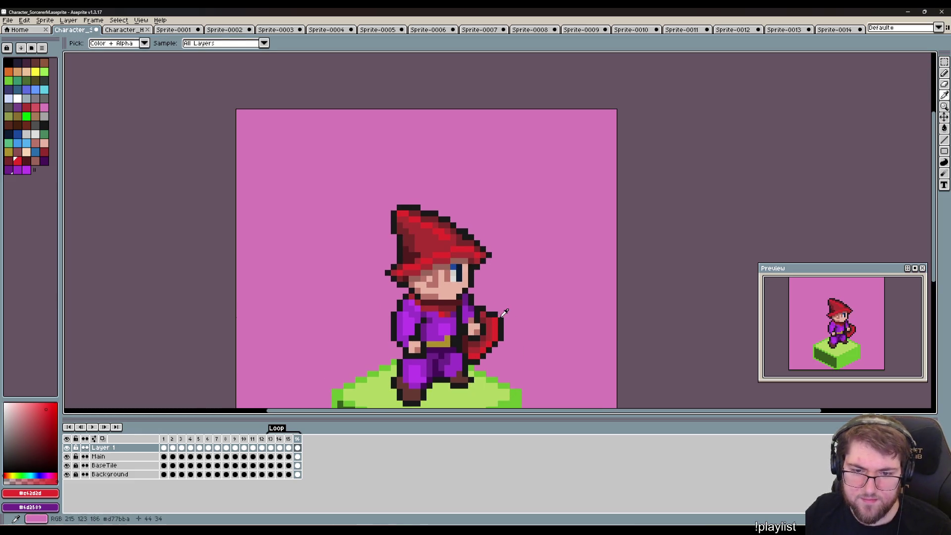
pyautogui.moveTo(517, 303); pyautogui.dragTo(478, 331)
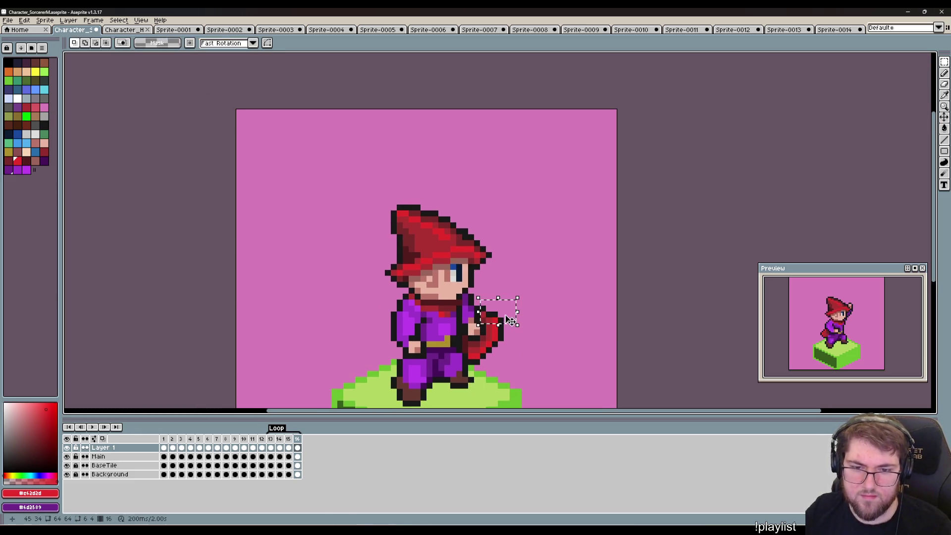
# Select and transform the cape area on the Main layer, then undo the transformation.
pyautogui.click(543, 332)
pyautogui.hotkey('alt', 'Down')
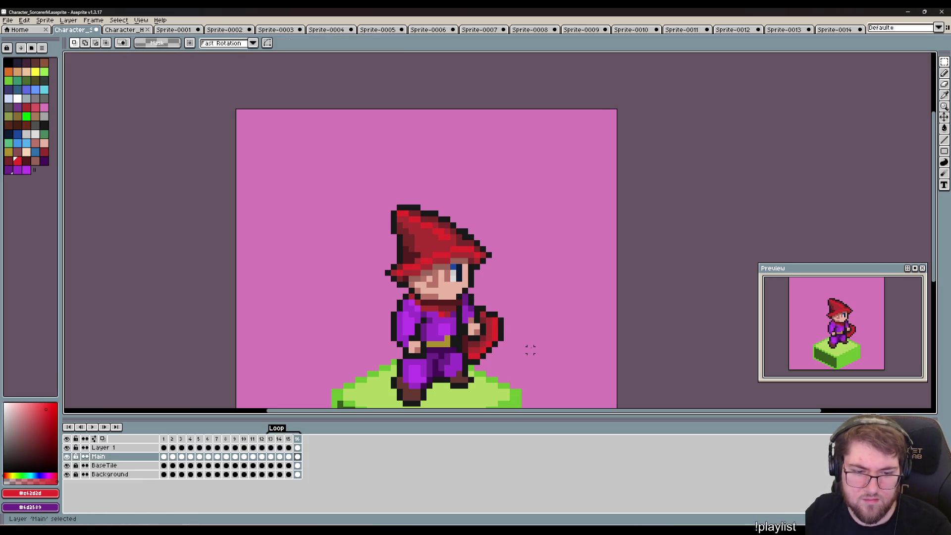
pyautogui.moveTo(517, 304); pyautogui.dragTo(478, 337)
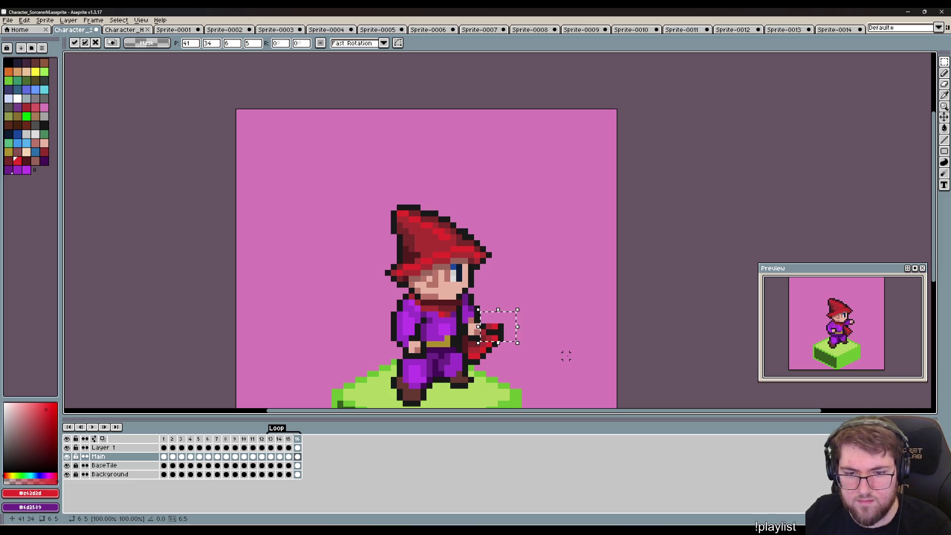
pyautogui.click(550, 349)
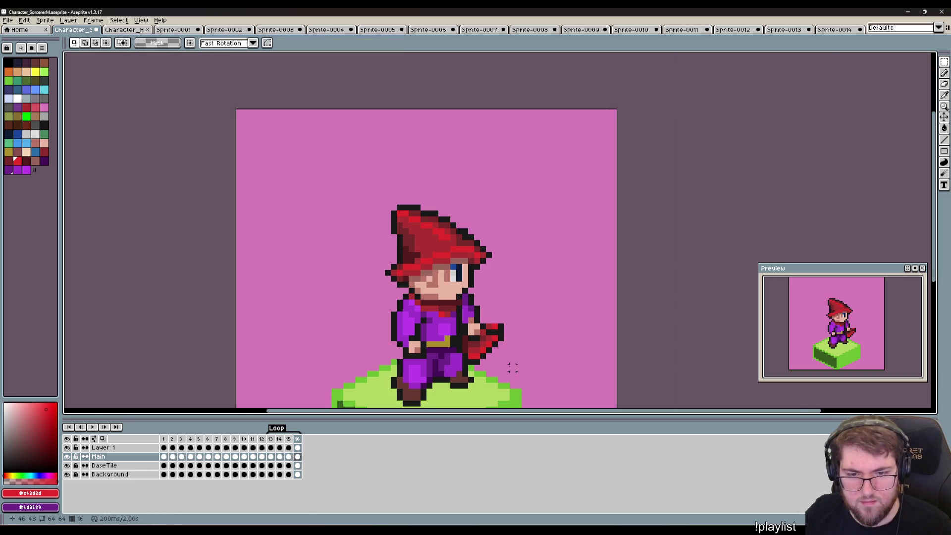
pyautogui.scroll(3, 513, 356)
pyautogui.hotkey('ctrl', 'z')
pyautogui.hotkey('ctrl', 'z')
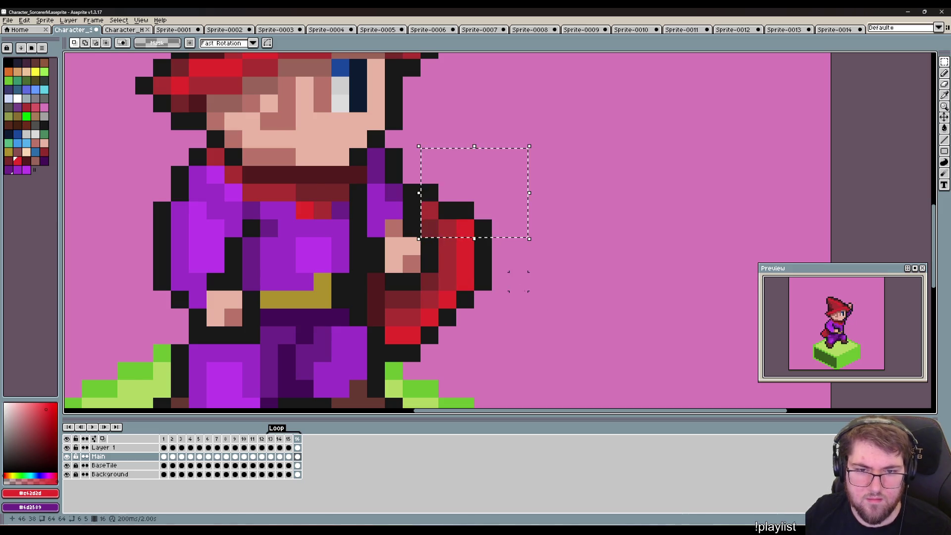
# Move the hand pixels downward and erase the stray red and black pixels beside the hand.
pyautogui.press('u')
pyautogui.hotkey('ctrl', 'd')
pyautogui.moveTo(554, 156); pyautogui.dragTo(448, 225)
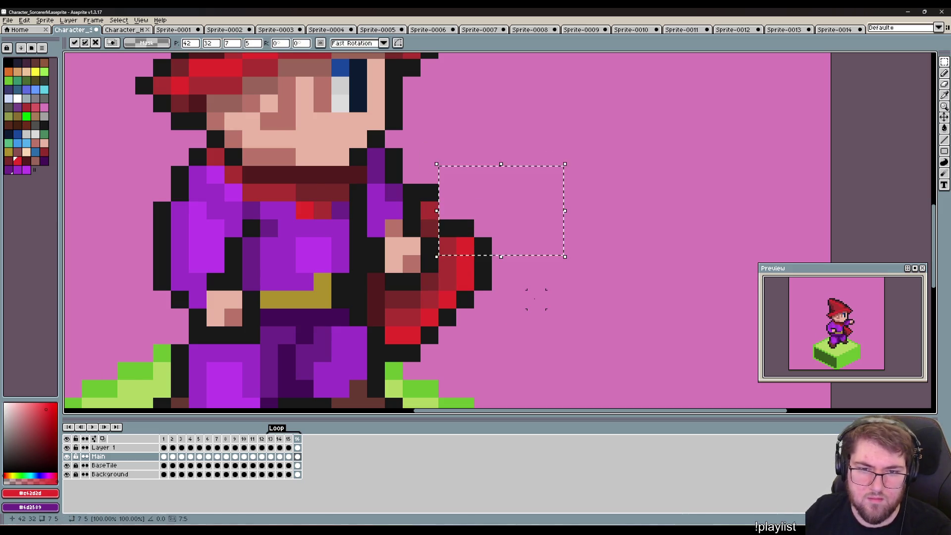
pyautogui.moveTo(496, 198)
pyautogui.mouseDown()
pyautogui.moveTo(495, 237)
pyautogui.moveTo(447, 246)
pyautogui.moveTo(429, 193)
pyautogui.mouseUp()
pyautogui.click(572, 352)
pyautogui.press('e')
pyautogui.click(483, 264)
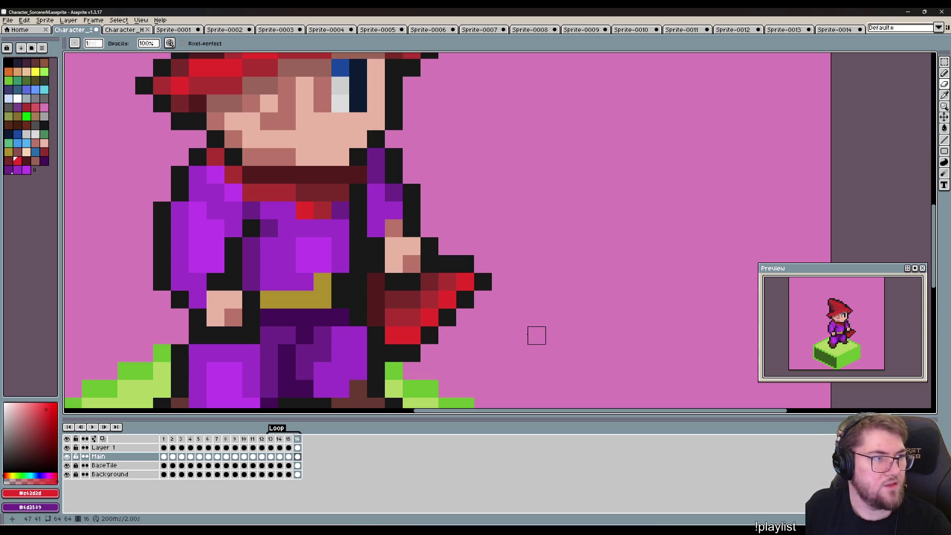
# Check frames 9–12, return to frame 1, and select the red and purple swatches on Layer 1.
pyautogui.scroll(-1, 533, 291)
pyautogui.scroll(-3, 552, 276)
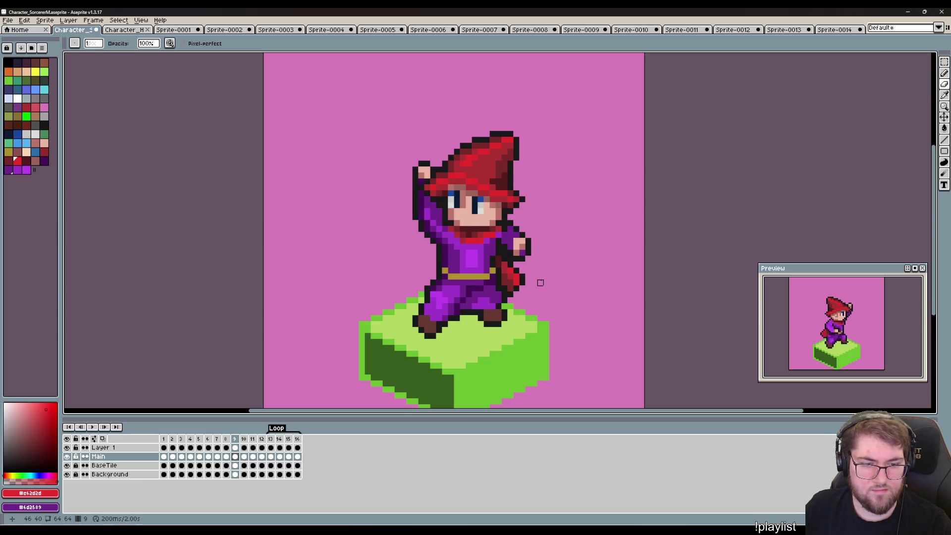
pyautogui.keyDown('shift'); pyautogui.click(262, 440); pyautogui.keyUp('shift')
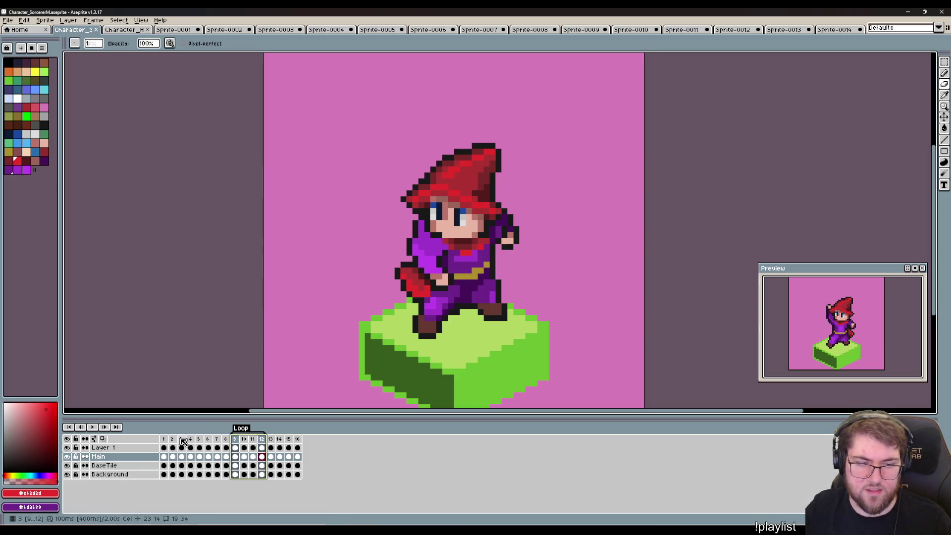
pyautogui.click(164, 439)
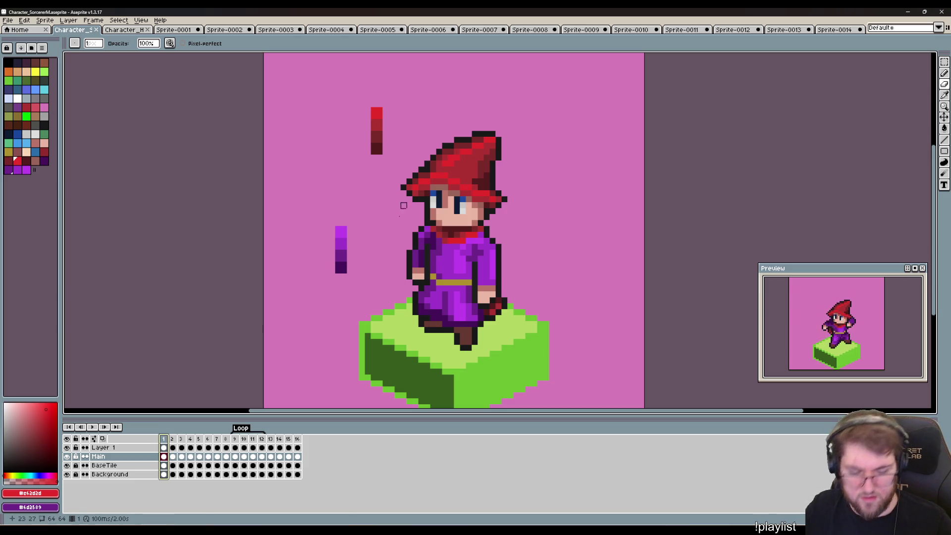
pyautogui.press('Left')
pyautogui.press('m')
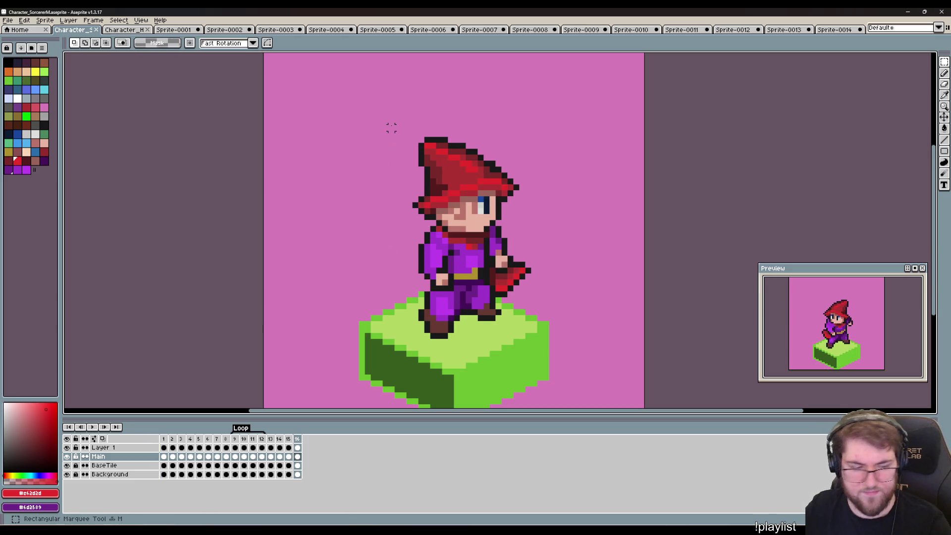
pyautogui.press('Right')
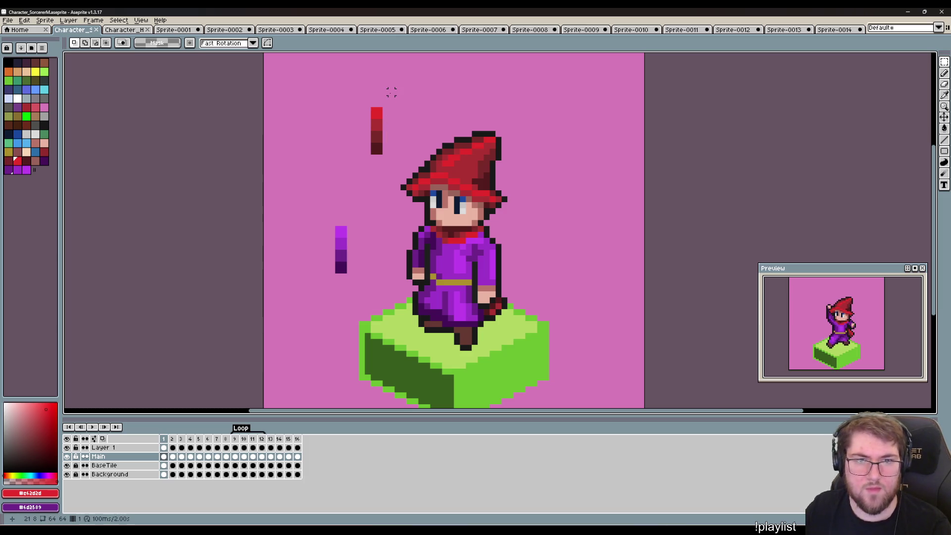
pyautogui.moveTo(394, 89); pyautogui.dragTo(274, 300)
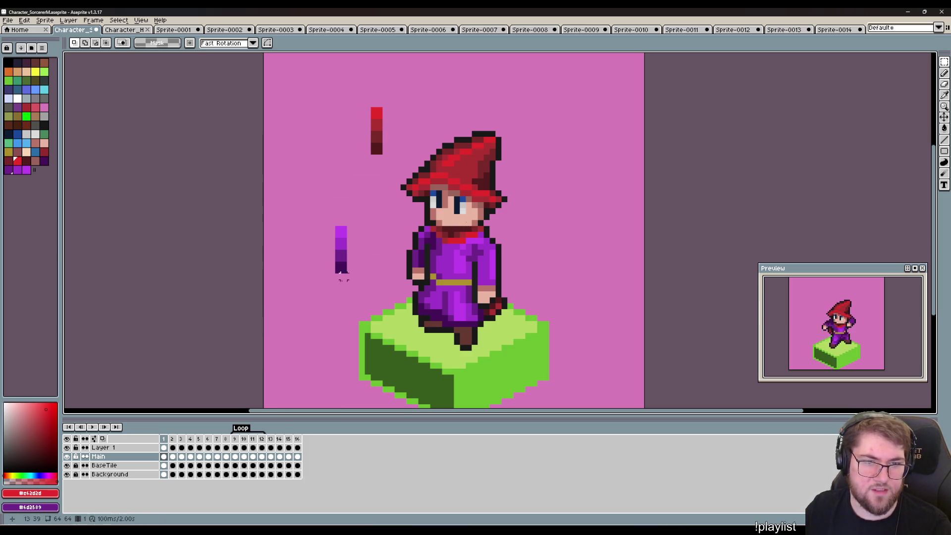
pyautogui.press('Up')
# Delete the colour swatches from frame 1 and step through the first frames up to frame 5.
pyautogui.moveTo(390, 93); pyautogui.dragTo(262, 305)
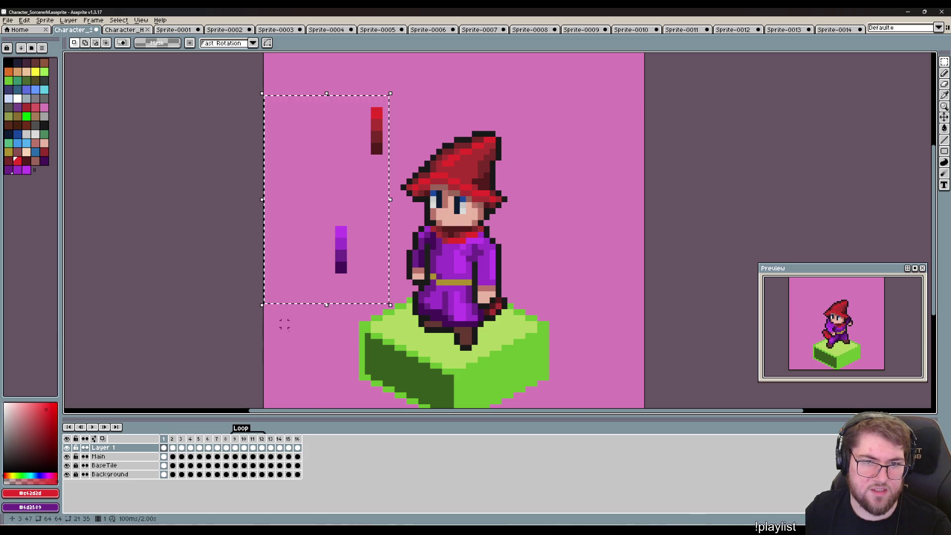
pyautogui.press('Delete')
pyautogui.press('Right')
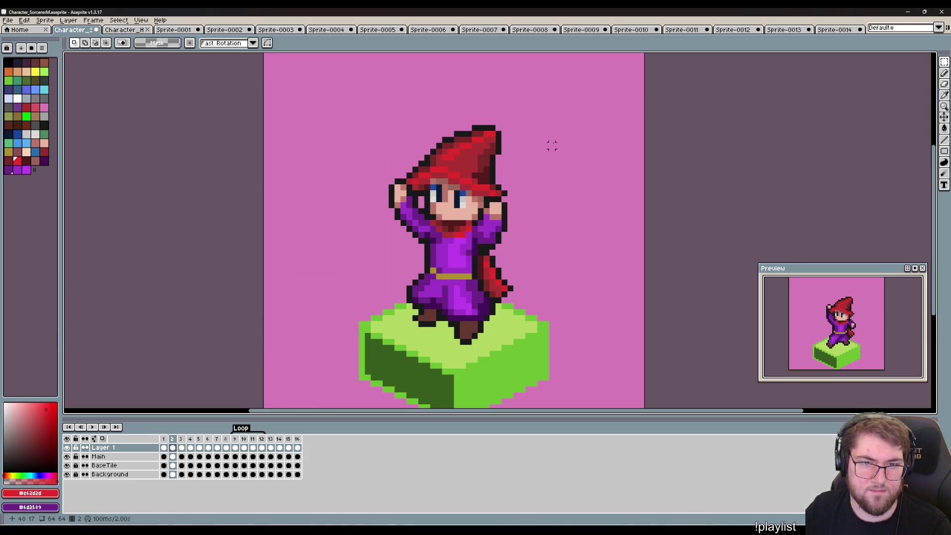
pyautogui.press('Right')
pyautogui.press('Left')
pyautogui.press('Right')
pyautogui.press('Right')
pyautogui.press('Right')
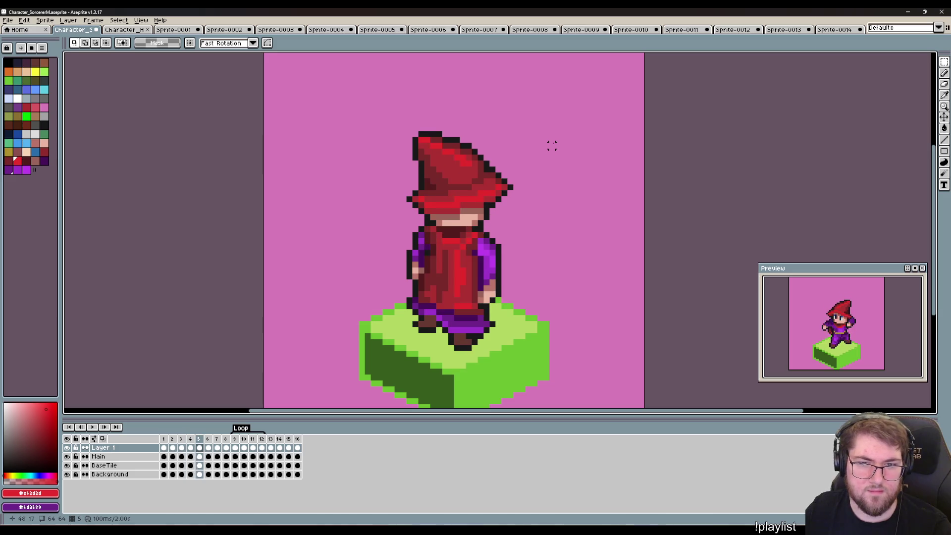
pyautogui.press('Right')
# Step through the remaining frames and save Character_SorcererM.aseprite.
pyautogui.press('Right')
pyautogui.press('Right')
pyautogui.press('Right')
pyautogui.press('Right')
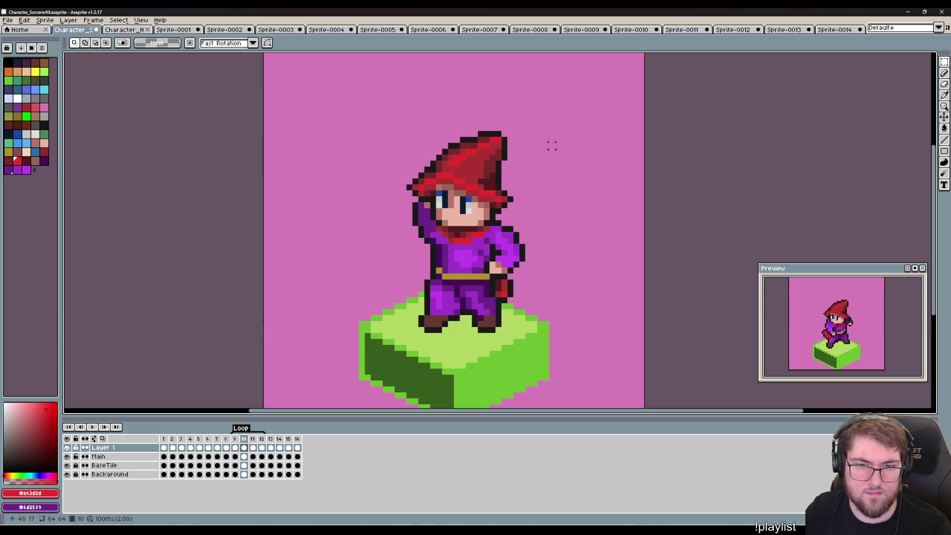
pyautogui.press('Right')
pyautogui.press('Right')
pyautogui.press('Right')
pyautogui.press('Right')
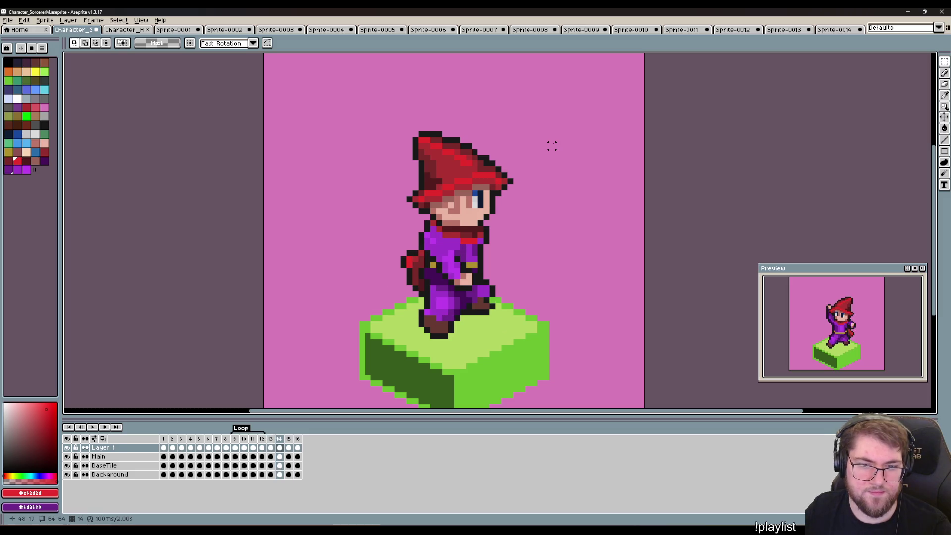
pyautogui.press('Right')
pyautogui.press('Right')
pyautogui.press('Right')
pyautogui.press('Right')
pyautogui.press('Right')
pyautogui.press('Right')
pyautogui.press('Right')
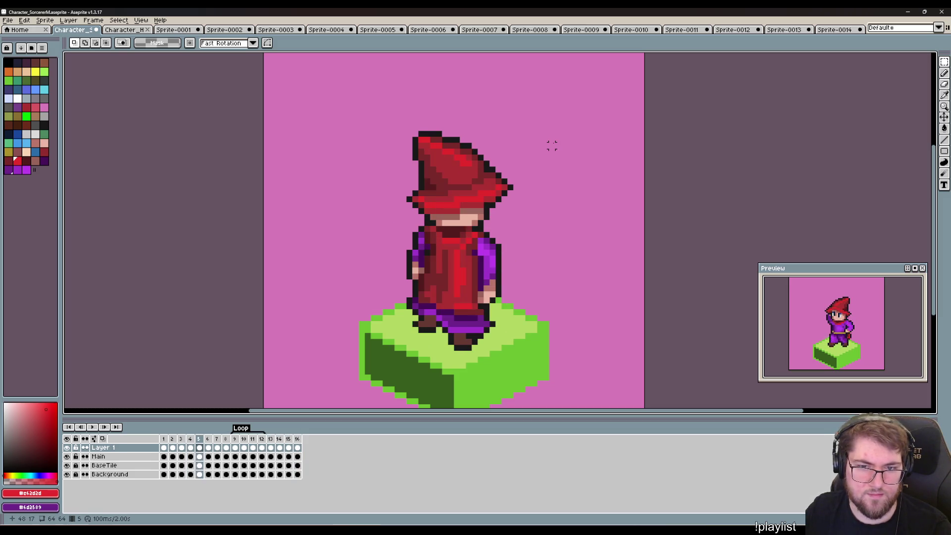
pyautogui.press('Right')
pyautogui.press('Right')
pyautogui.press('Right')
pyautogui.press('Right')
pyautogui.press('Right')
pyautogui.press('Right')
pyautogui.press('Right')
pyautogui.press('Right')
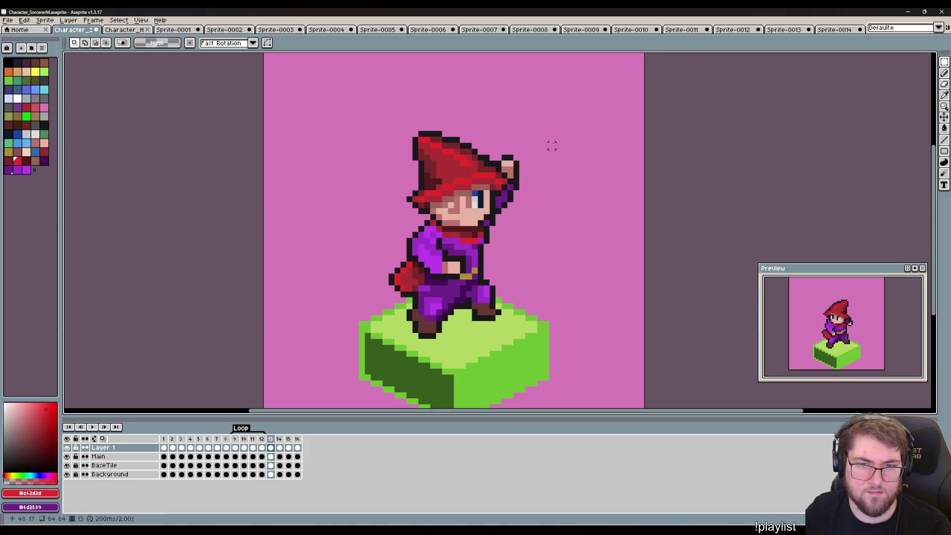
pyautogui.press('Right')
pyautogui.press('Right')
pyautogui.press('Right')
pyautogui.press('Right')
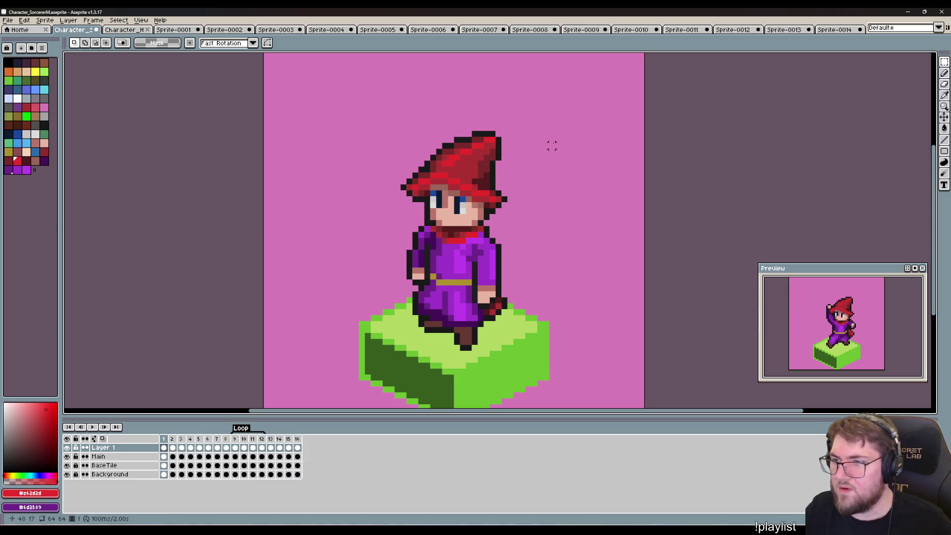
pyautogui.hotkey('ctrl', 's')
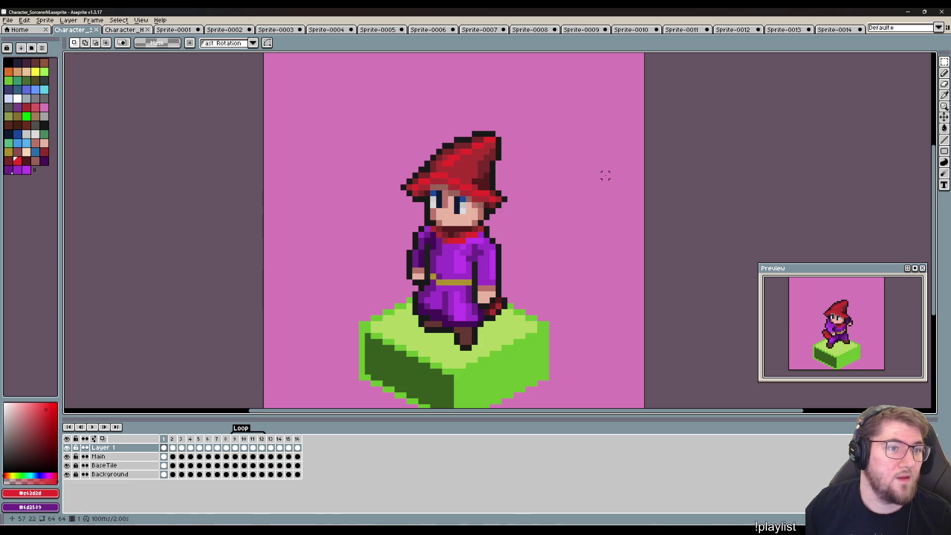
pyautogui.hotkey('ctrl', 'alt', 'c')
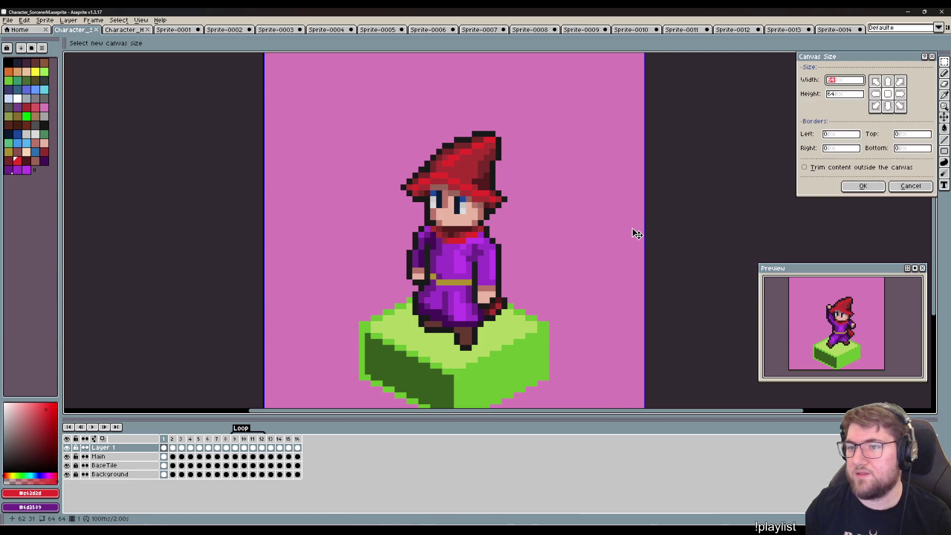
# Crop the canvas to 32×48 with bottom border -12 and top -4, then play the animation.
pyautogui.write('32')
pyautogui.press('Tab')
pyautogui.write('48')
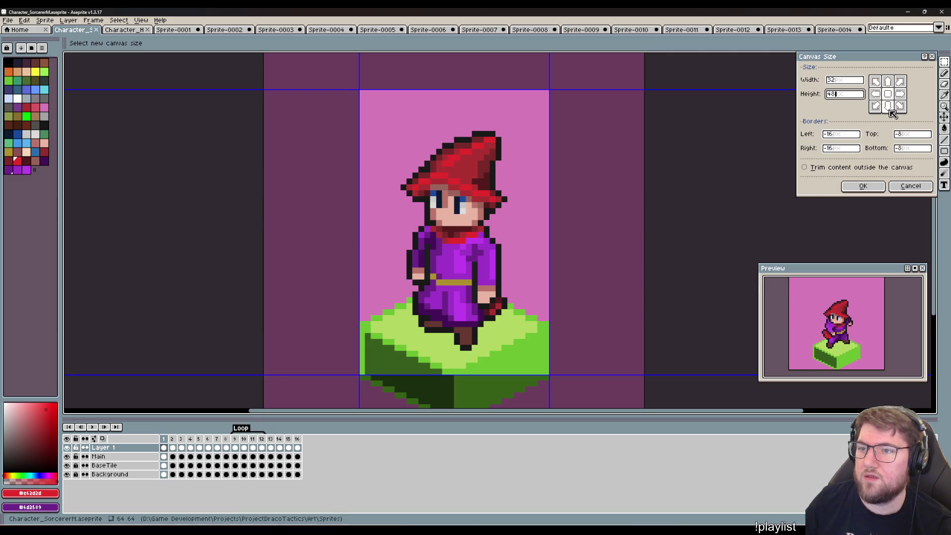
pyautogui.click(913, 149)
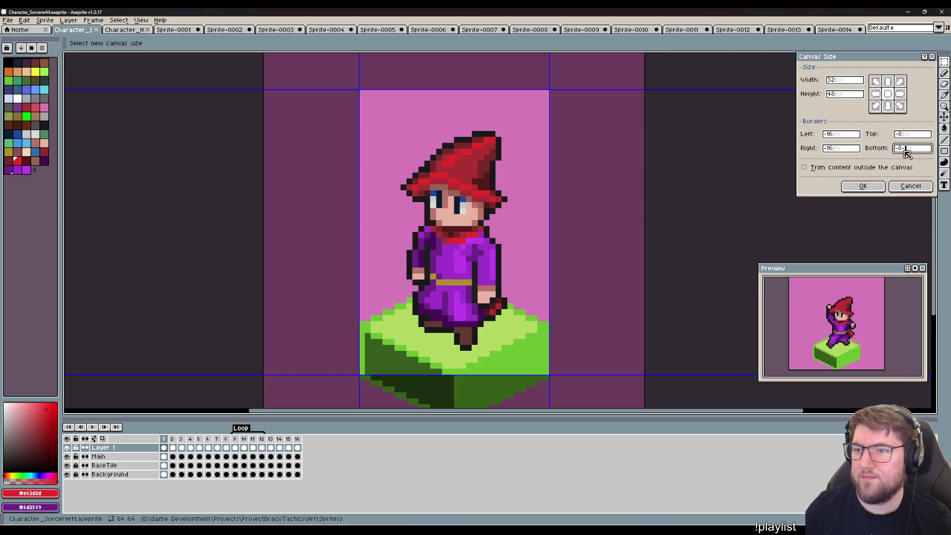
pyautogui.write('-12')
pyautogui.click(909, 136)
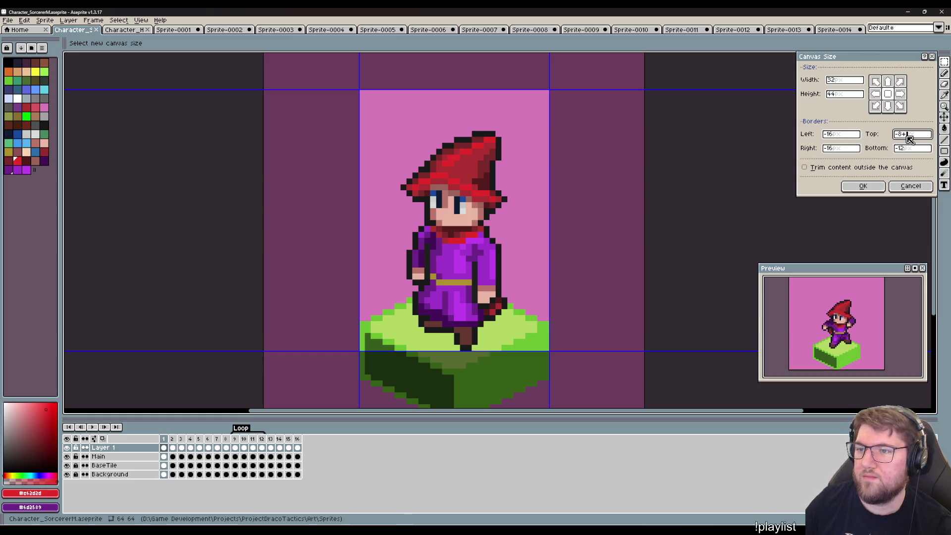
pyautogui.write('4')
pyautogui.press('Return')
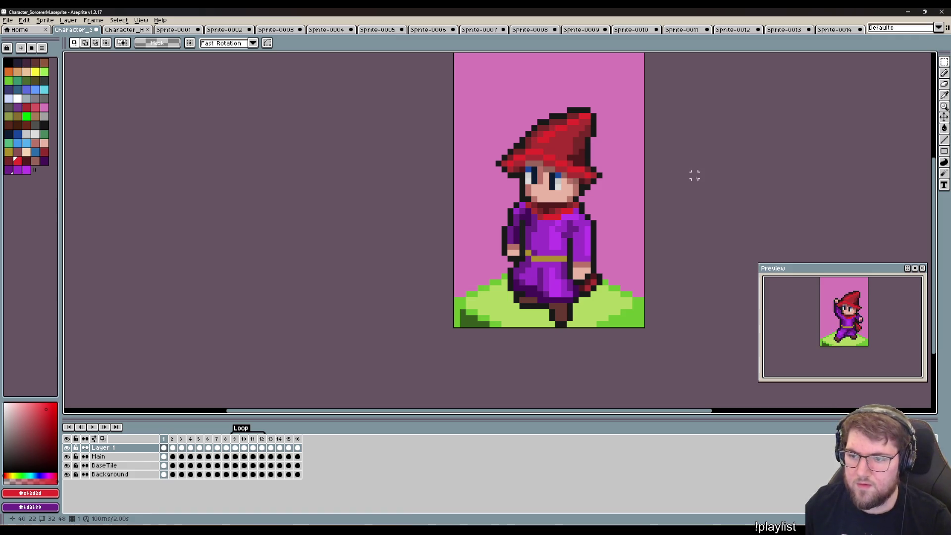
pyautogui.press('Return')
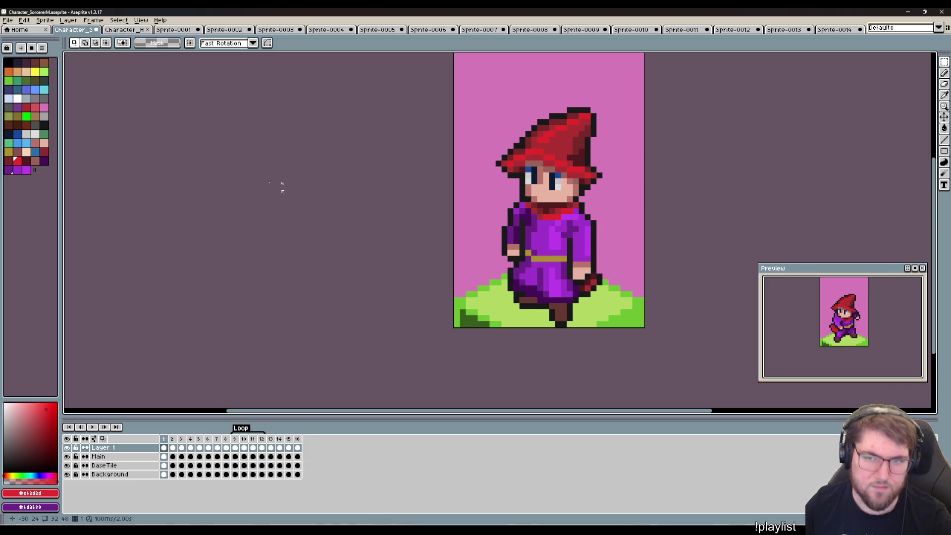
pyautogui.scroll(-1, 164, 158)
pyautogui.click(8, 20)
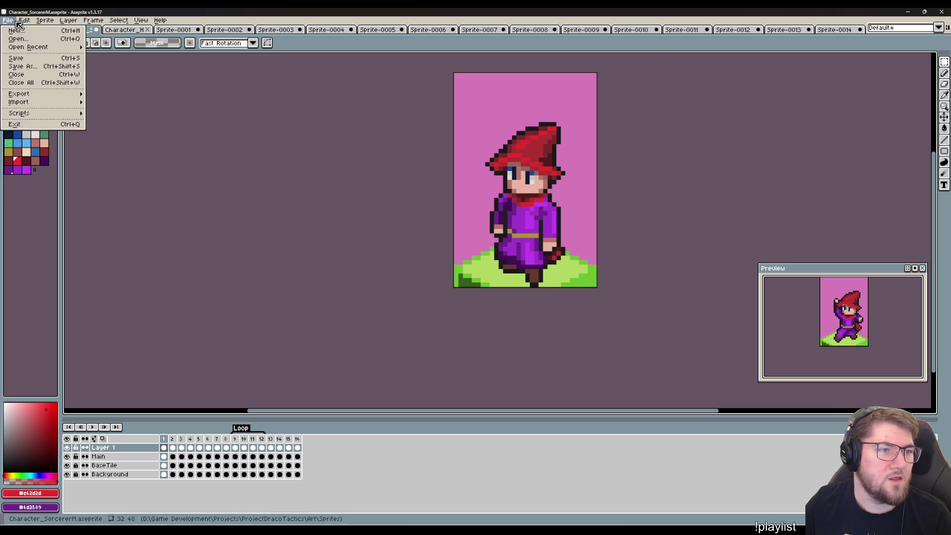
pyautogui.moveTo(19, 94)
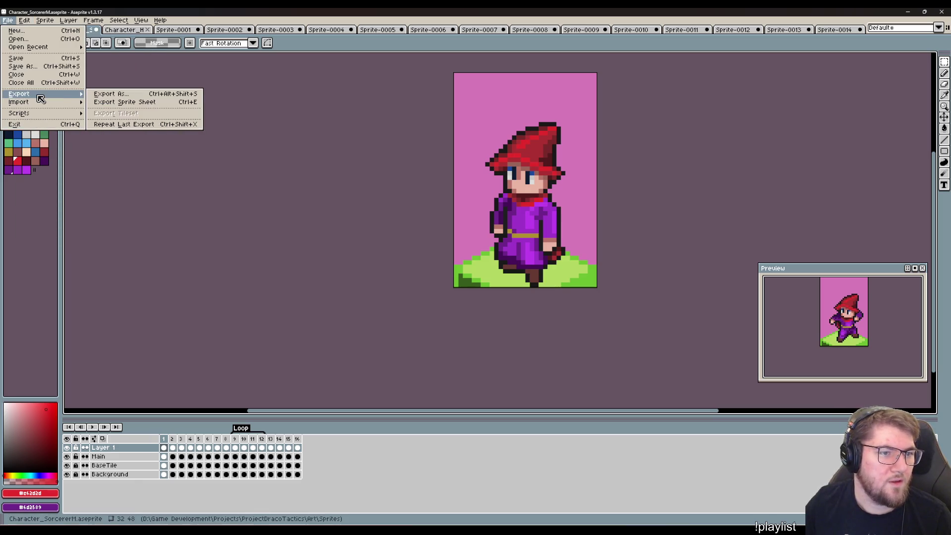
pyautogui.click(114, 100)
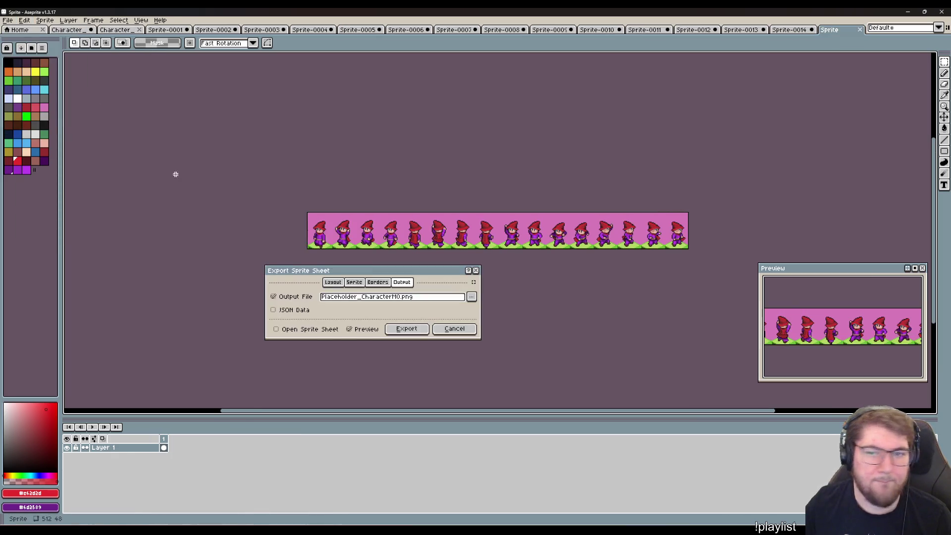
pyautogui.click(396, 298)
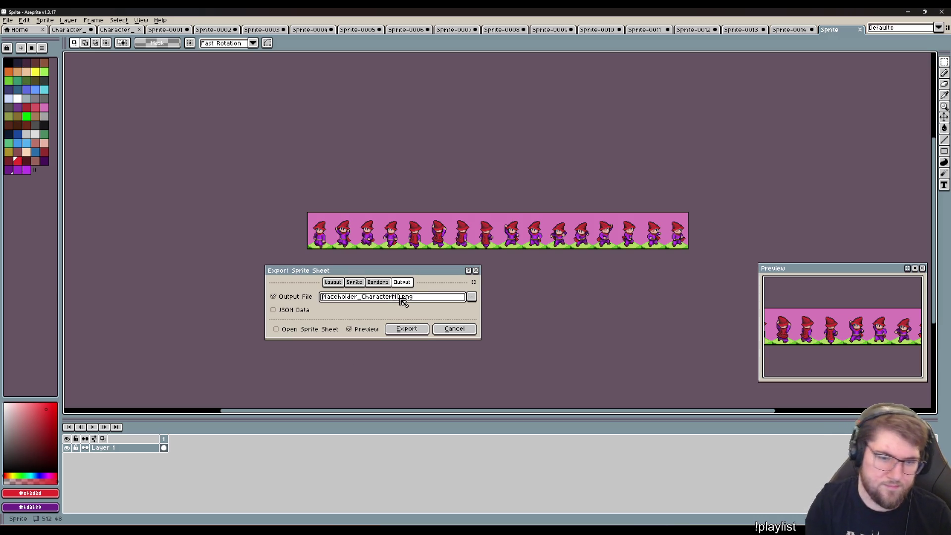
pyautogui.press('Home')
pyautogui.press('Delete')
pyautogui.press('Delete')
pyautogui.press('Delete')
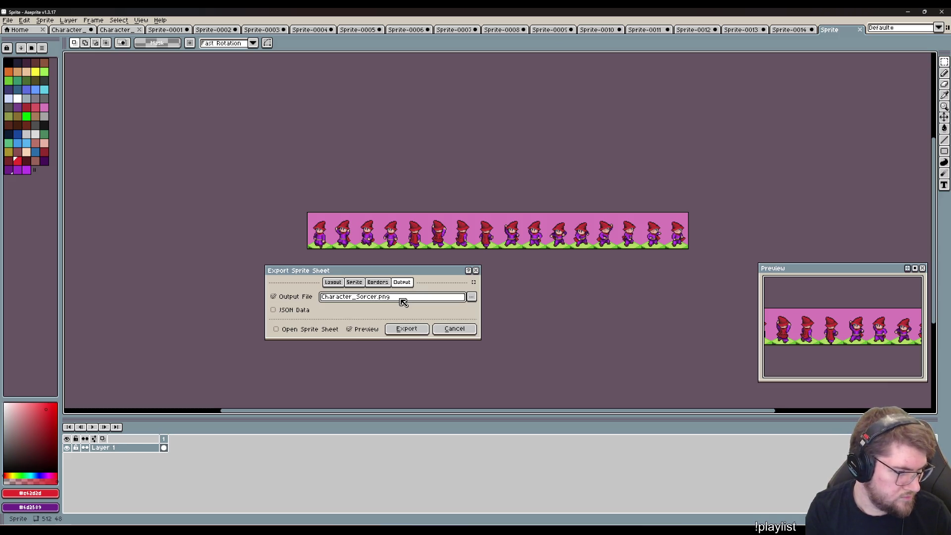
pyautogui.write('erM')
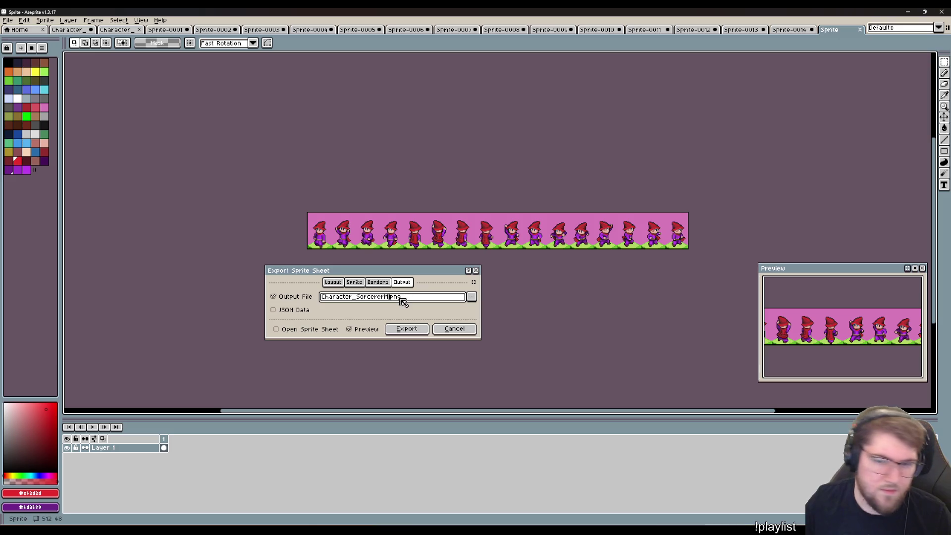
pyautogui.click(340, 283)
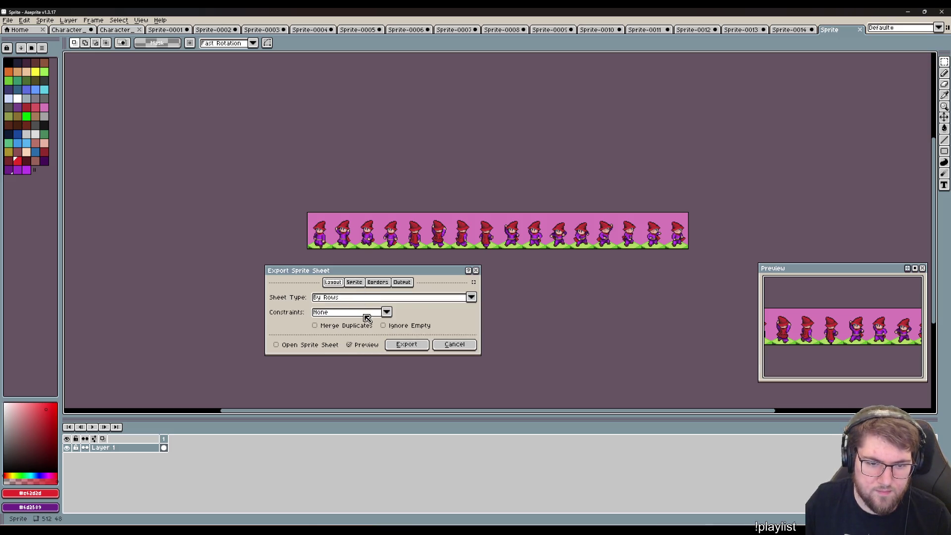
pyautogui.click(354, 282)
pyautogui.click(418, 312)
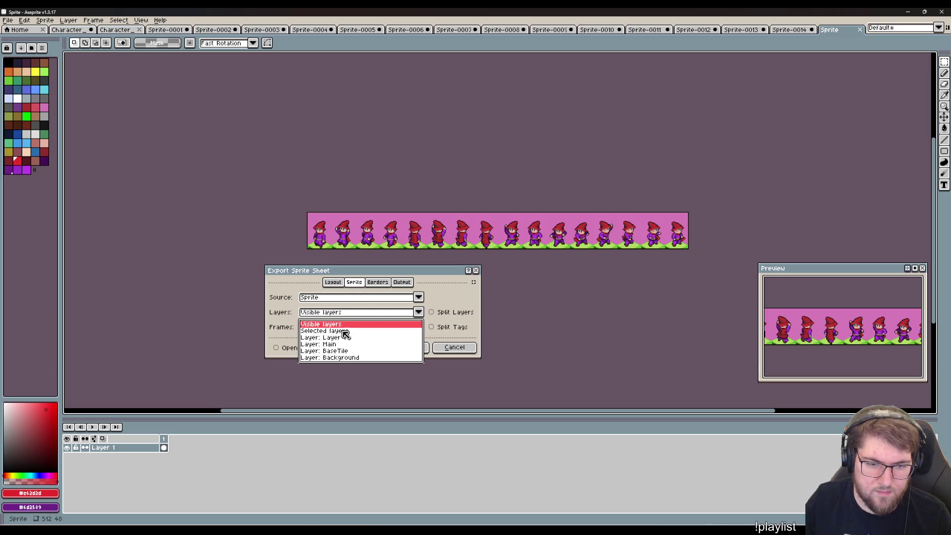
pyautogui.click(463, 350)
pyautogui.click(463, 350)
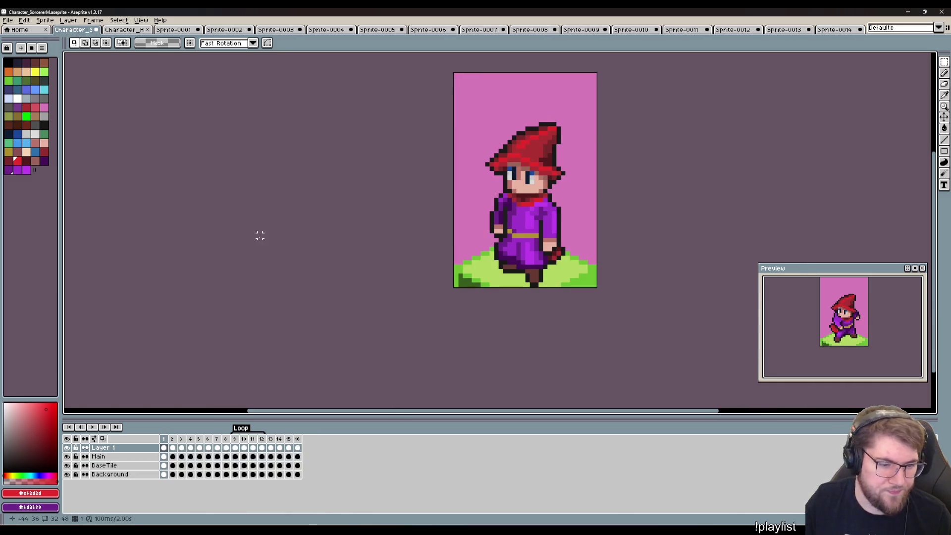
# Undo the canvas crop and merge Layer 1 down into the Main layer.
pyautogui.hotkey('ctrl', 'z')
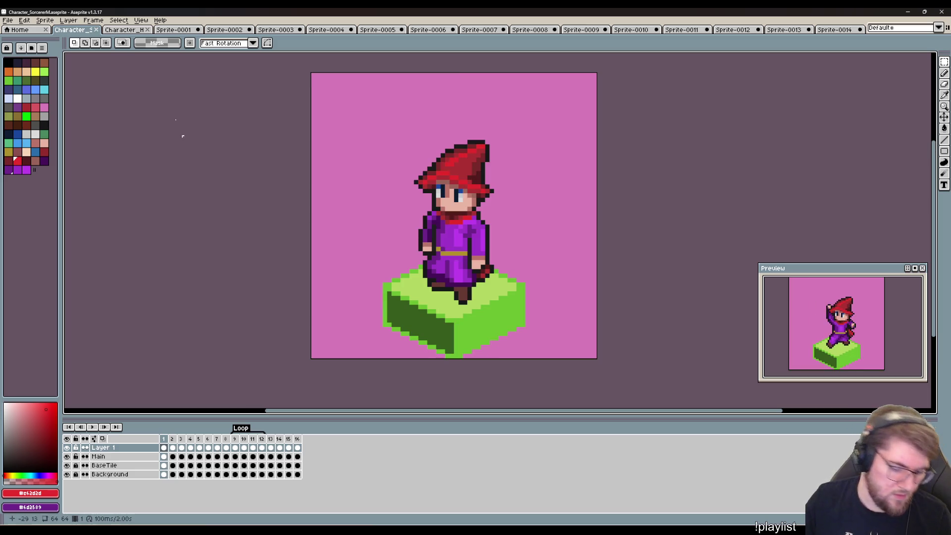
pyautogui.click(93, 20)
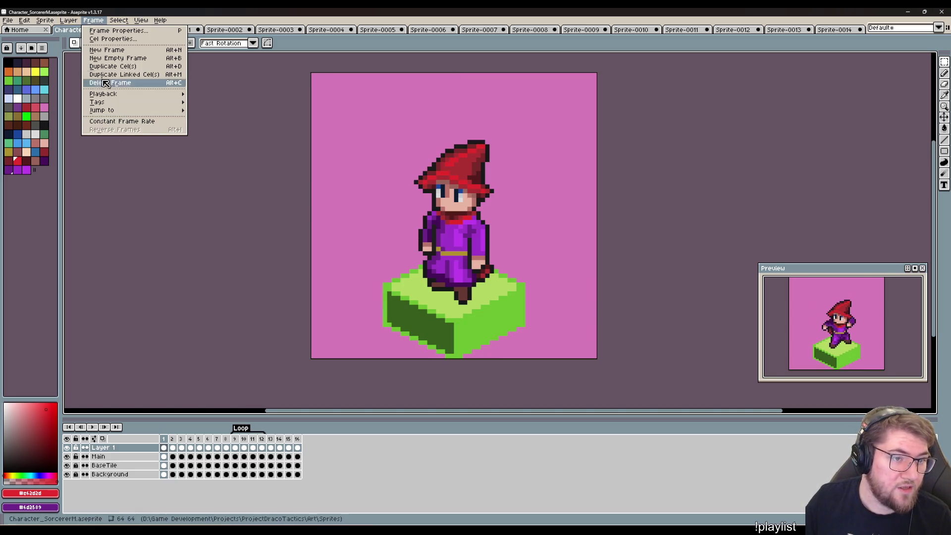
pyautogui.click(85, 103)
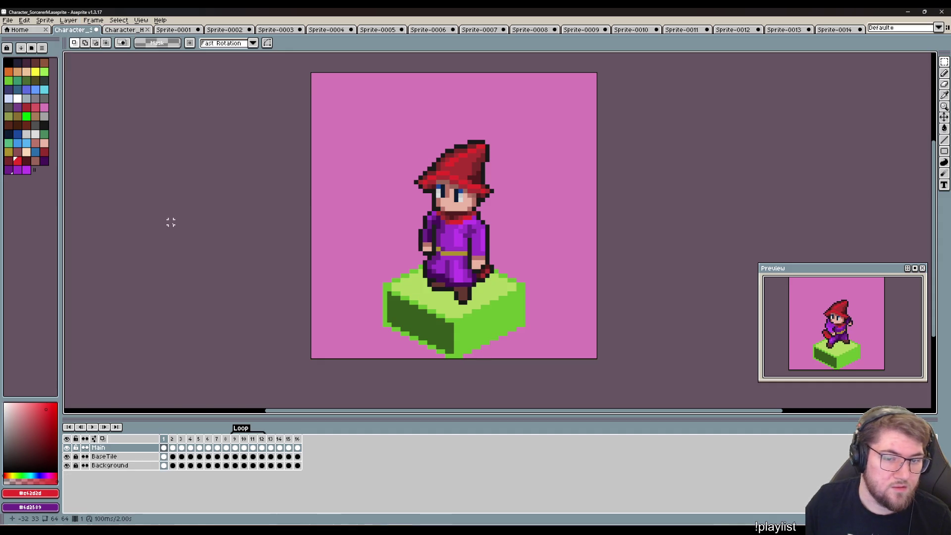
pyautogui.click(9, 21)
pyautogui.click(152, 120)
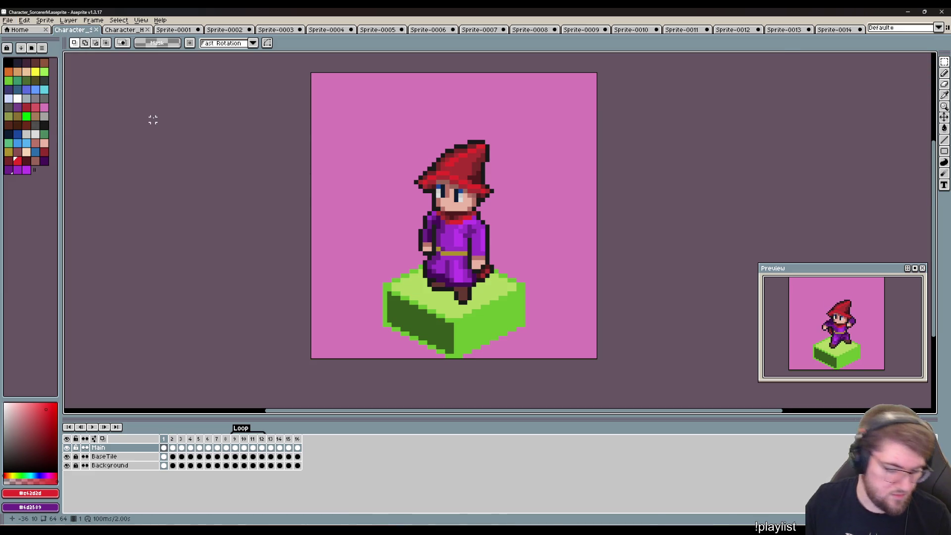
# Crop the canvas again to 32×48 with top border -4 and bottom -12.
pyautogui.hotkey('ctrl', 'alt', 'c')
pyautogui.write('32')
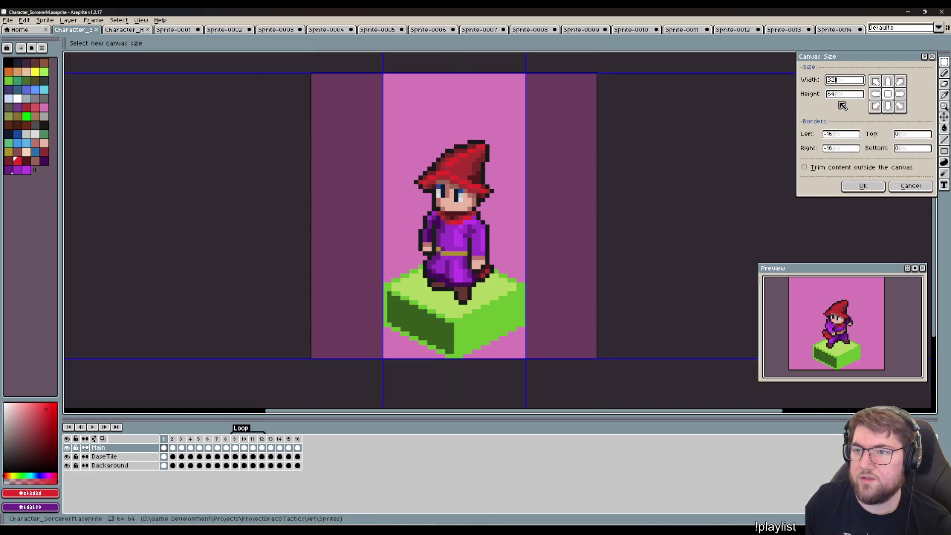
pyautogui.click(843, 95)
pyautogui.write('48')
pyautogui.click(920, 137)
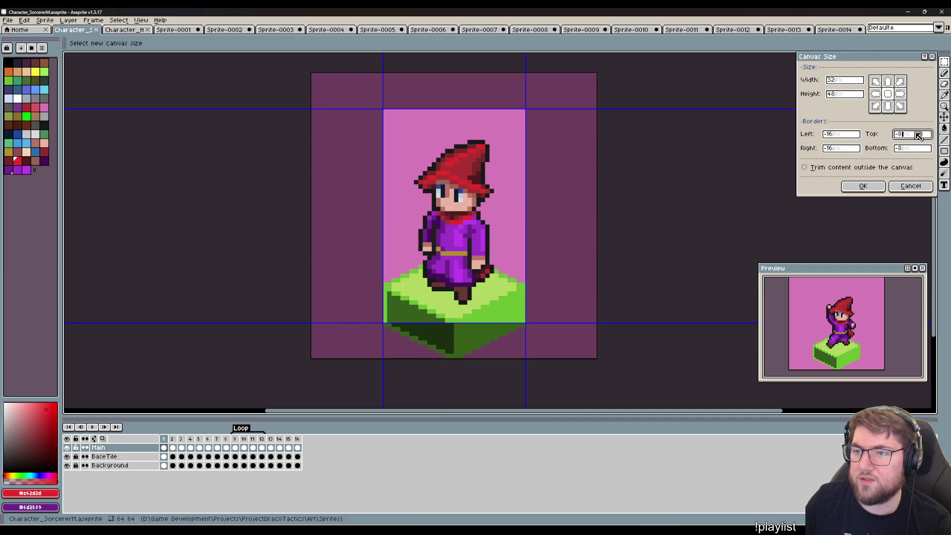
pyautogui.write('-4')
pyautogui.click(921, 150)
pyautogui.write('-12')
pyautogui.press('Return')
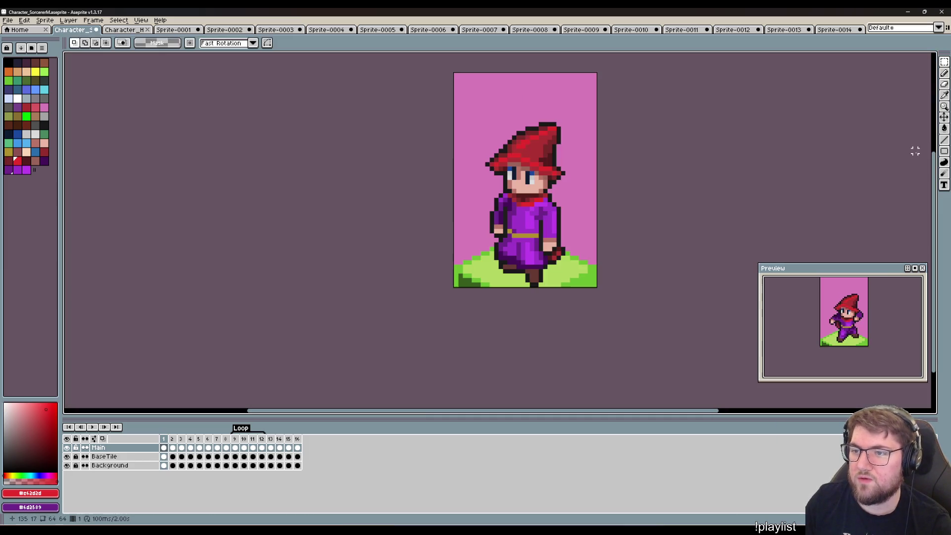
# Export only the Main layer as a sprite sheet, renaming the output to Character_SorcererM.png.
pyautogui.click(8, 20)
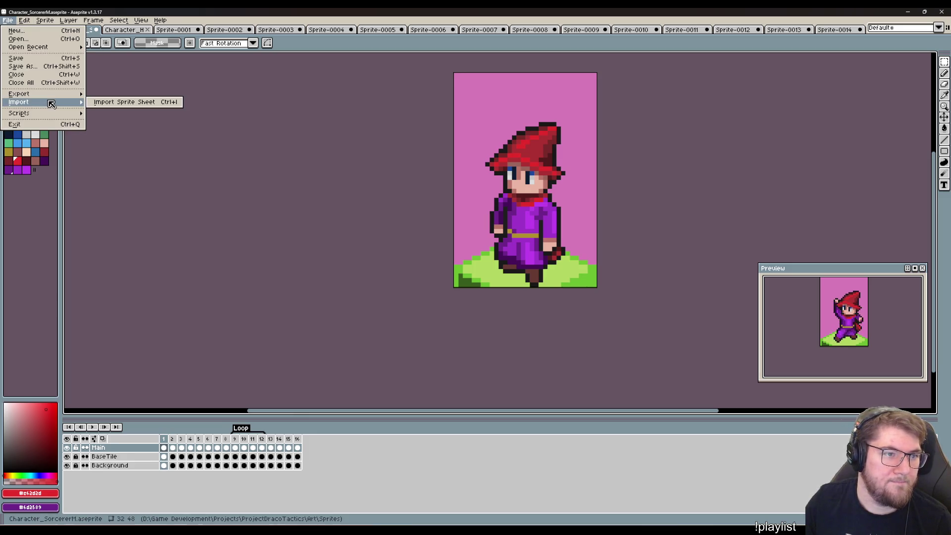
pyautogui.moveTo(20, 94)
pyautogui.click(109, 102)
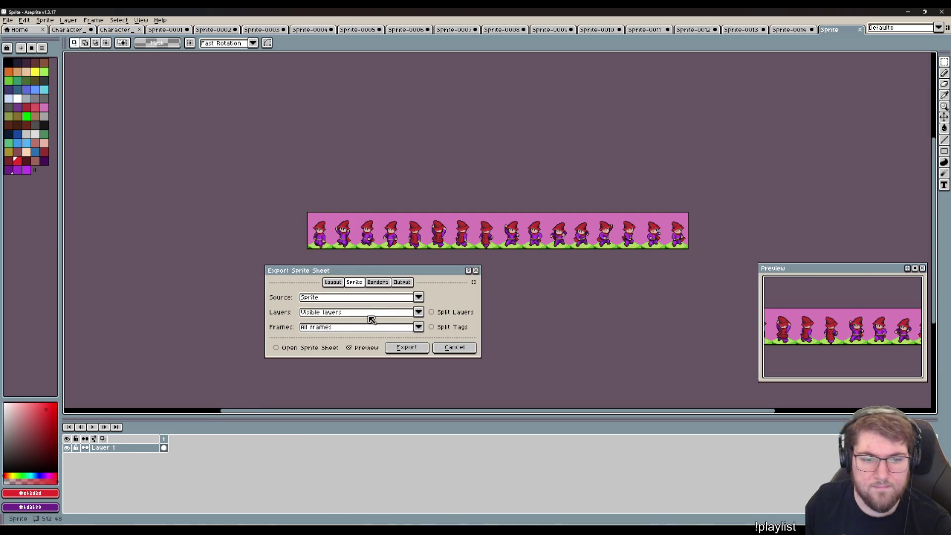
pyautogui.moveTo(371, 314); pyautogui.dragTo(353, 335)
pyautogui.click(347, 338)
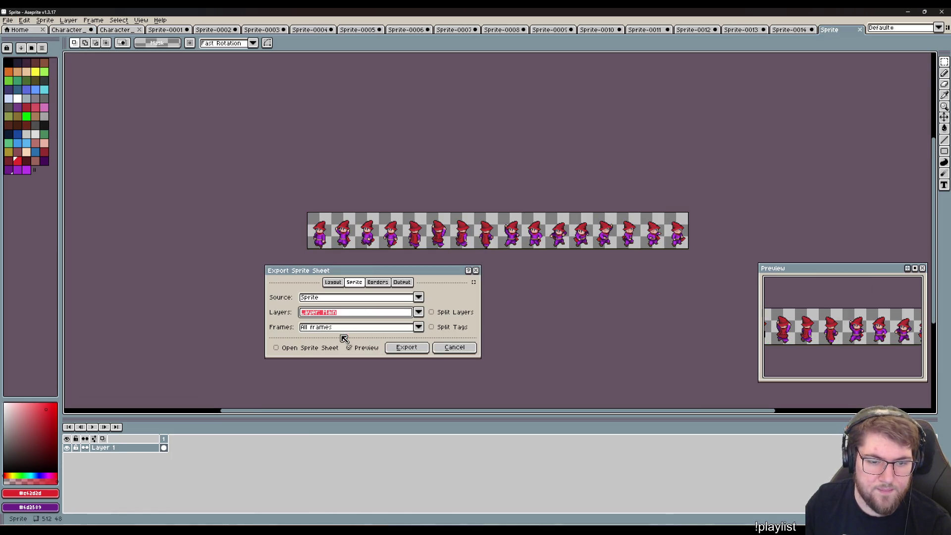
pyautogui.click(402, 283)
pyautogui.click(362, 297)
pyautogui.hotkey('shift', 'Home')
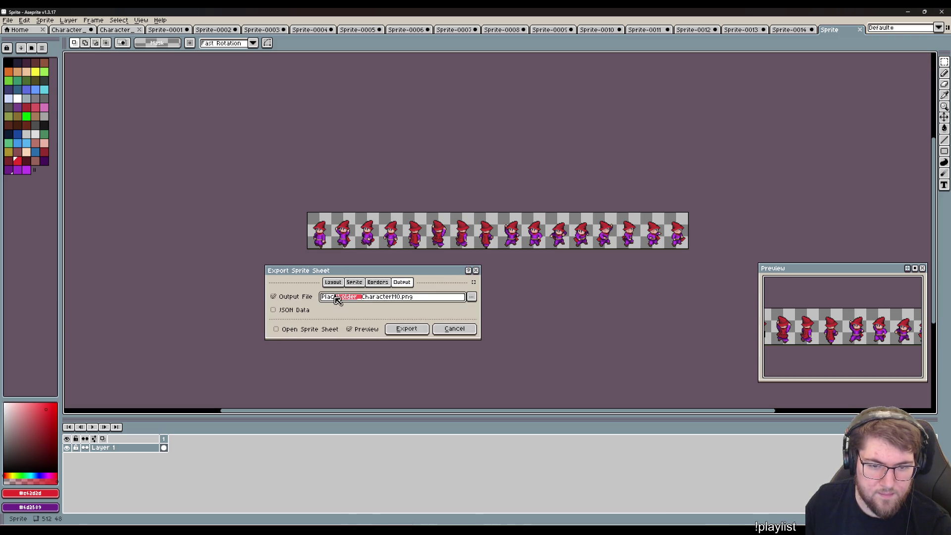
pyautogui.press('BackSpace')
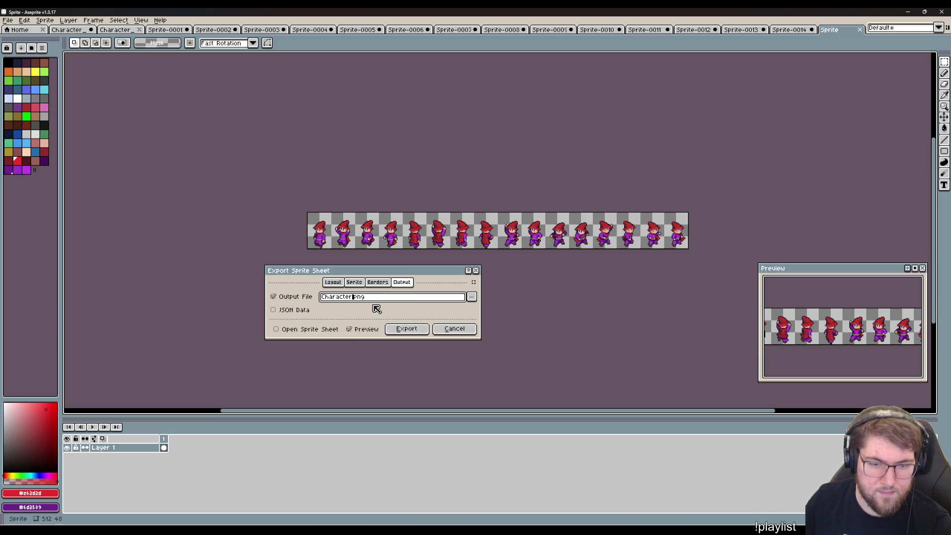
pyautogui.write('_SorcererM')
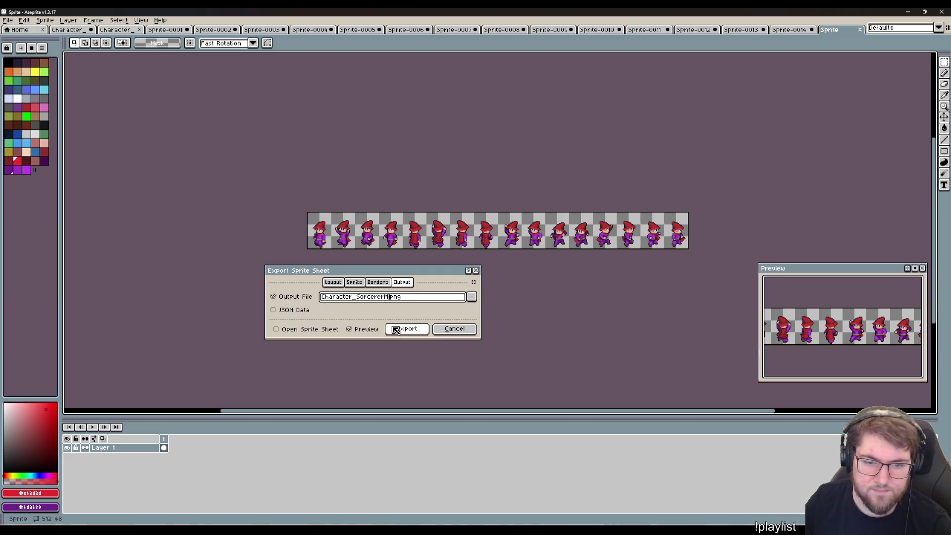
pyautogui.click(395, 330)
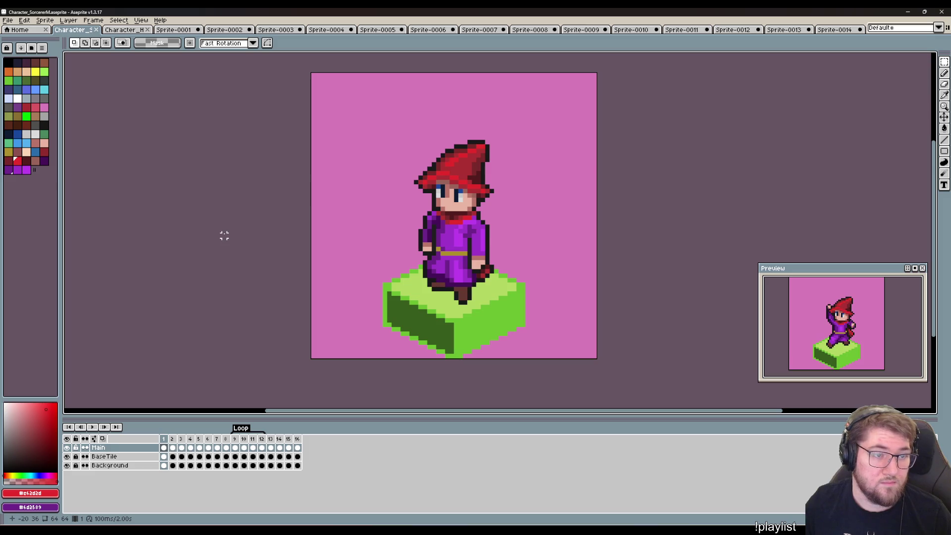
# Resize the sprite to 256×256 and start exporting it as a single file.
pyautogui.hotkey('ctrl', 'alt', 'i')
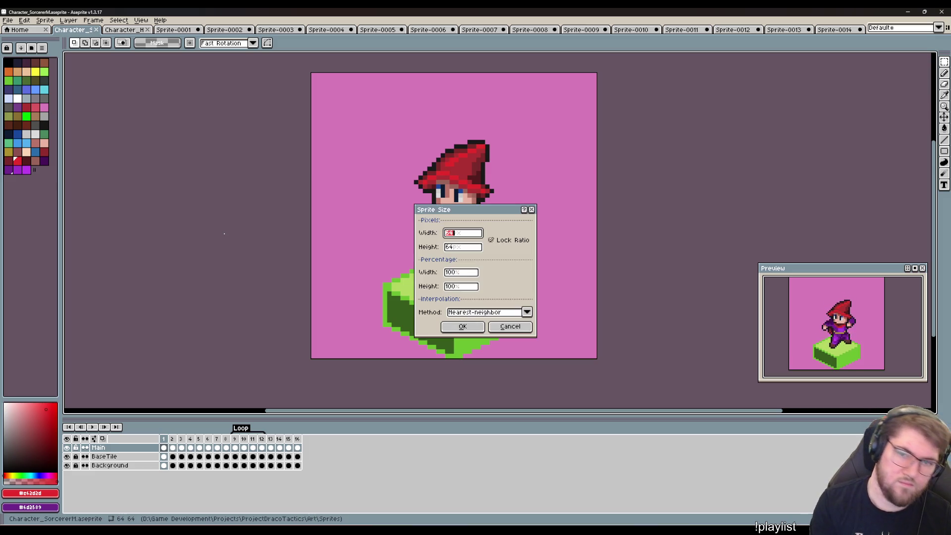
pyautogui.write('256')
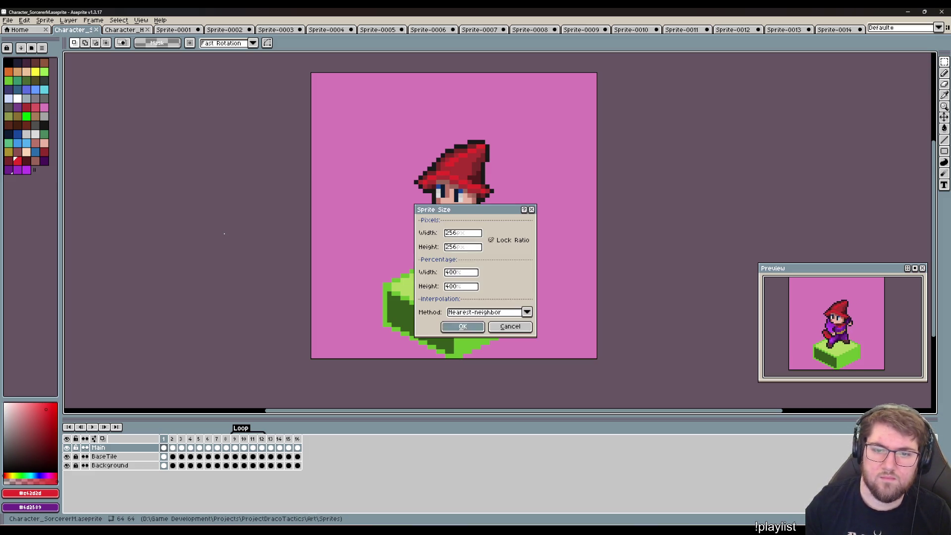
pyautogui.press('Return')
pyautogui.scroll(-5, 223, 233)
pyautogui.scroll(2, 284, 213)
pyautogui.scroll(4, 298, 203)
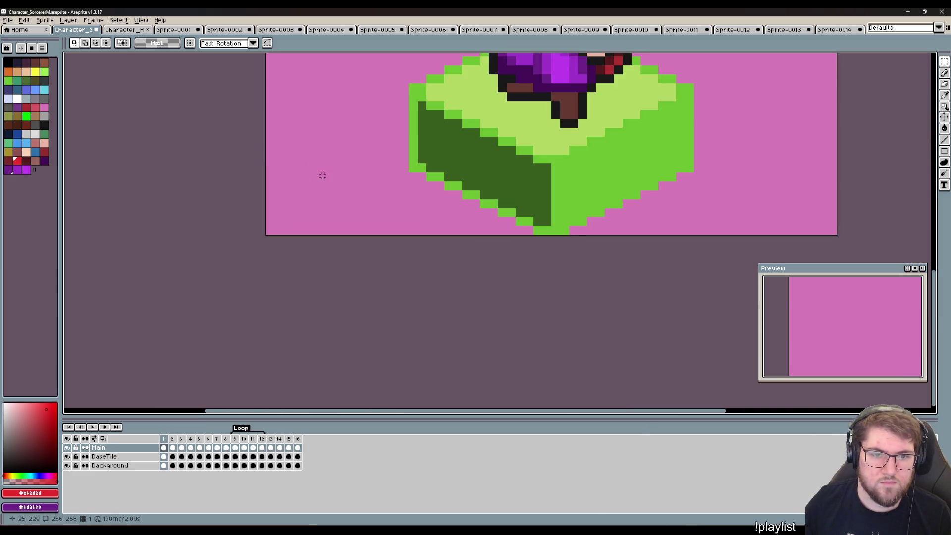
pyautogui.scroll(-2, 257, 298)
pyautogui.scroll(-1, 248, 309)
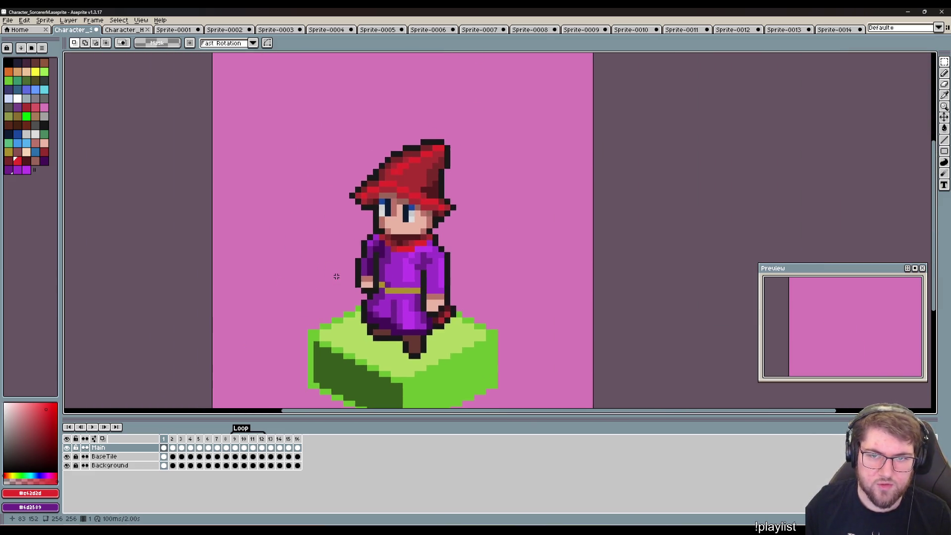
pyautogui.scroll(-2, 332, 280)
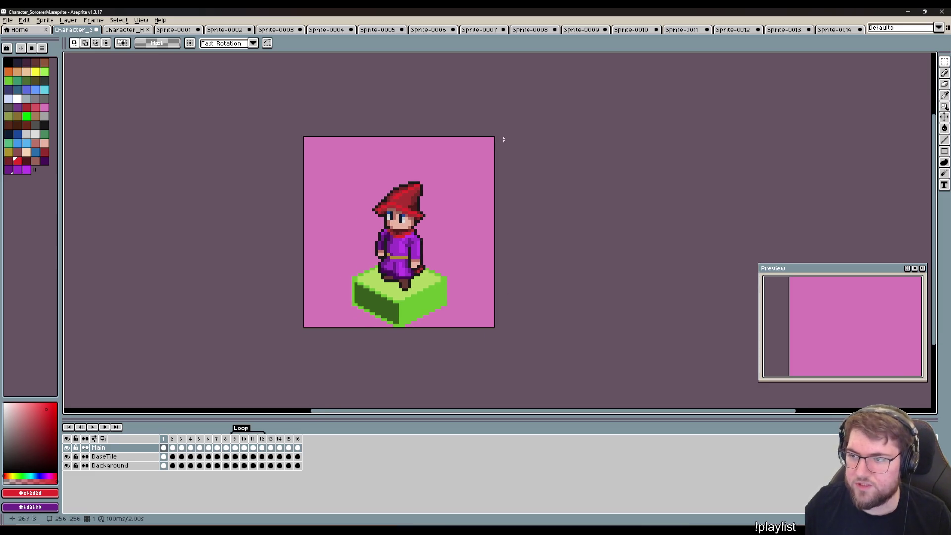
pyautogui.click(8, 20)
pyautogui.moveTo(19, 93)
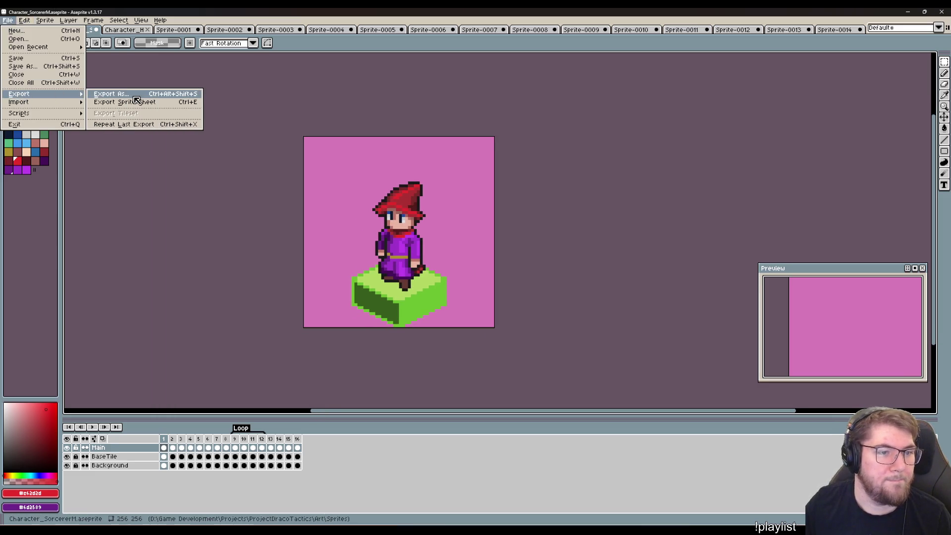
pyautogui.click(112, 93)
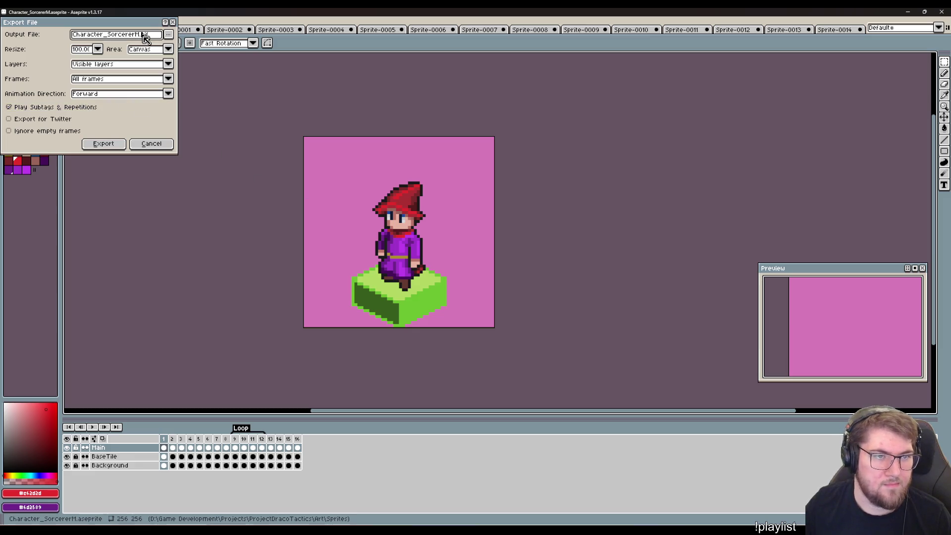
# Export the sorcerer's selected frames as a png sheet, then undo back to the 64×64 canvas.
pyautogui.write('png')
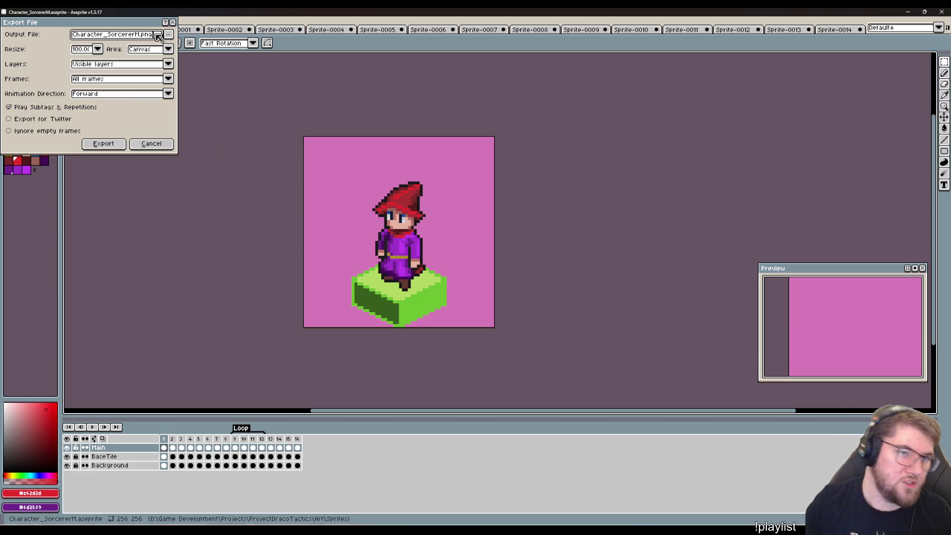
pyautogui.click(106, 81)
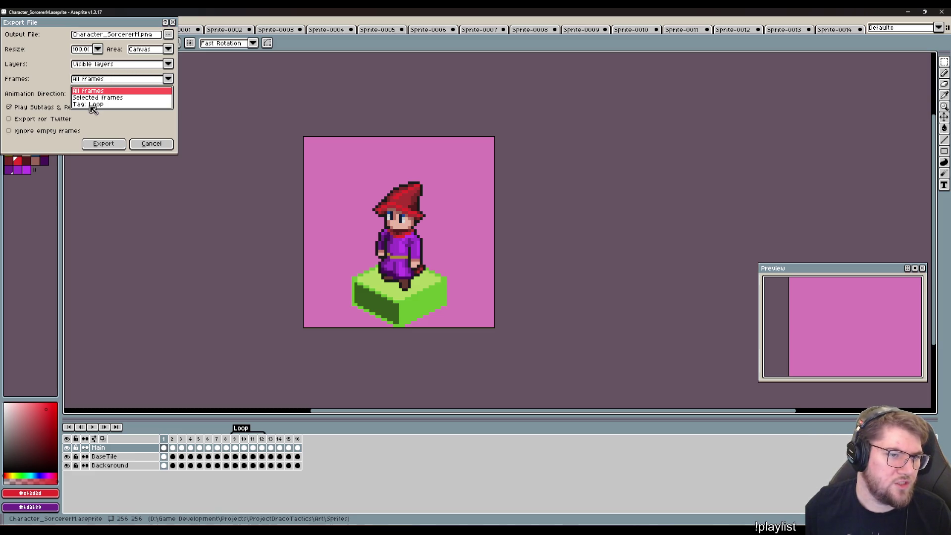
pyautogui.click(106, 97)
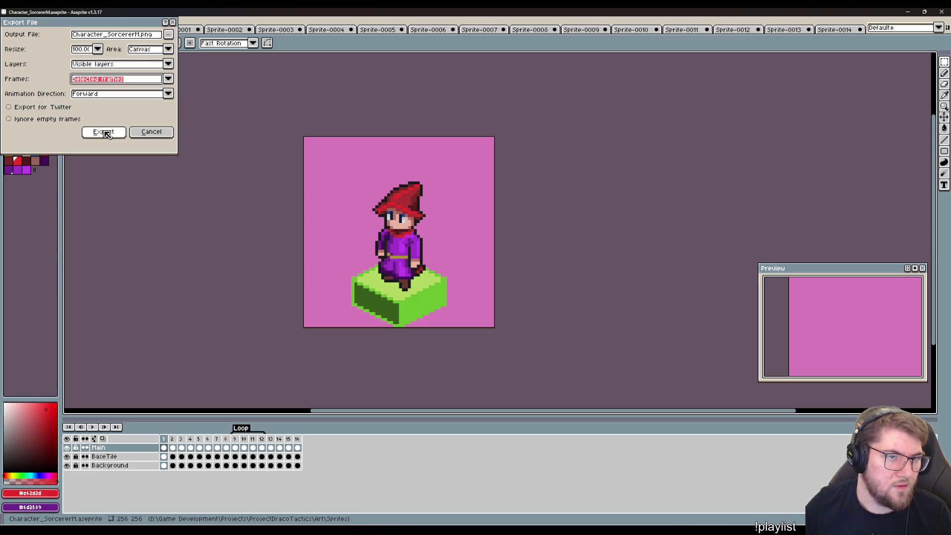
pyautogui.click(141, 36)
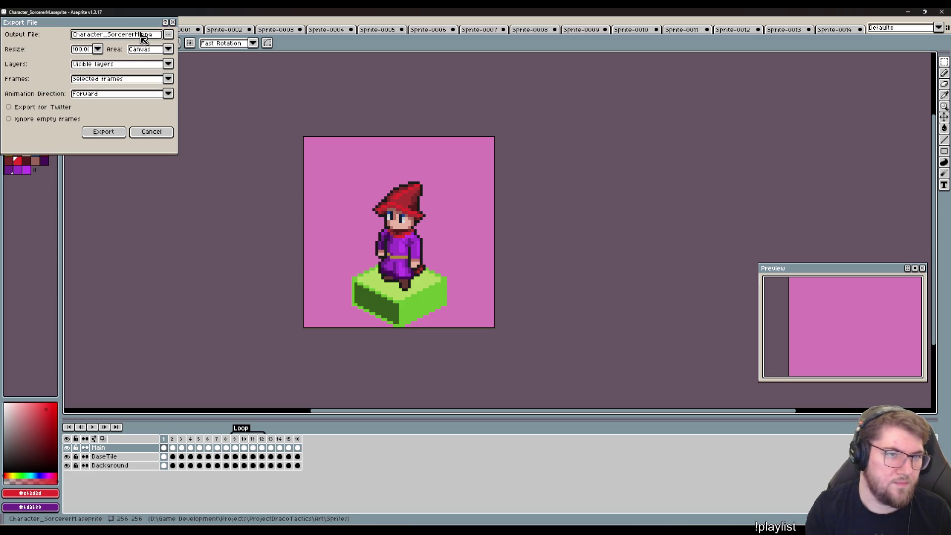
pyautogui.write('_Forwad')
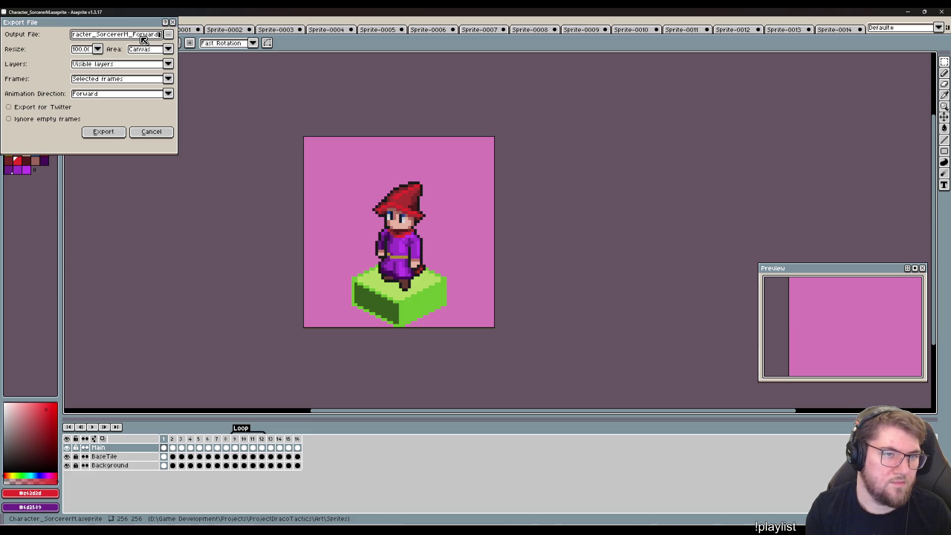
pyautogui.press('Return')
pyautogui.press('Return')
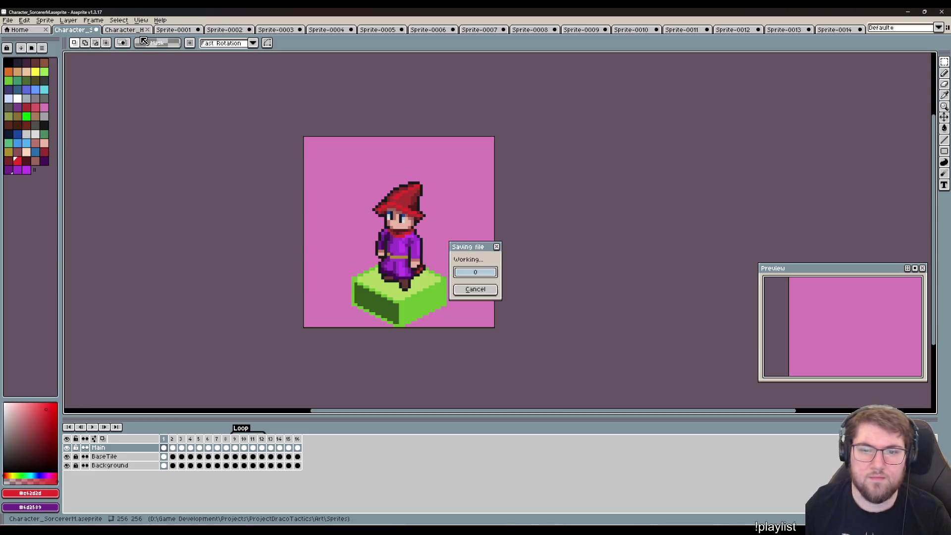
pyautogui.hotkey('ctrl', 'z')
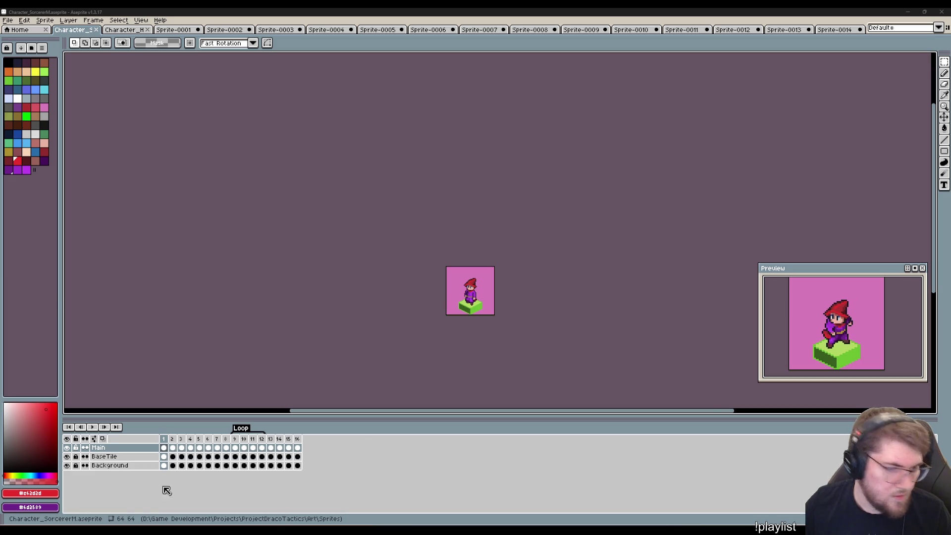
pyautogui.scroll(3, 331, 274)
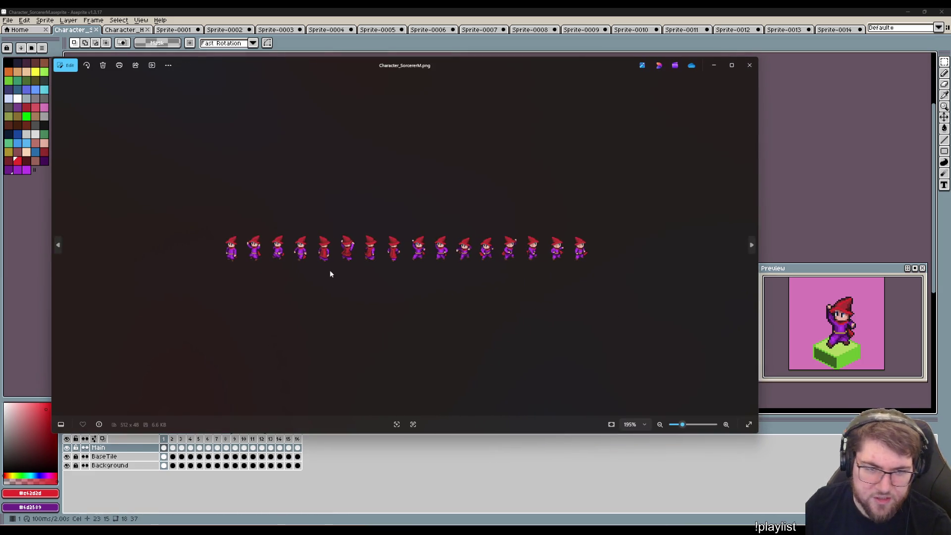
pyautogui.scroll(2, 326, 272)
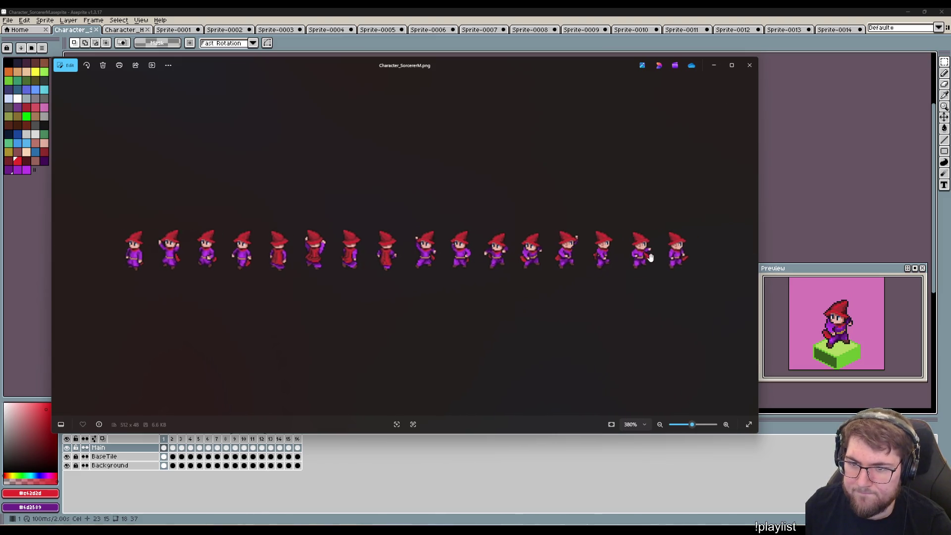
pyautogui.scroll(3, 678, 304)
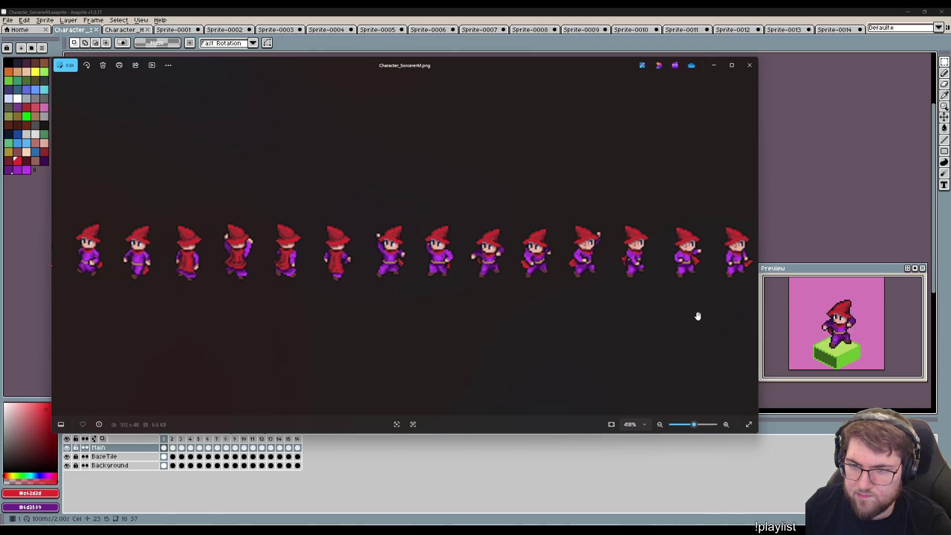
pyautogui.click(747, 70)
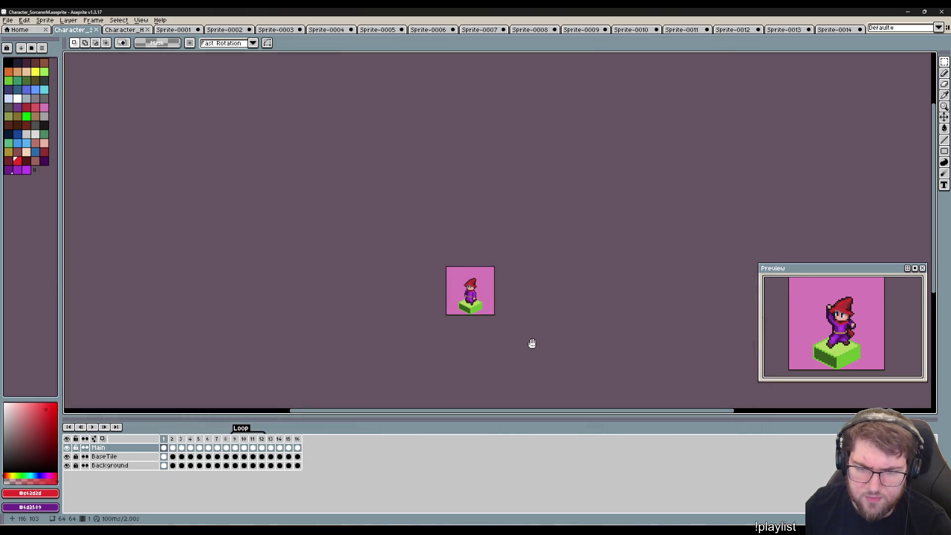
pyautogui.scroll(5, 530, 340)
pyautogui.scroll(2, 518, 327)
pyautogui.press('Left')
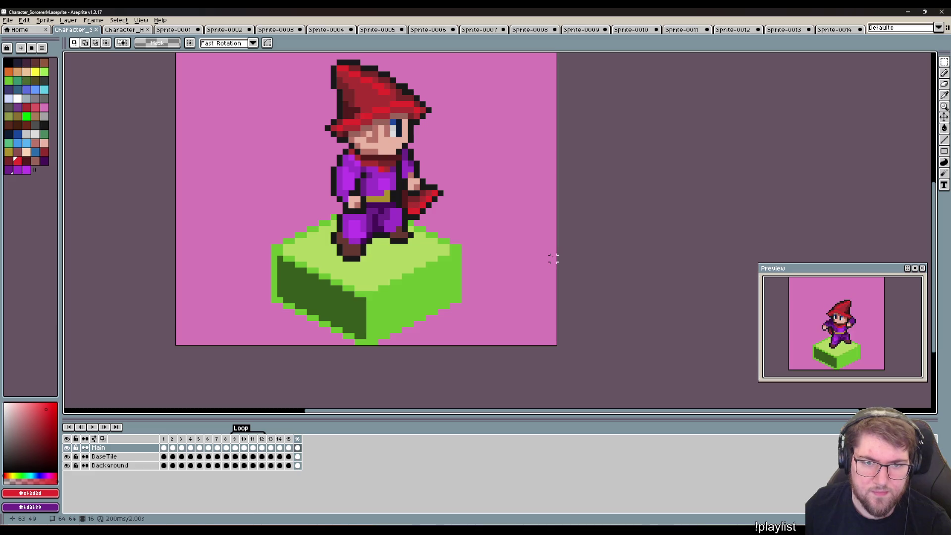
pyautogui.press('Left')
pyautogui.scroll(3, 321, 170)
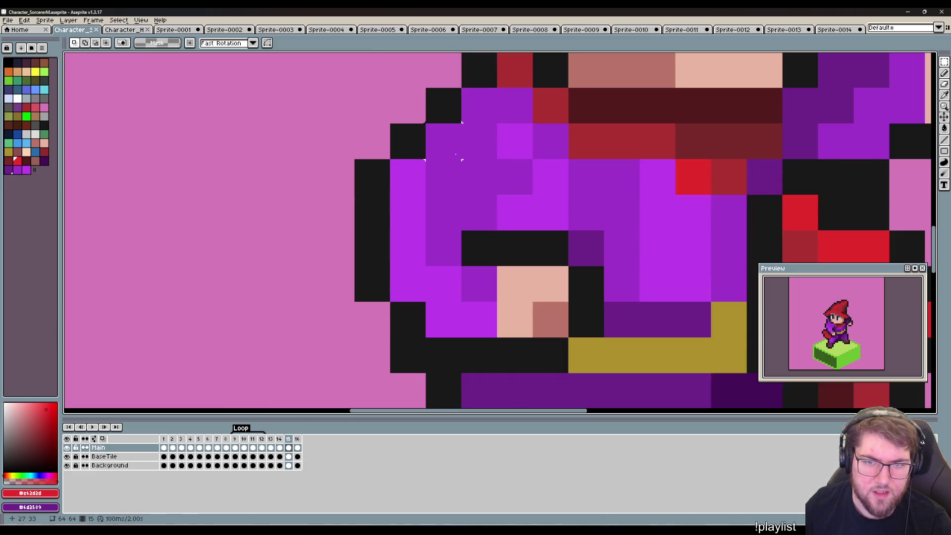
pyautogui.scroll(-2, 460, 159)
pyautogui.scroll(-2, 511, 182)
pyautogui.moveTo(667, 239); pyautogui.dragTo(469, 229)
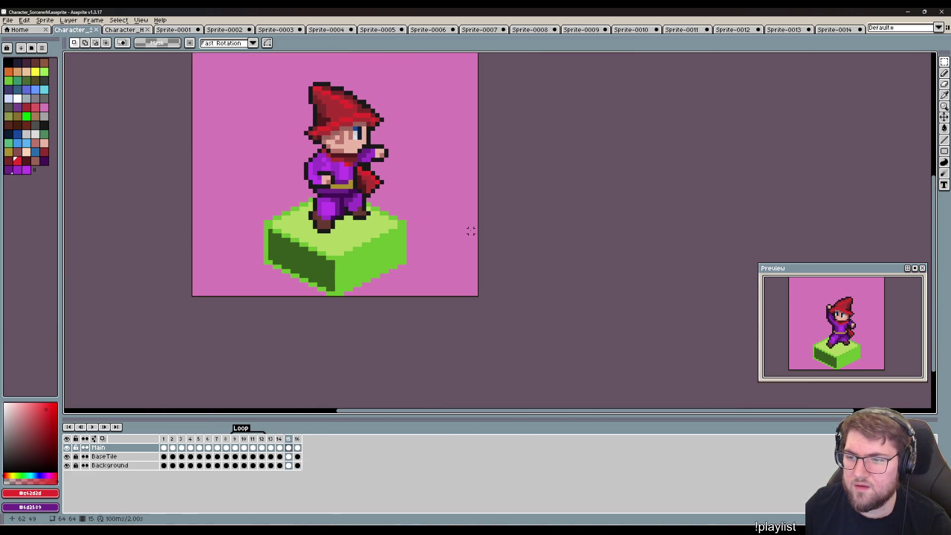
pyautogui.scroll(-1, 452, 286)
pyautogui.scroll(-2, 454, 290)
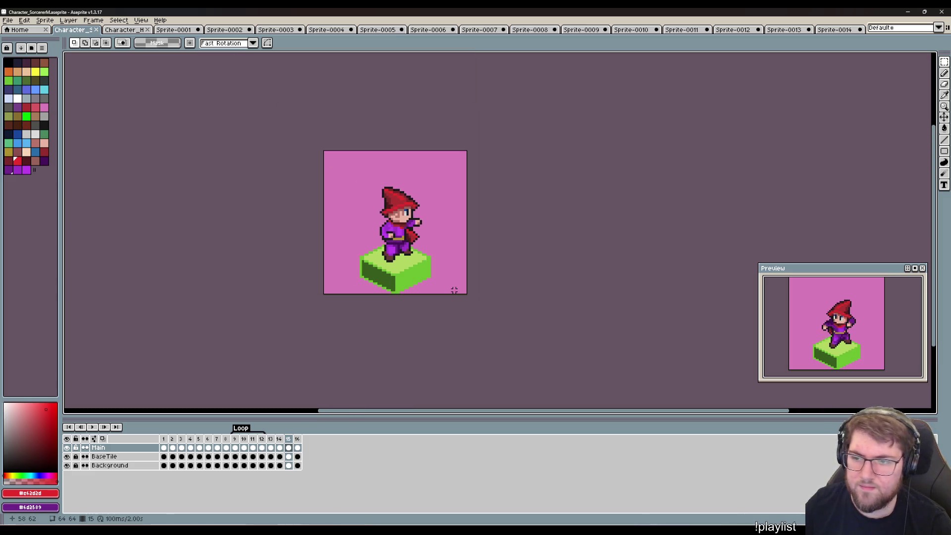
pyautogui.press('Left')
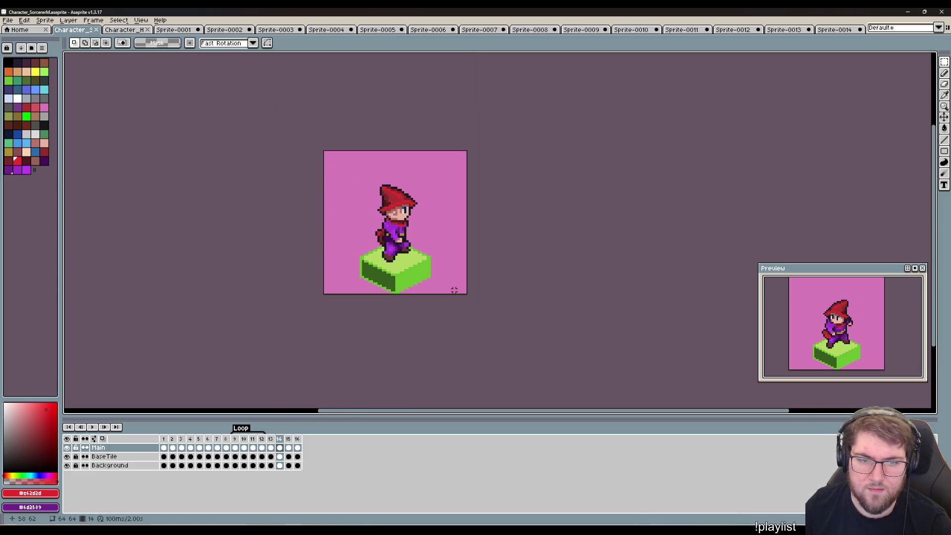
pyautogui.press('Right')
pyautogui.press('Right')
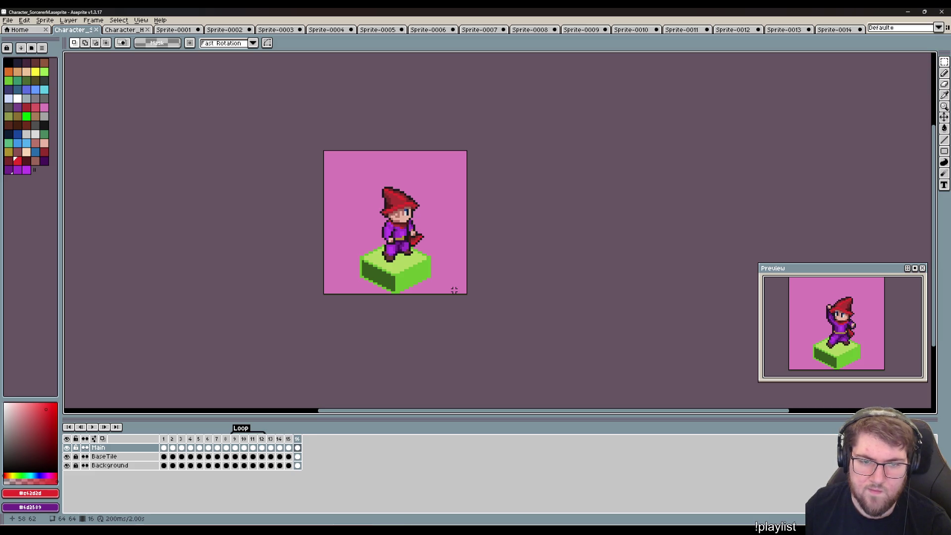
pyautogui.press('Right')
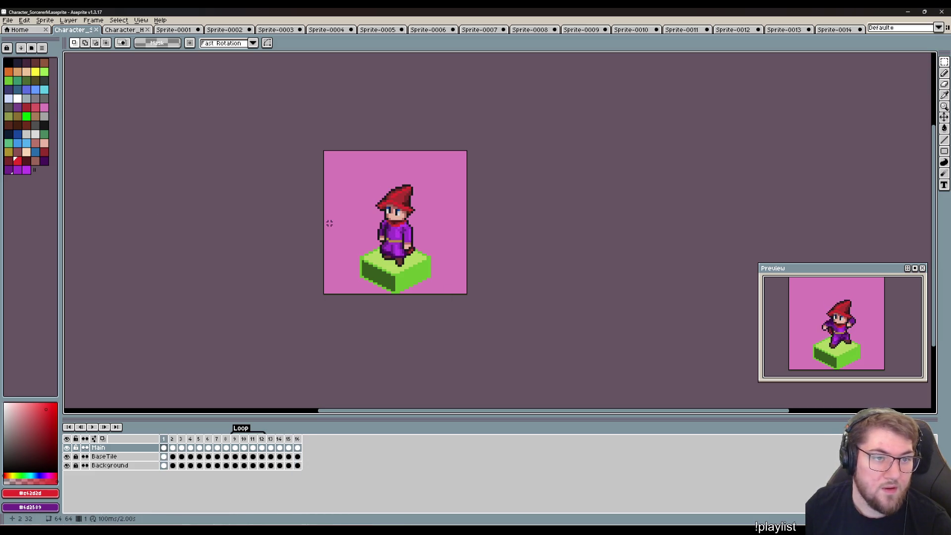
# Switch to Unity and select the Character_SorcererM texture in Textures/Characters.
pyautogui.hotkey('alt', 'Tab')
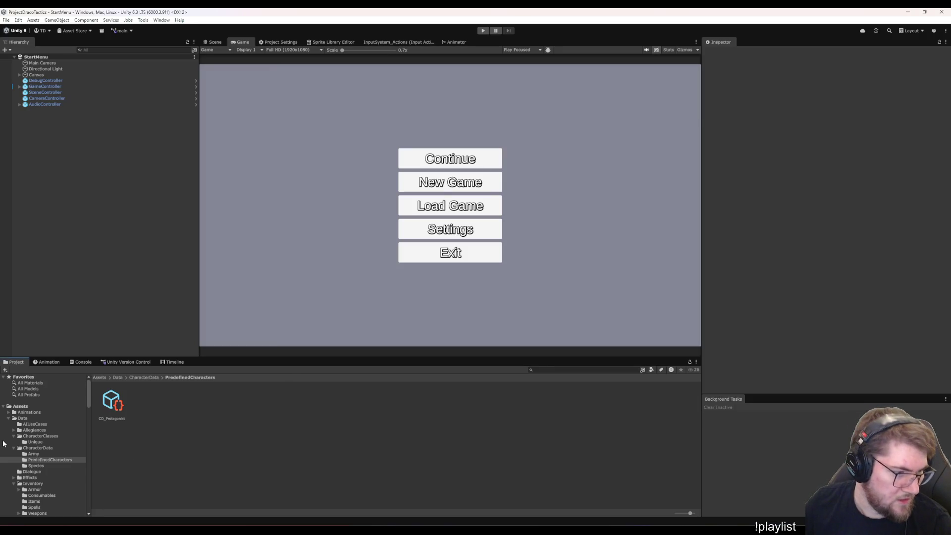
pyautogui.scroll(-5, 40, 476)
pyautogui.scroll(-5, 37, 478)
pyautogui.scroll(-3, 48, 483)
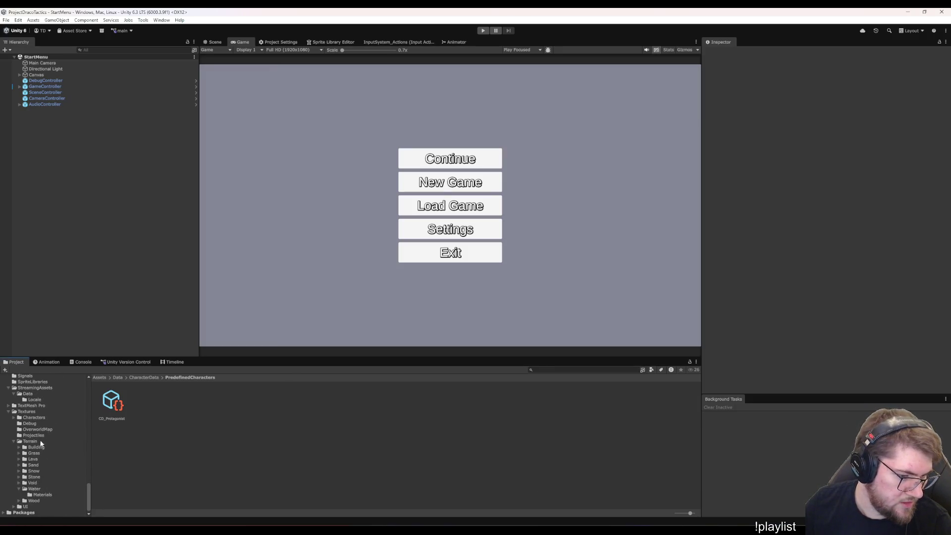
pyautogui.click(38, 417)
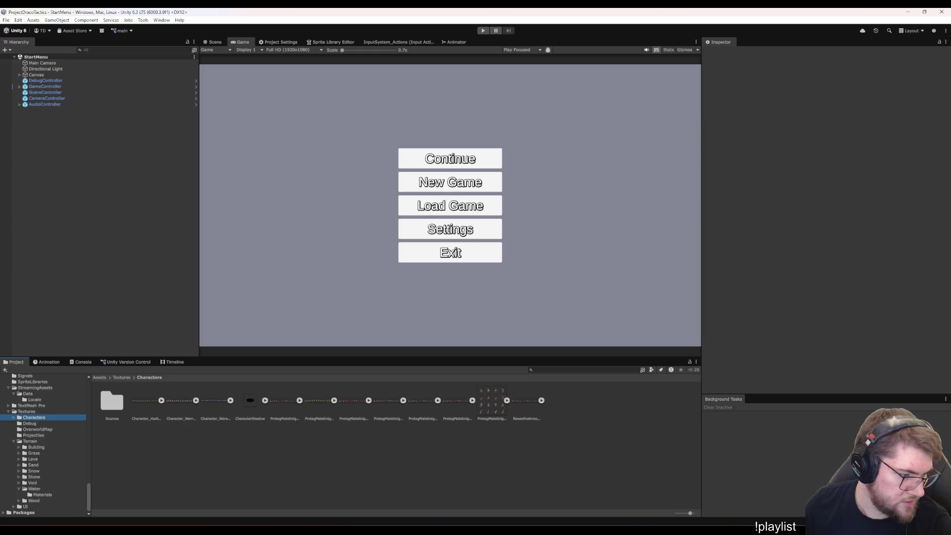
pyautogui.click(257, 493)
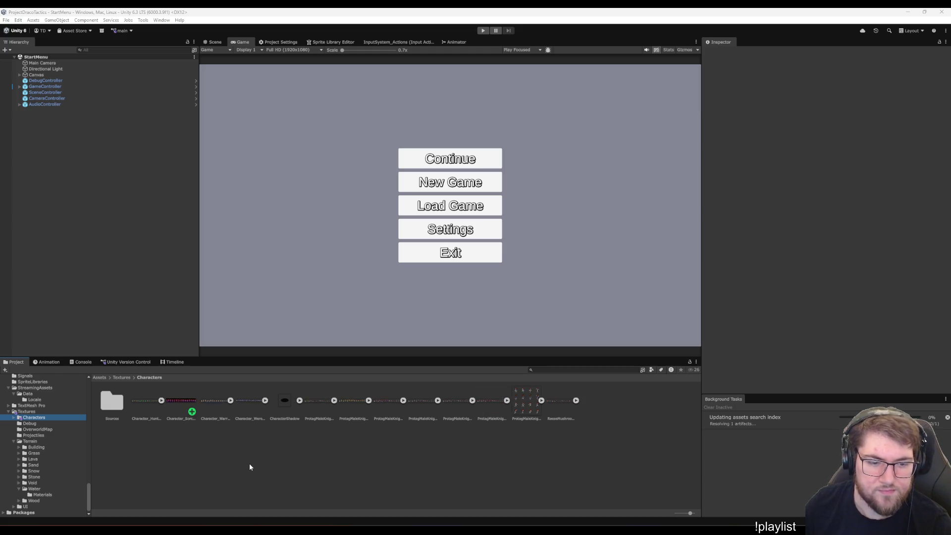
pyautogui.click(180, 401)
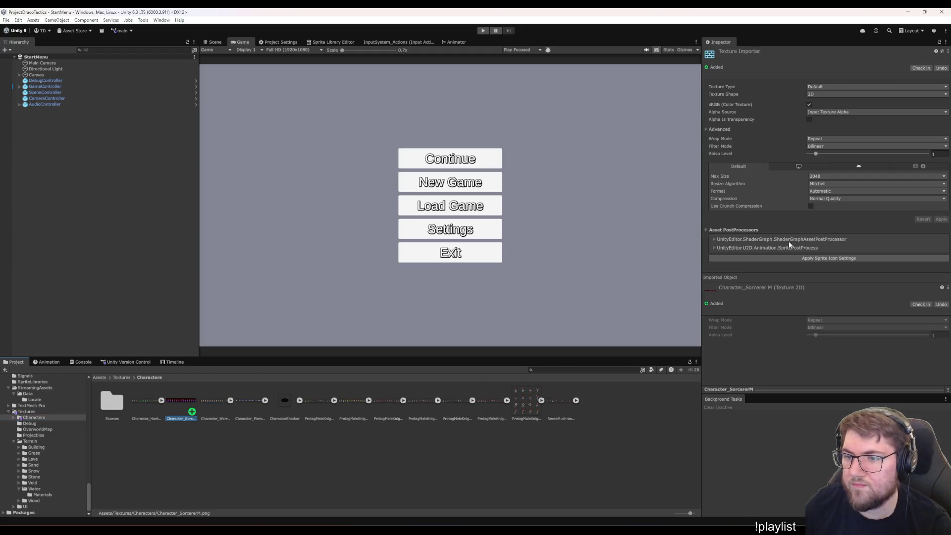
# Import the texture as a Sprite in Multiple mode, apply, and open the Sprite Editor.
pyautogui.click(766, 257)
pyautogui.click(818, 108)
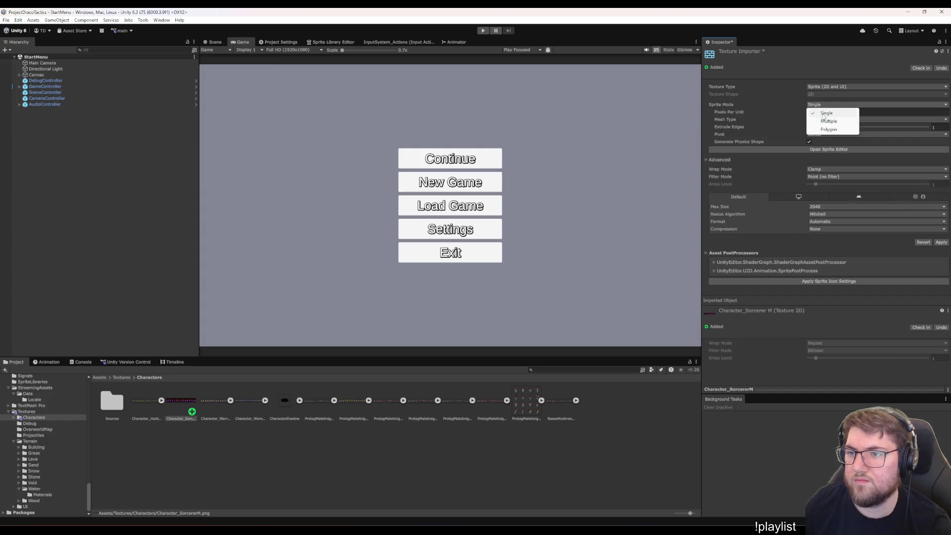
pyautogui.click(837, 120)
pyautogui.click(940, 235)
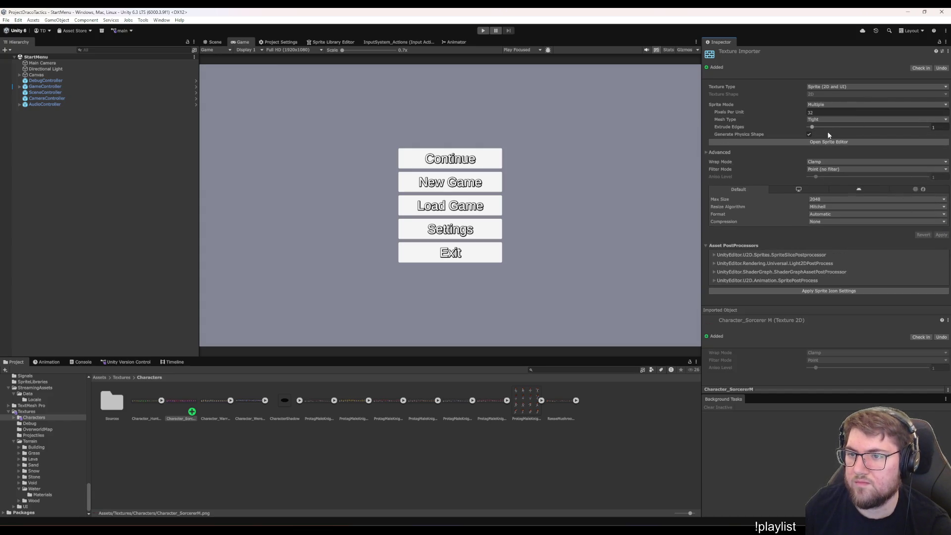
pyautogui.click(828, 142)
# Slice the sheet by cell size into 32×48 frames with bottom pivots.
pyautogui.click(55, 33)
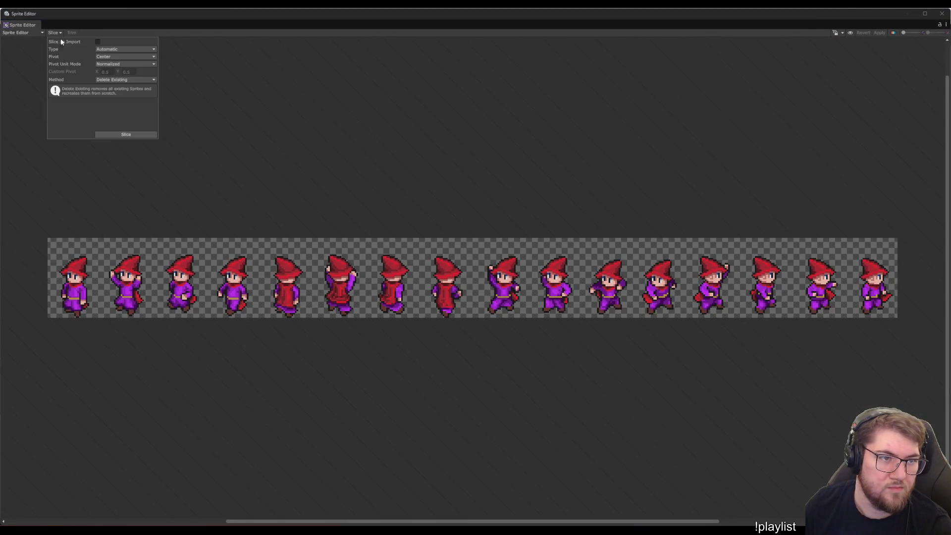
pyautogui.click(94, 49)
pyautogui.click(127, 64)
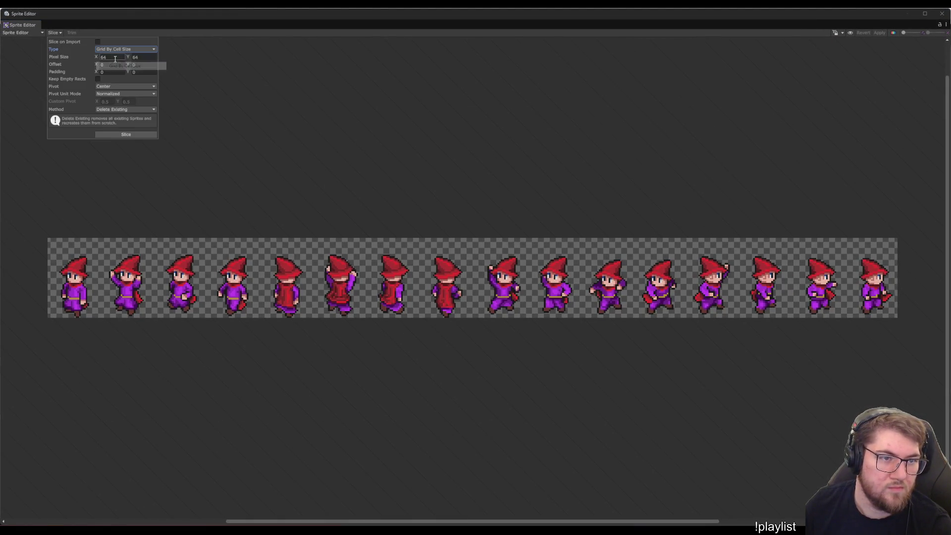
pyautogui.write('32')
pyautogui.click(116, 87)
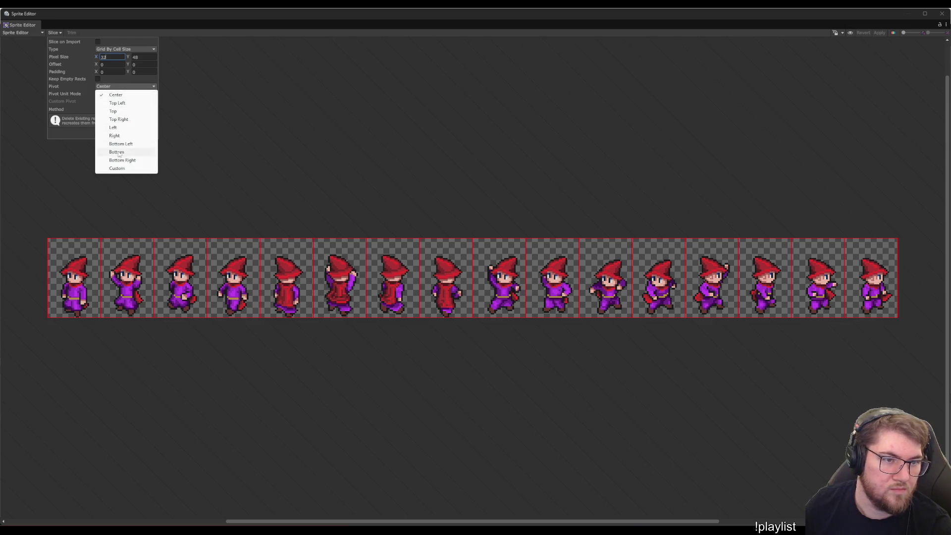
pyautogui.click(123, 152)
pyautogui.click(121, 135)
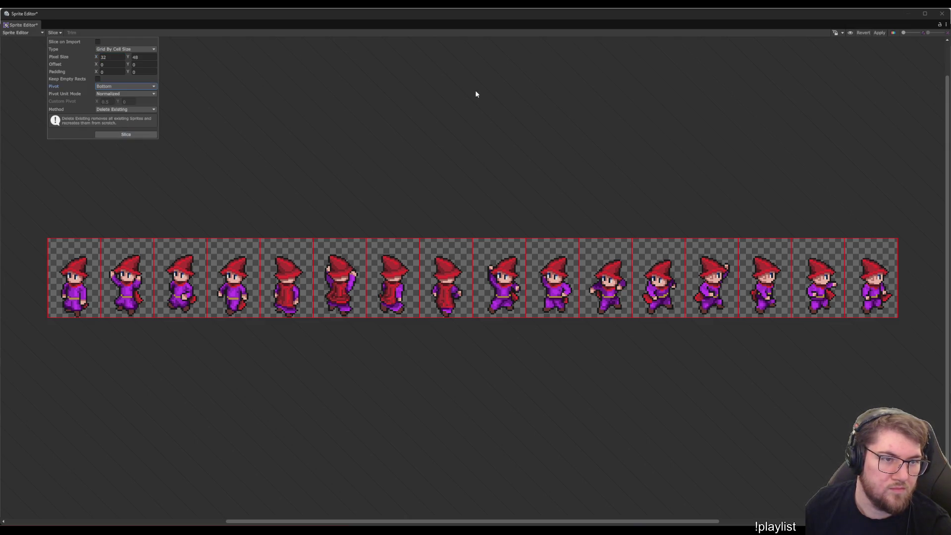
# Check the sliced sprites, apply the slicing, and close the Sprite Editor.
pyautogui.click(64, 296)
pyautogui.click(132, 282)
pyautogui.click(179, 282)
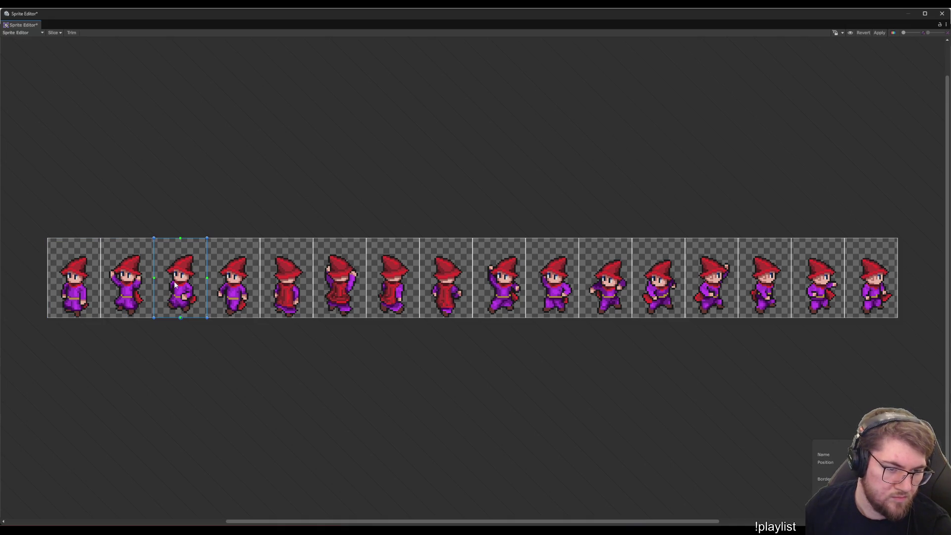
pyautogui.click(878, 33)
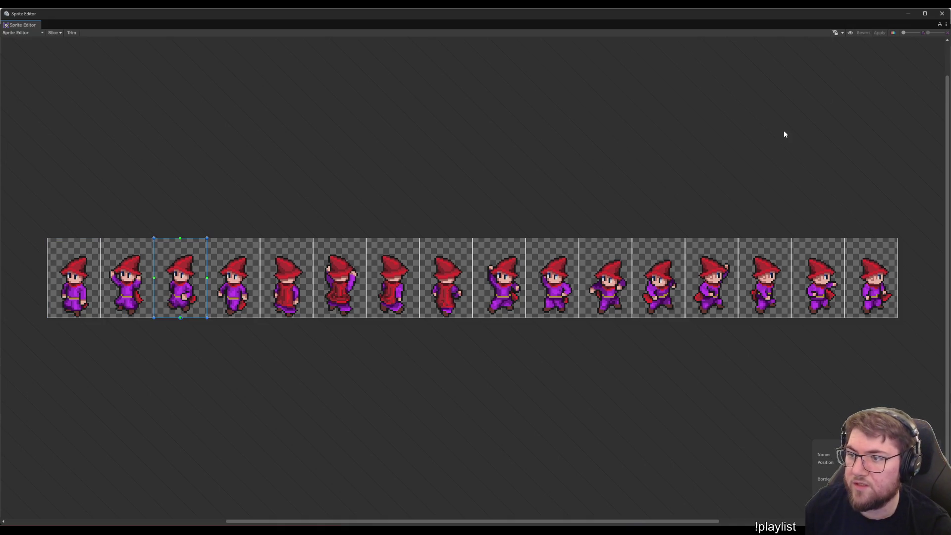
pyautogui.click(942, 14)
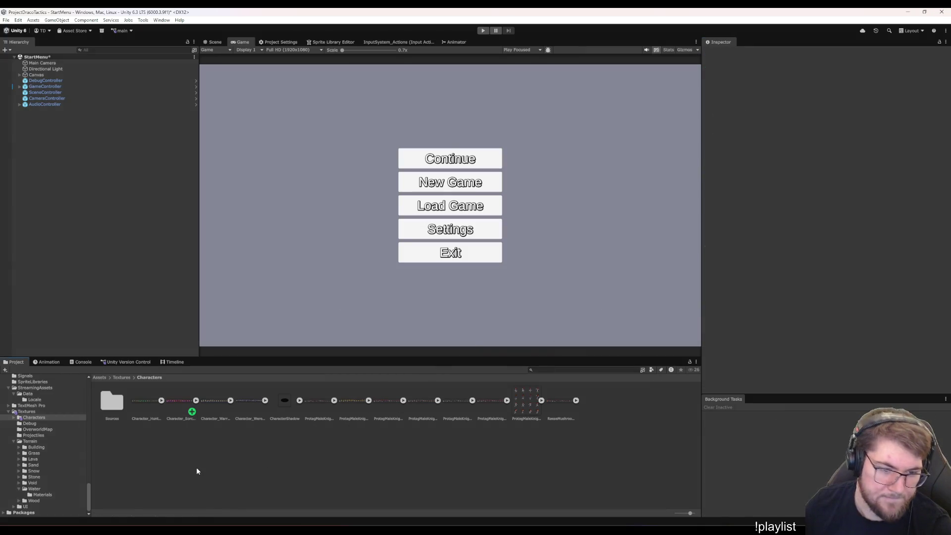
# Launch SpriterNator, load the saved animation list, and remove the Bite Back and Bite Front rows.
pyautogui.scroll(3, 41, 448)
pyautogui.click(34, 448)
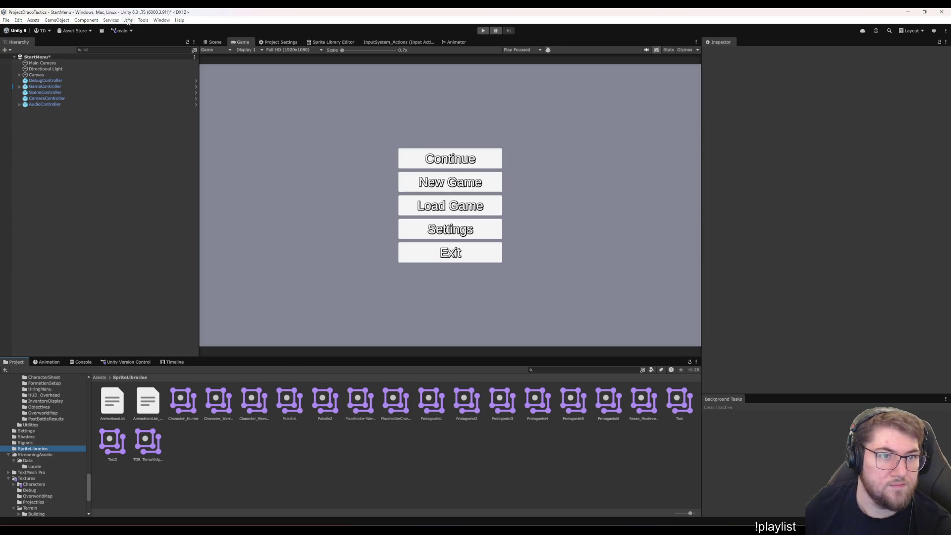
pyautogui.click(143, 21)
pyautogui.click(148, 28)
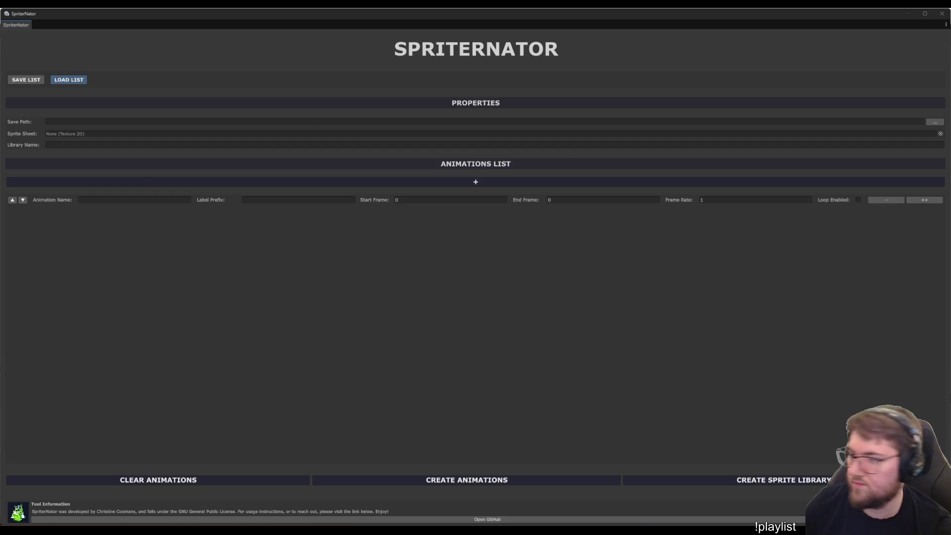
pyautogui.click(69, 79)
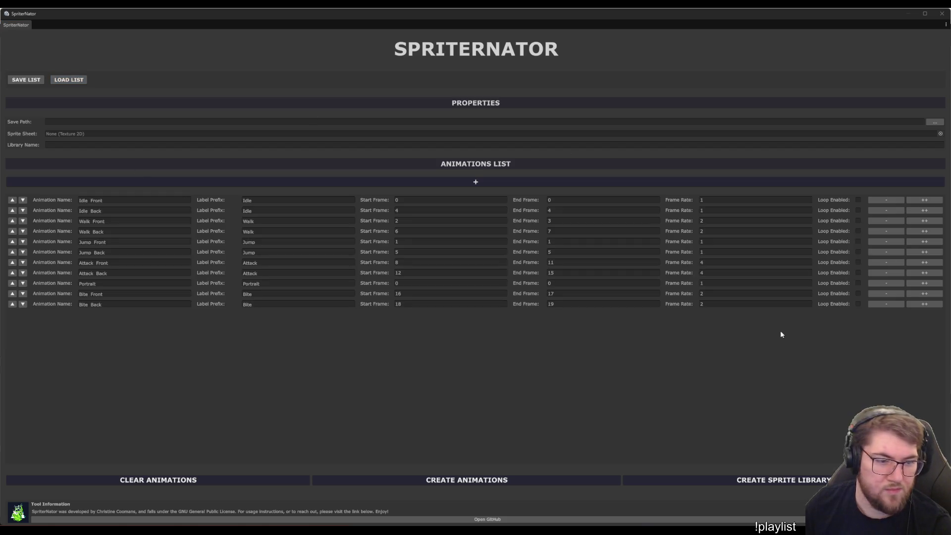
pyautogui.click(886, 304)
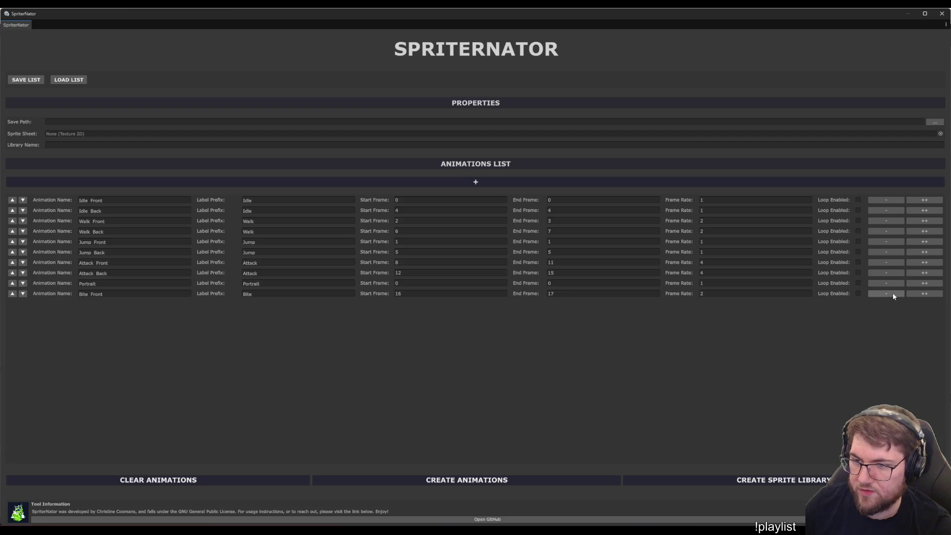
pyautogui.click(886, 294)
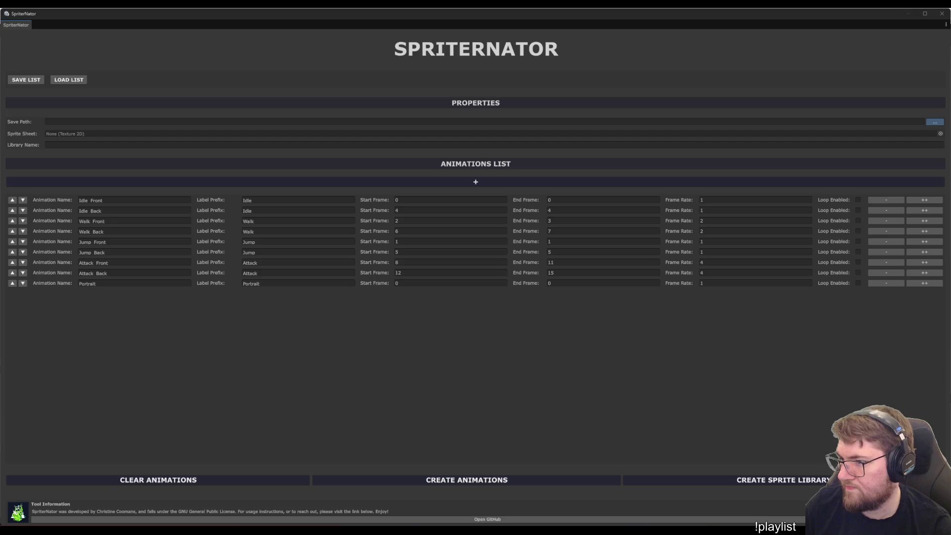
# Use Character_SorcererM as the sprite sheet and generate the Character_Sorcerer sprite library.
pyautogui.click(941, 134)
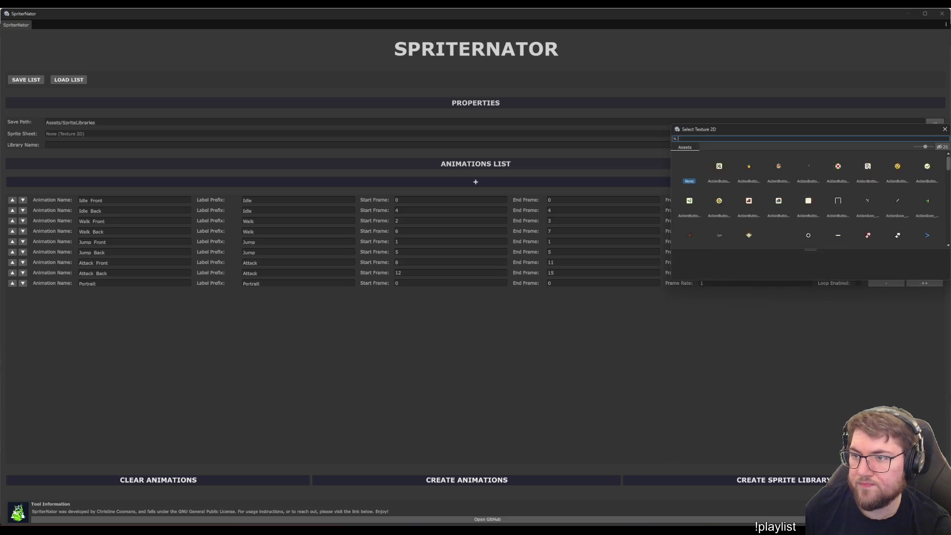
pyautogui.write('sorcer')
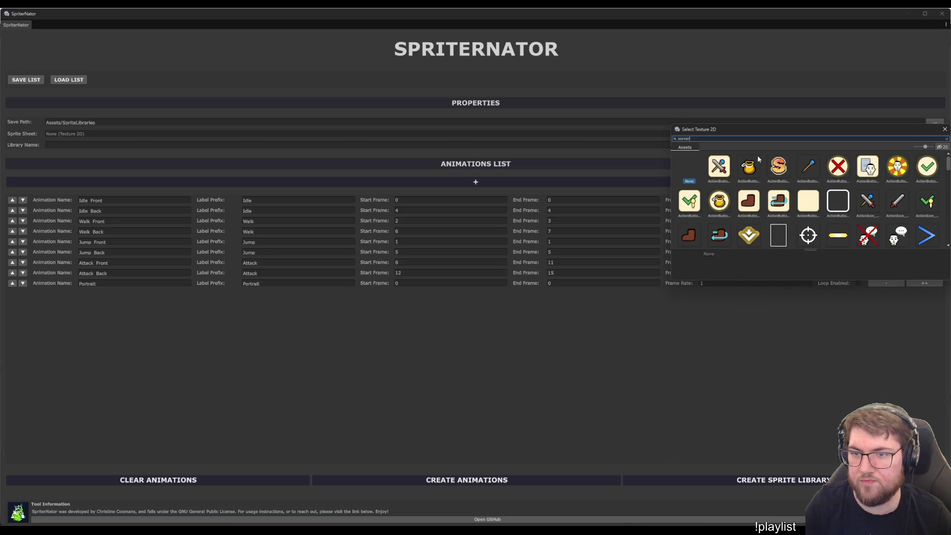
pyautogui.click(721, 180)
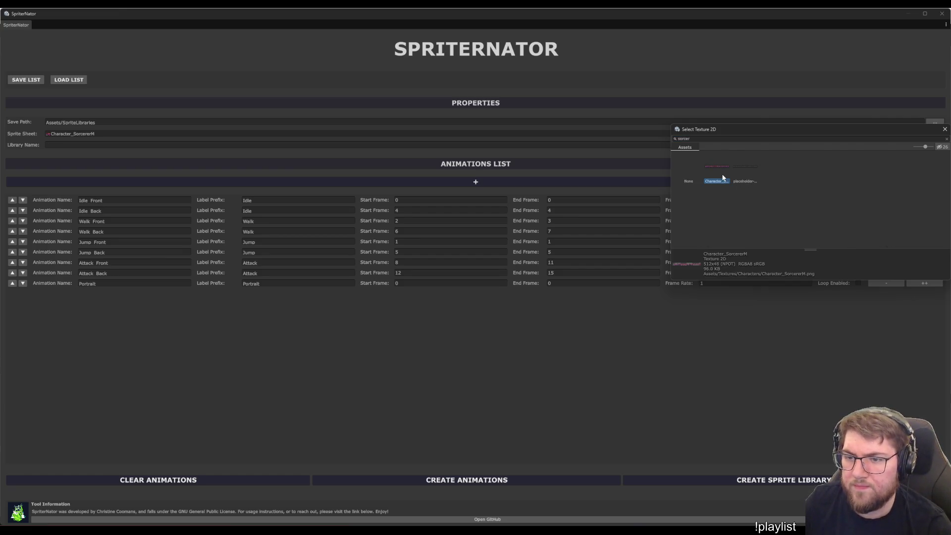
pyautogui.doubleClick(722, 180)
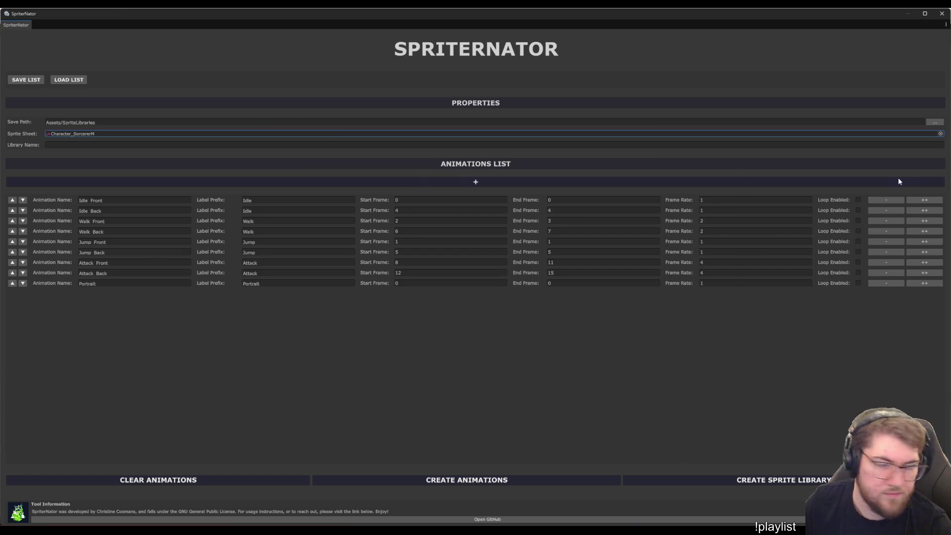
pyautogui.click(940, 146)
pyautogui.write('Characte')
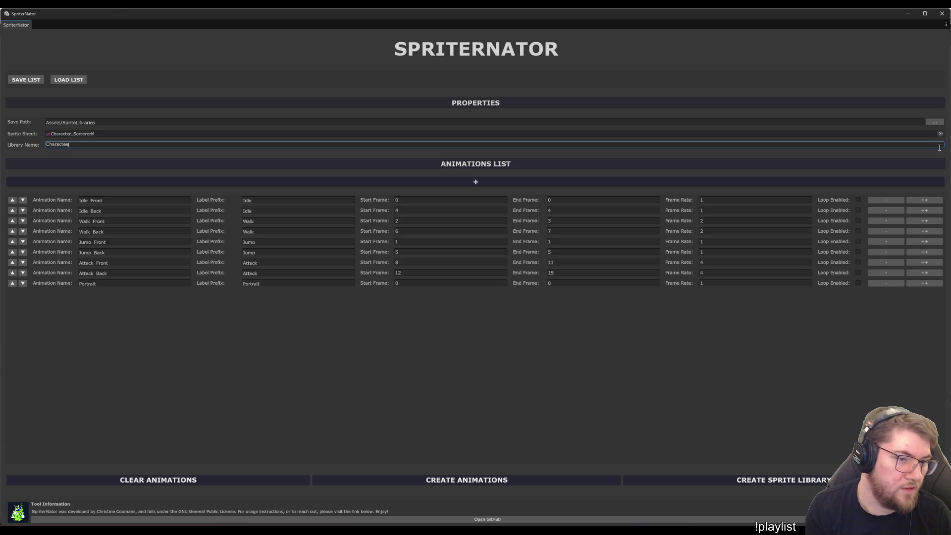
pyautogui.write('erer')
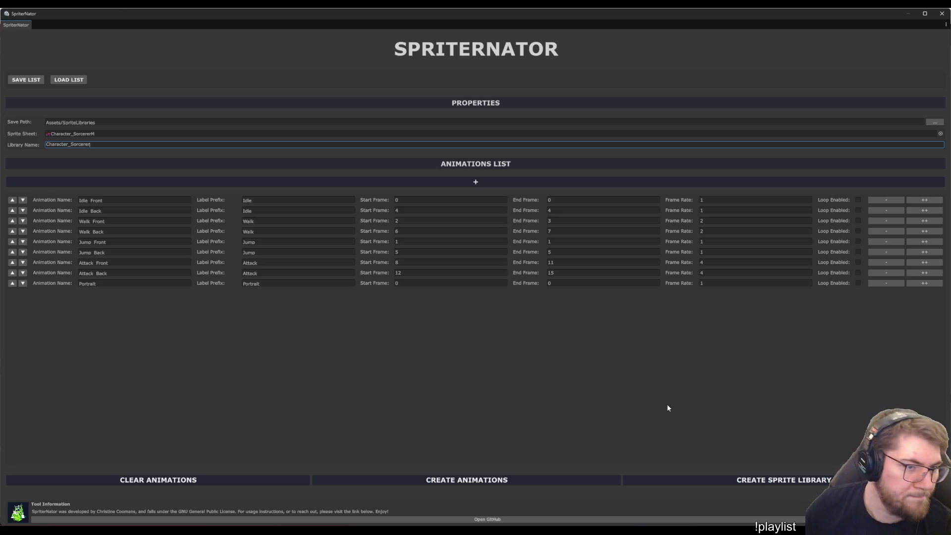
pyautogui.click(745, 480)
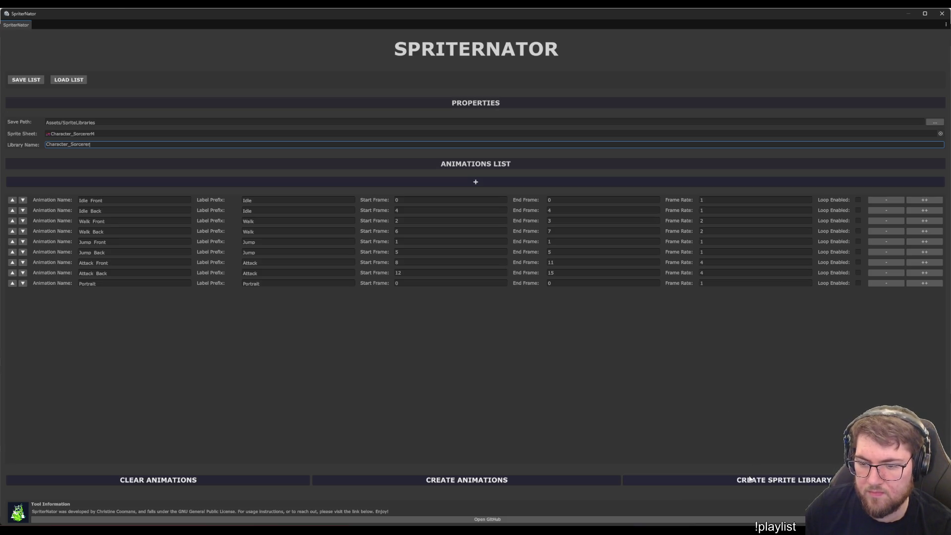
pyautogui.click(939, 19)
# Upgrade the Character_Sorcerer library to the newer format with the Asset Upgrader.
pyautogui.click(227, 429)
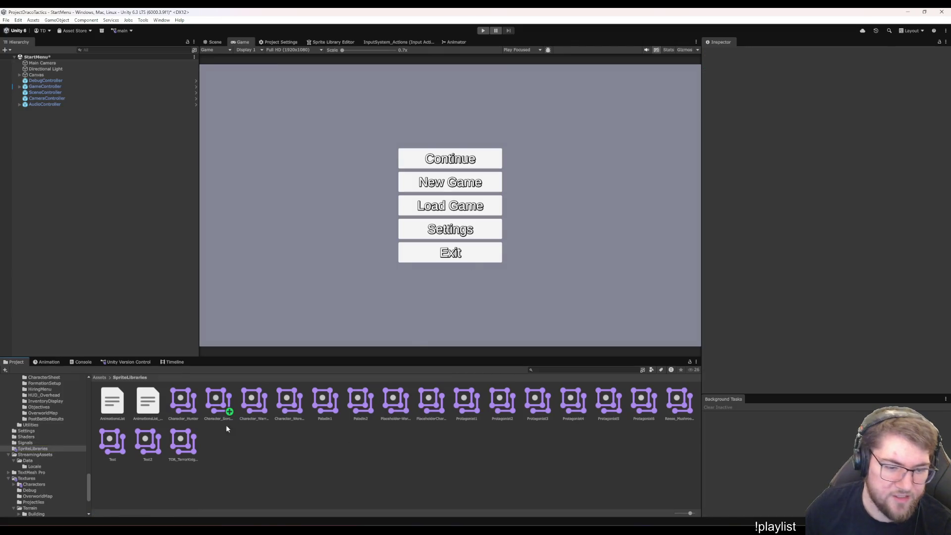
pyautogui.click(215, 400)
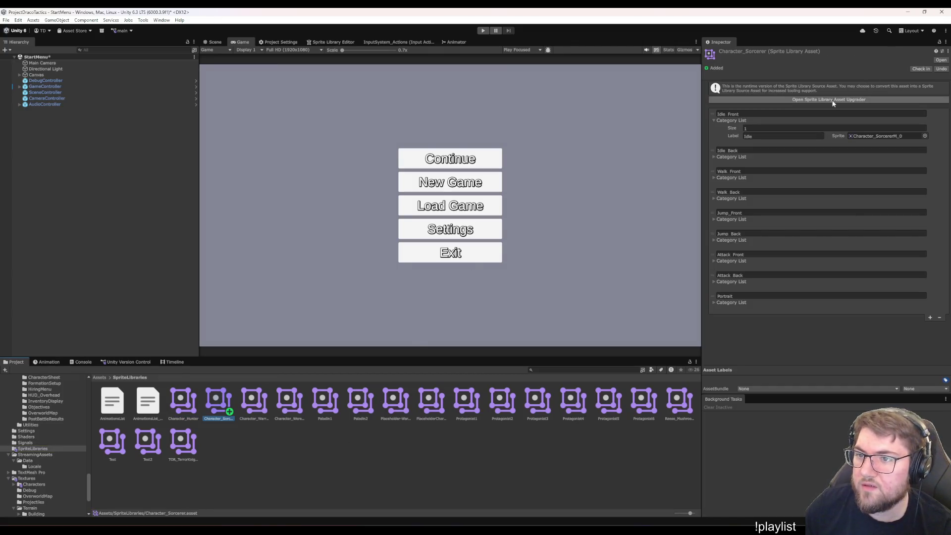
pyautogui.click(832, 100)
pyautogui.click(840, 250)
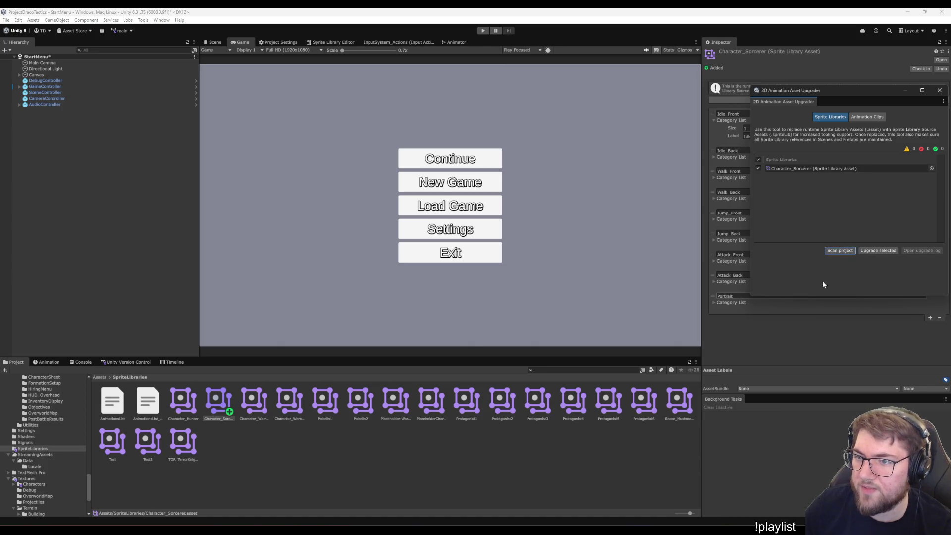
pyautogui.click(878, 250)
# Confirm the upgrade and browse Character_Sorcerer's Idle_Front and Portrait categories in the Sprite Library Editor.
pyautogui.click(501, 291)
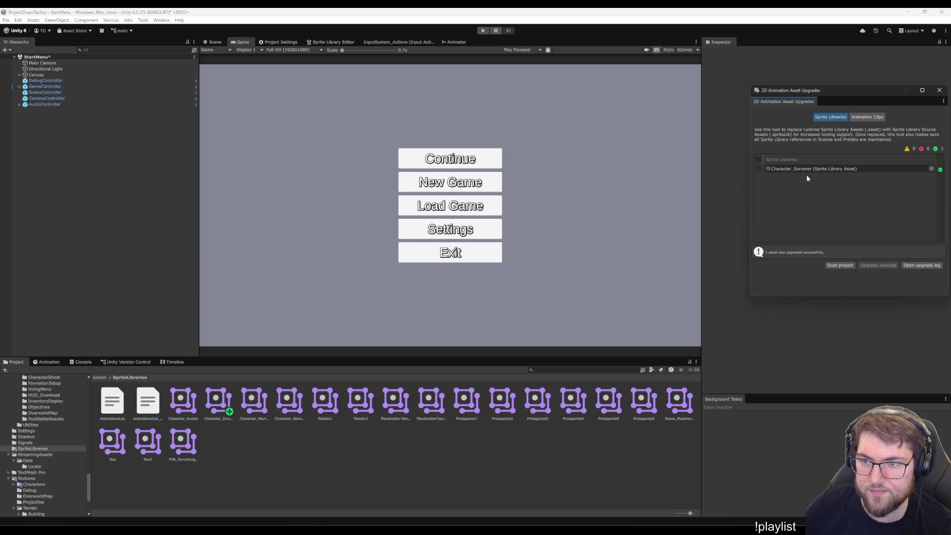
pyautogui.doubleClick(212, 405)
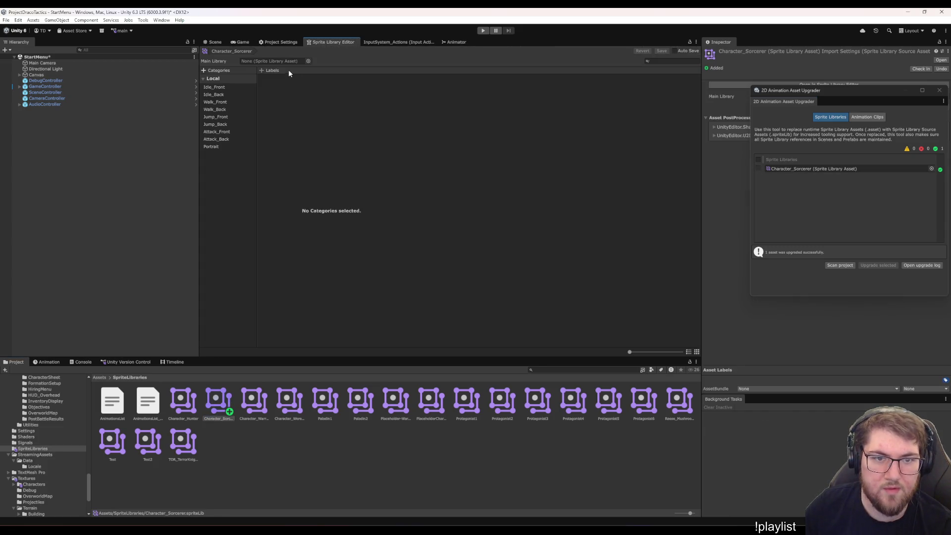
pyautogui.click(226, 87)
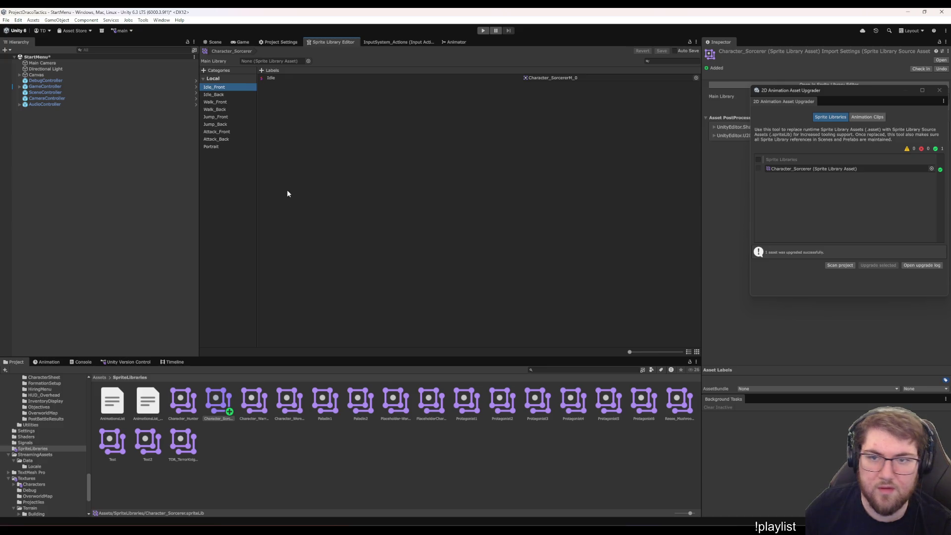
pyautogui.press('Down')
pyautogui.press('Down')
pyautogui.press('Down')
pyautogui.press('Down')
pyautogui.press('Down')
pyautogui.press('Down')
pyautogui.press('Down')
pyautogui.press('Down')
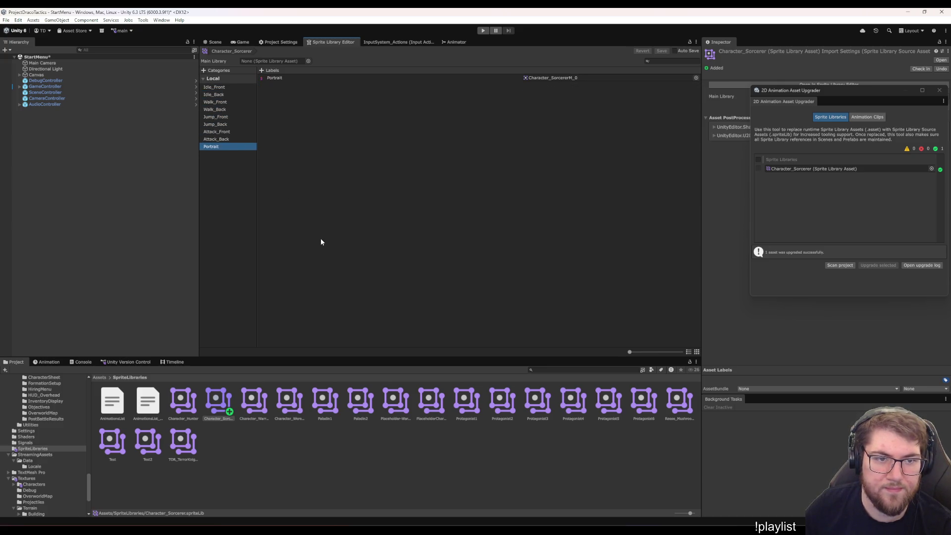
pyautogui.press('Up')
pyautogui.press('Up')
pyautogui.press('Up')
pyautogui.press('Up')
pyautogui.press('Up')
pyautogui.press('Up')
pyautogui.press('Up')
pyautogui.press('Up')
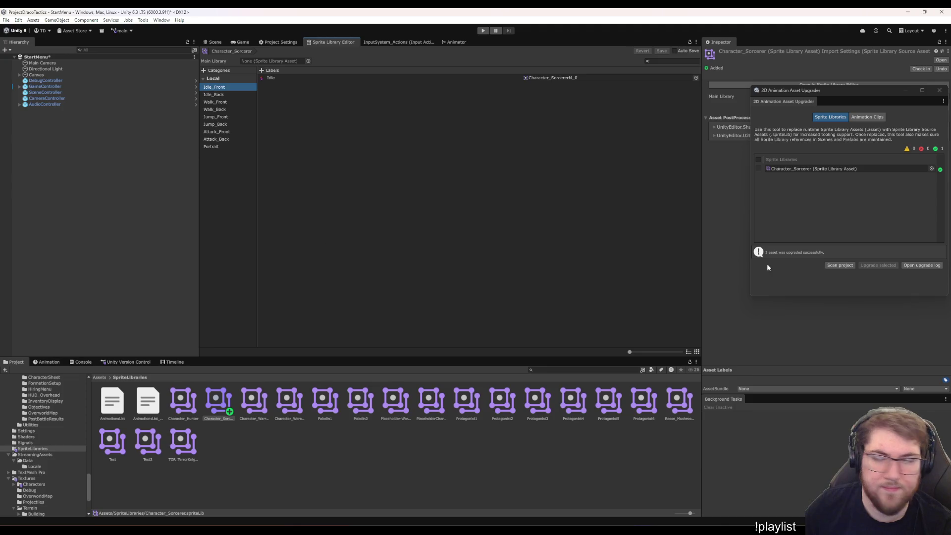
# Close the Asset Upgrader, check the Idle label entry, and return to the Scene view.
pyautogui.click(940, 90)
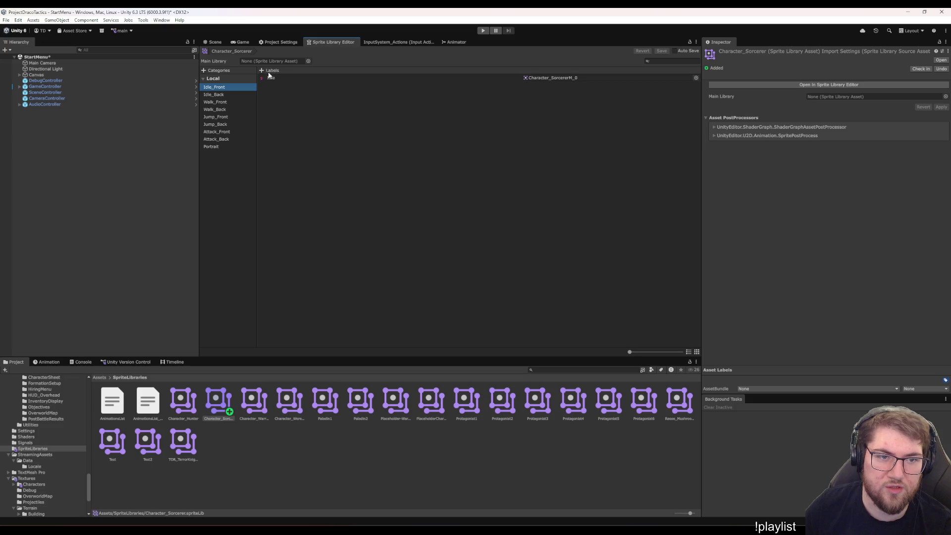
pyautogui.click(263, 79)
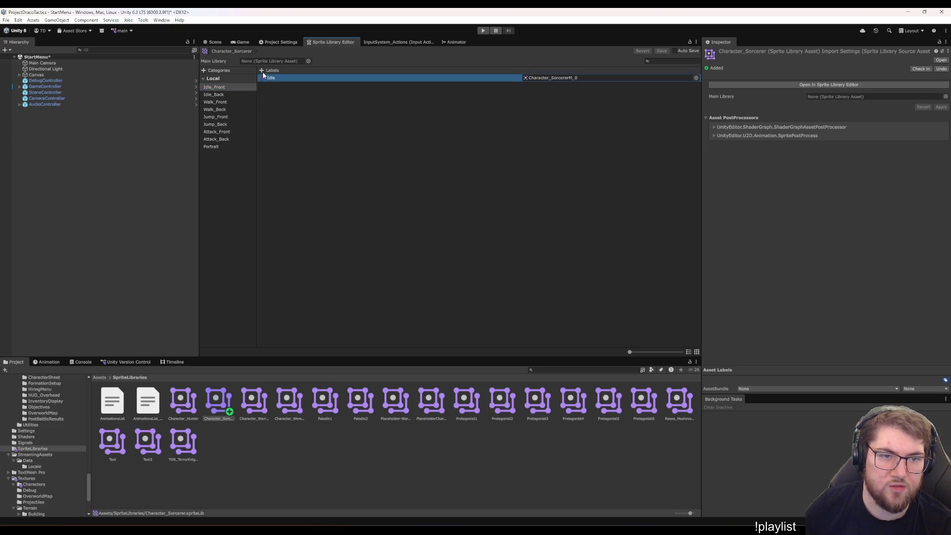
pyautogui.click(239, 135)
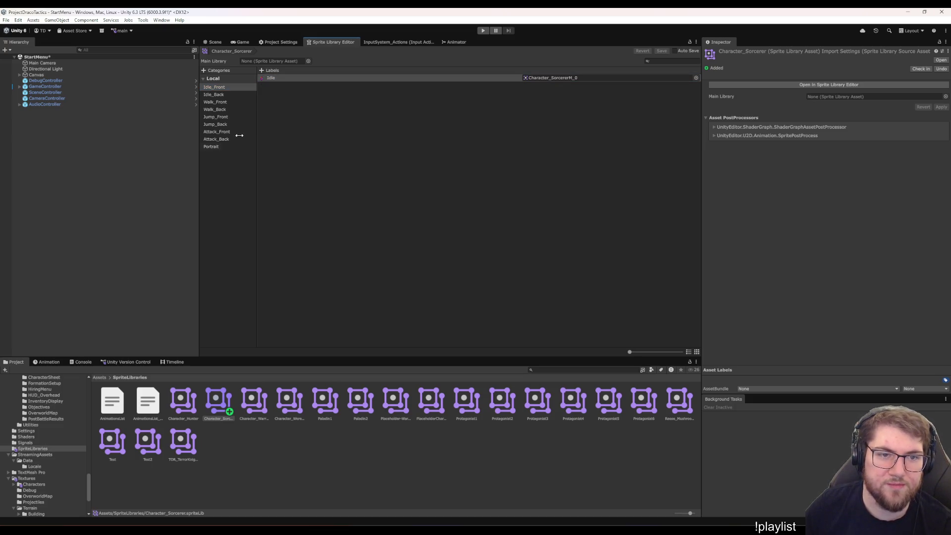
pyautogui.click(214, 42)
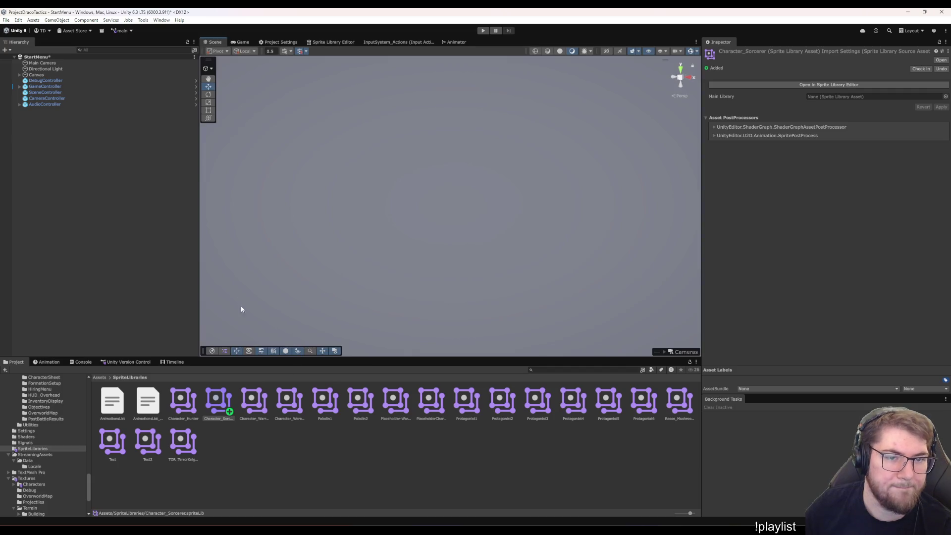
# Browse the Project window into the Prefabs/Characters variants folder.
pyautogui.click(248, 449)
pyautogui.scroll(5, 44, 447)
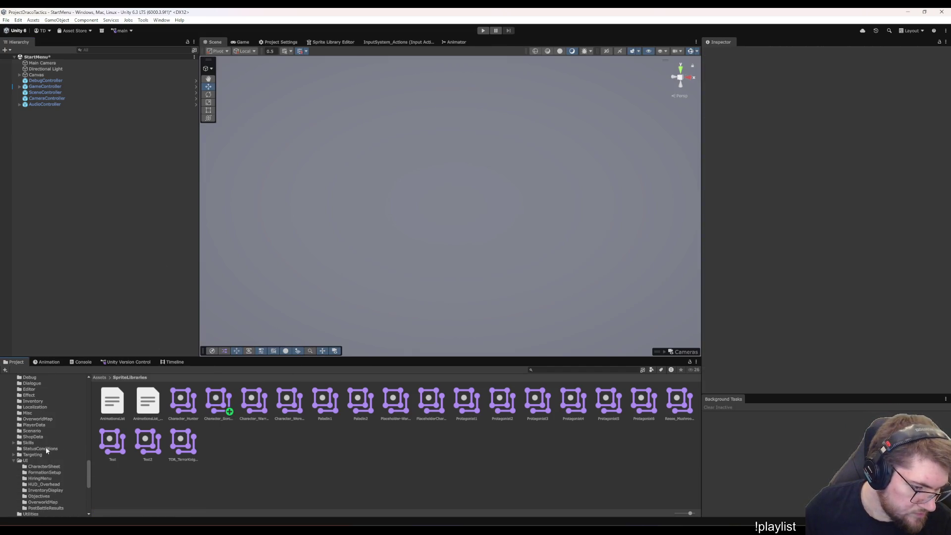
pyautogui.scroll(-10, 43, 421)
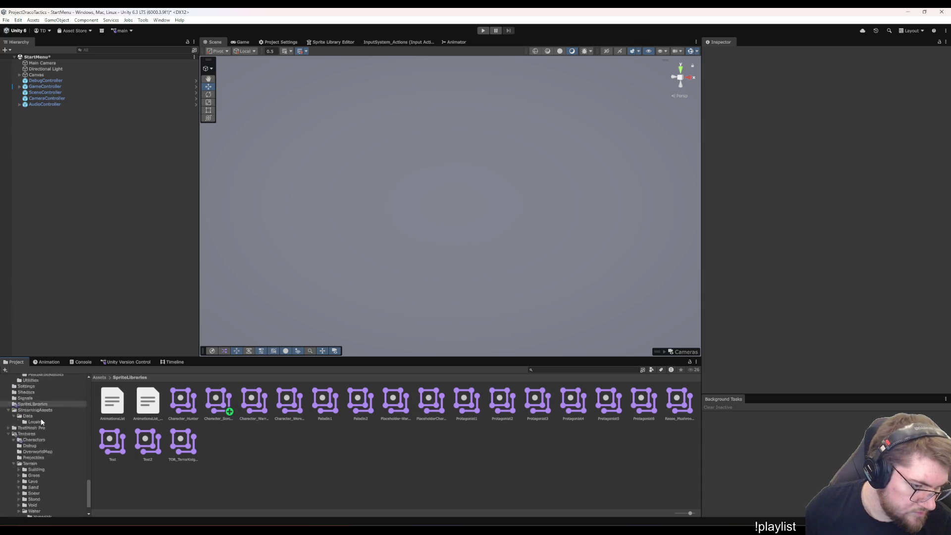
pyautogui.scroll(5, 42, 421)
pyautogui.scroll(5, 43, 431)
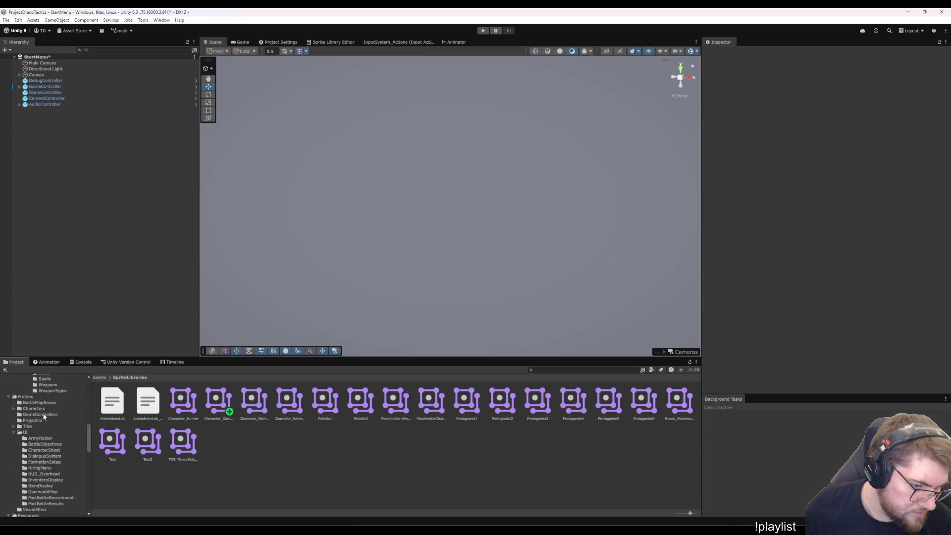
pyautogui.click(35, 408)
pyautogui.doubleClick(148, 400)
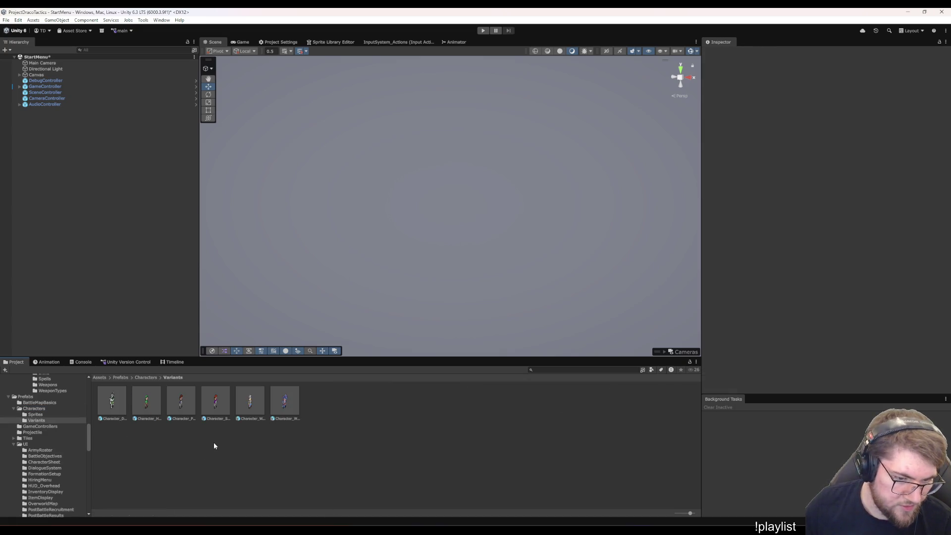
pyautogui.scroll(5, 63, 440)
pyautogui.scroll(5, 65, 441)
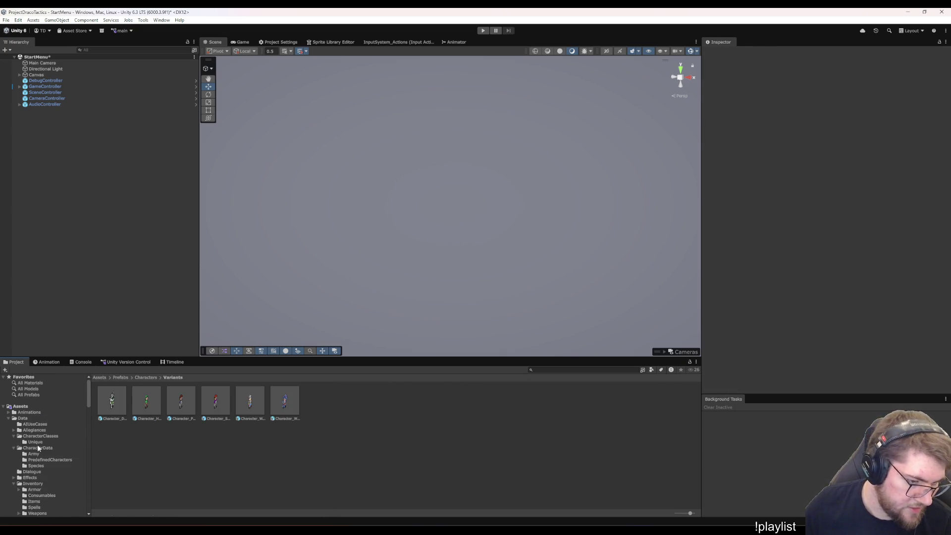
# Set the CC_Sorcerer class's Sprite Asset to the Character_Sorcerer library.
pyautogui.click(43, 437)
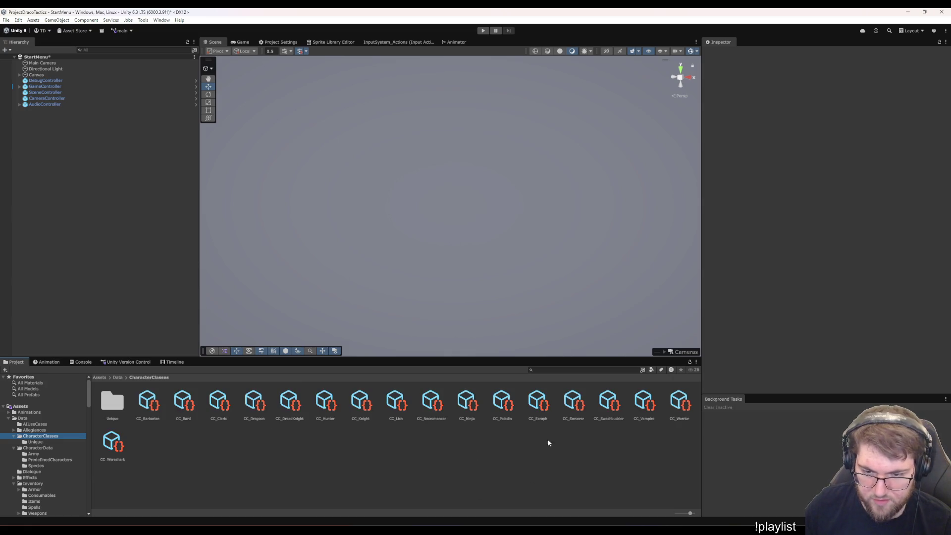
pyautogui.click(565, 418)
pyautogui.click(941, 166)
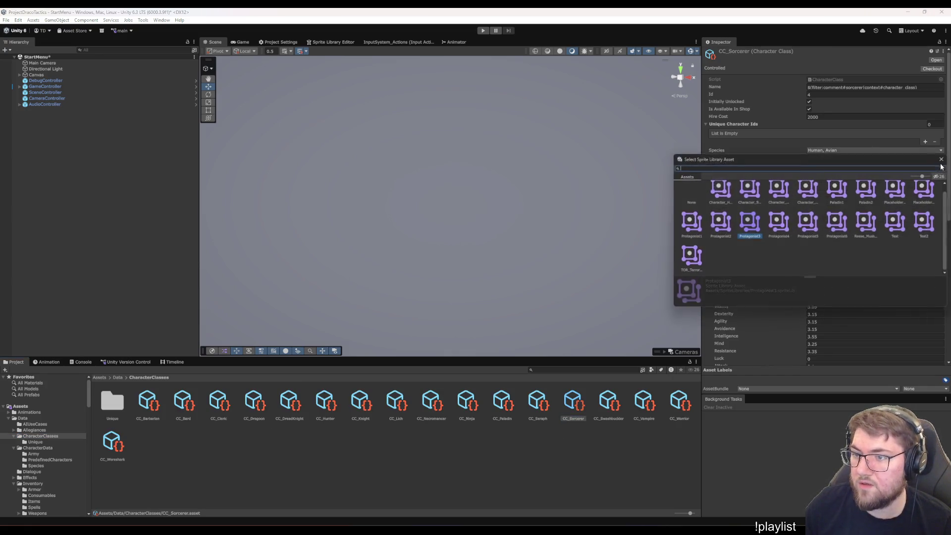
pyautogui.click(749, 195)
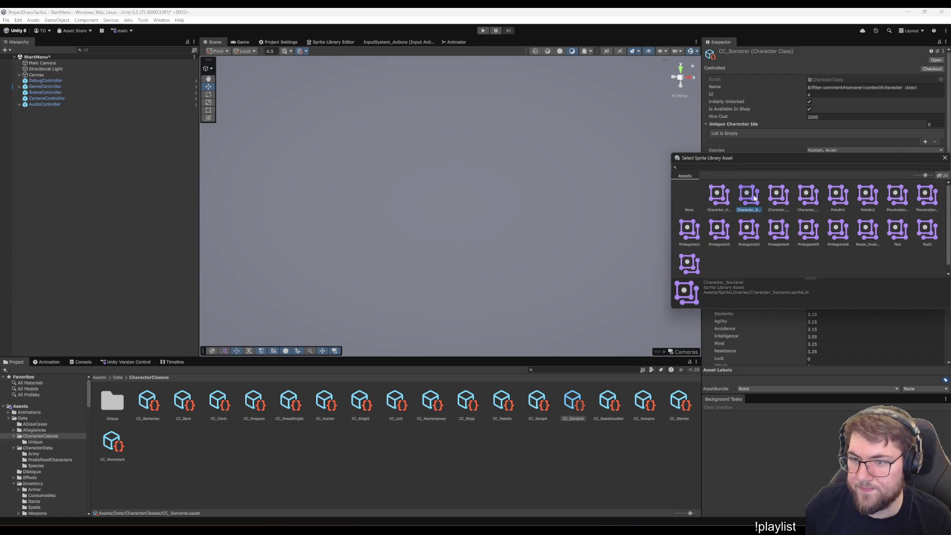
pyautogui.doubleClick(753, 197)
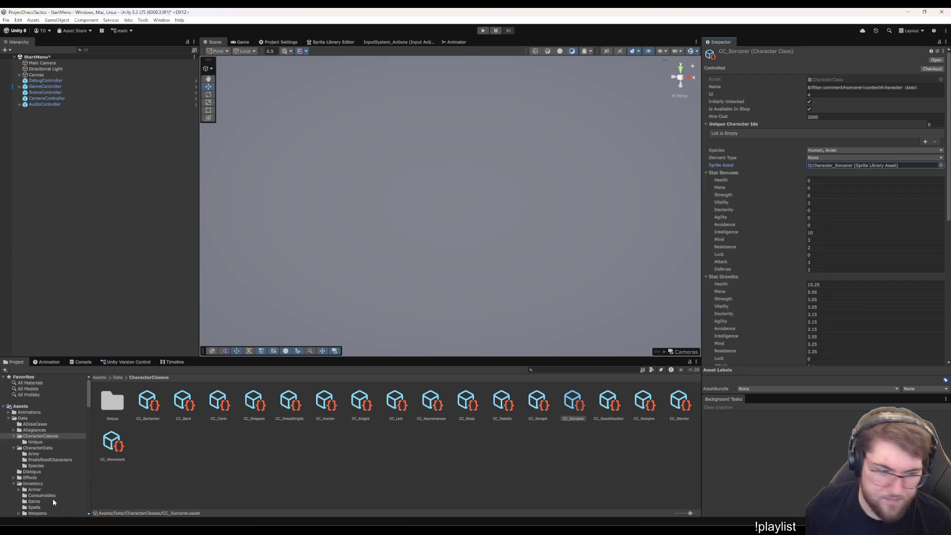
# Select the Character_Sorcerer prefab in Prefabs/Characters/Variants.
pyautogui.scroll(-3, 59, 468)
pyautogui.scroll(-3, 61, 464)
pyautogui.scroll(-5, 61, 464)
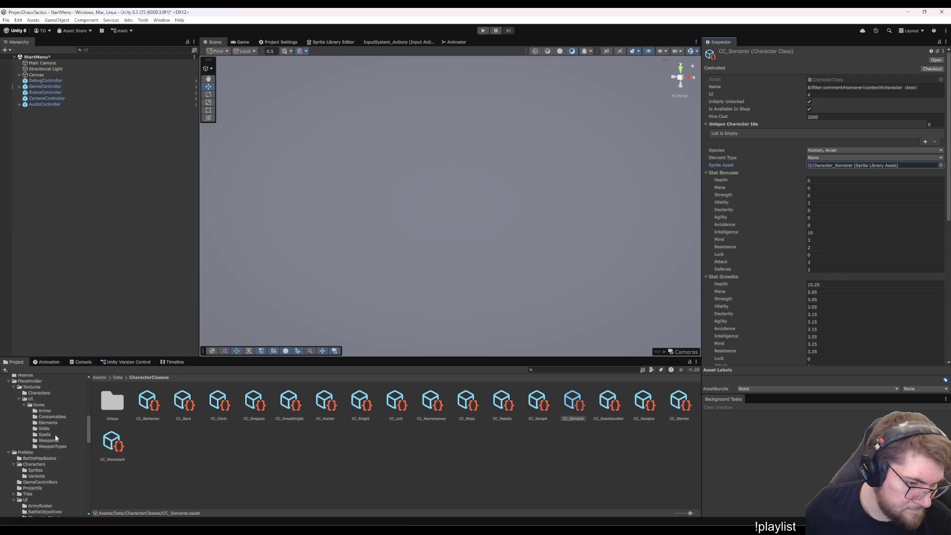
pyautogui.scroll(-1, 57, 437)
pyautogui.scroll(-1, 56, 451)
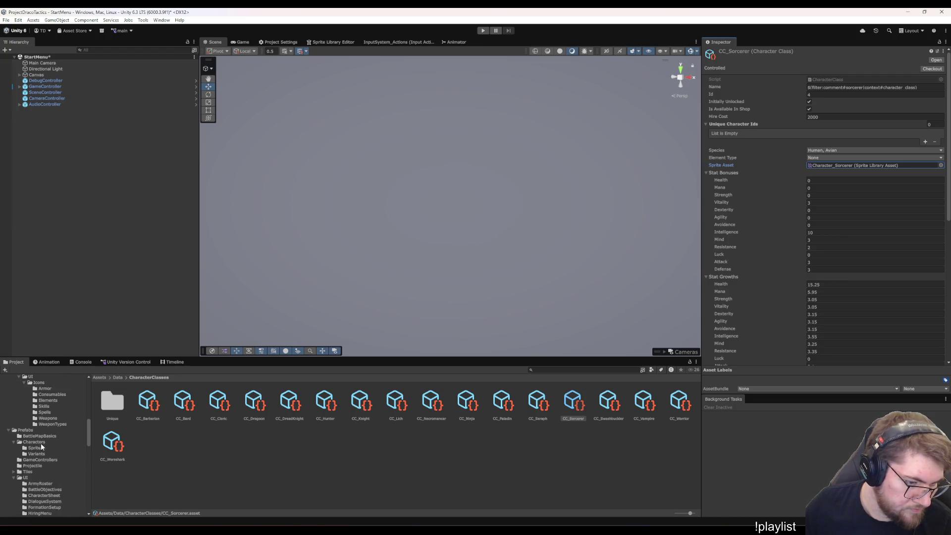
pyautogui.click(36, 454)
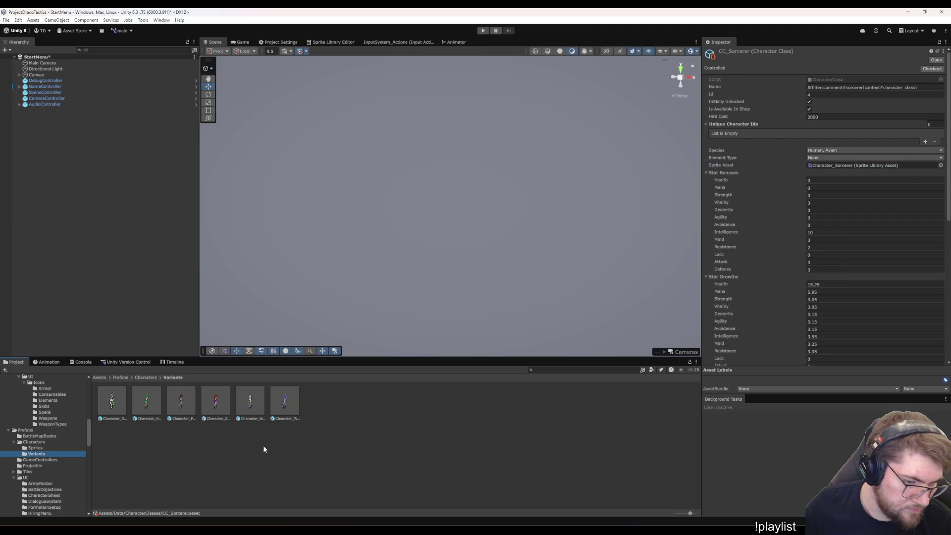
pyautogui.click(216, 401)
# Open the Character_Sorcerer prefab and set its Character Class to CC_Sorcerer.
pyautogui.doubleClick(221, 402)
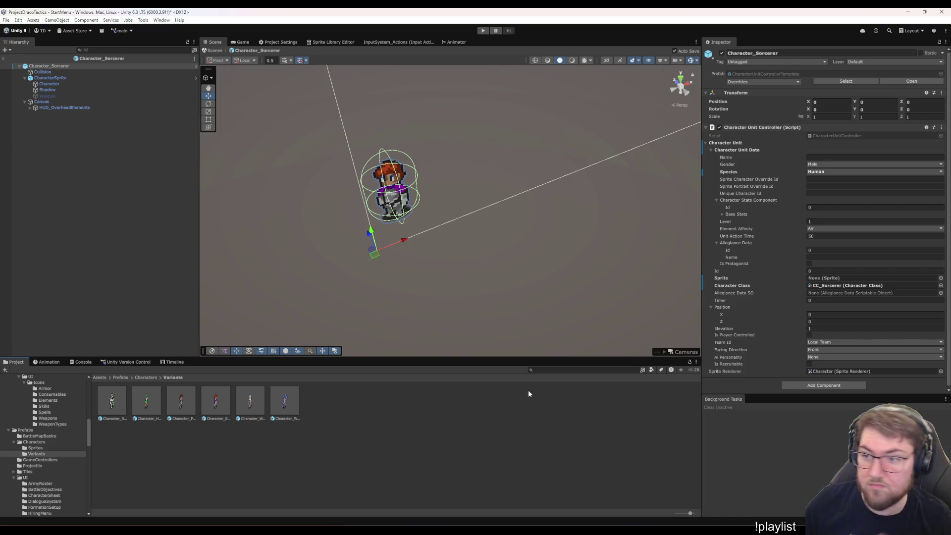
pyautogui.click(941, 286)
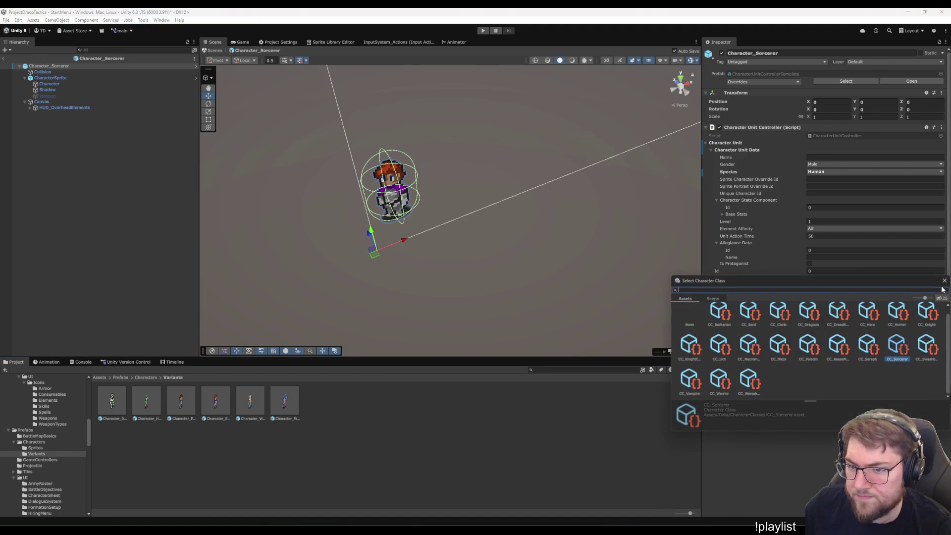
pyautogui.click(944, 282)
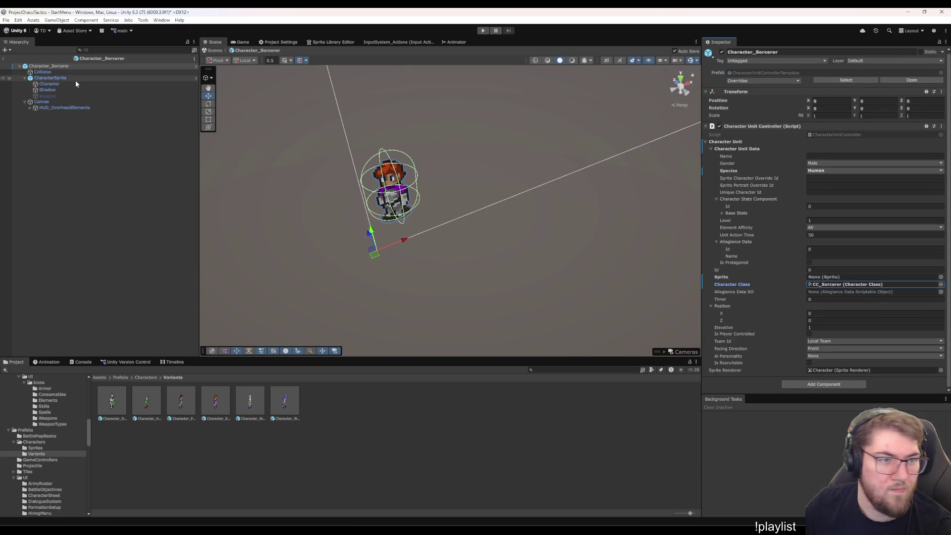
# Give the Character child the Character_Sorcerer sprite library asset and exit Prefab Mode.
pyautogui.click(50, 83)
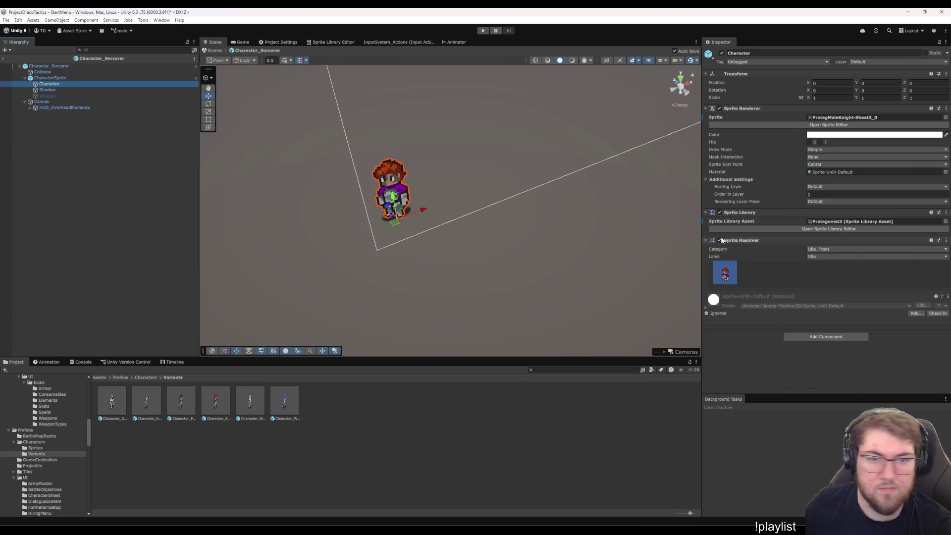
pyautogui.click(945, 223)
pyautogui.doubleClick(748, 245)
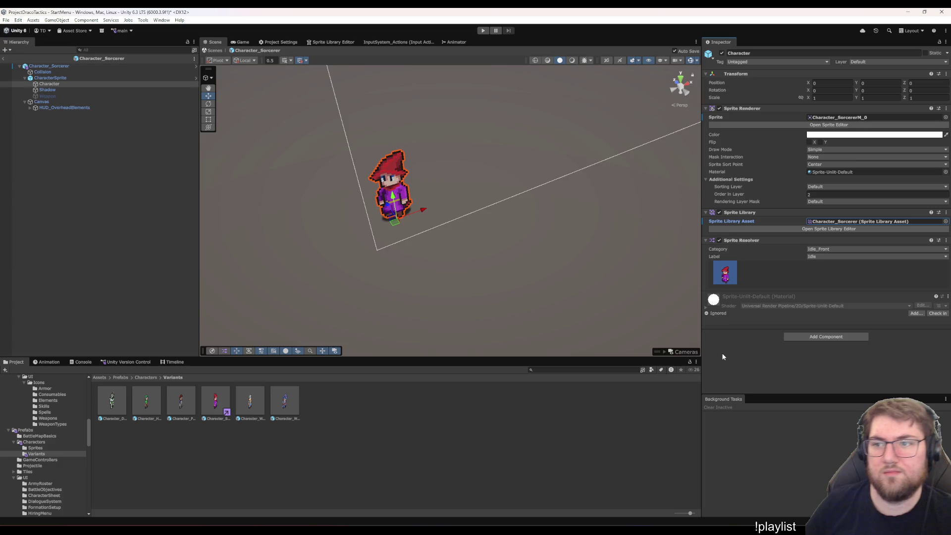
pyautogui.click(417, 186)
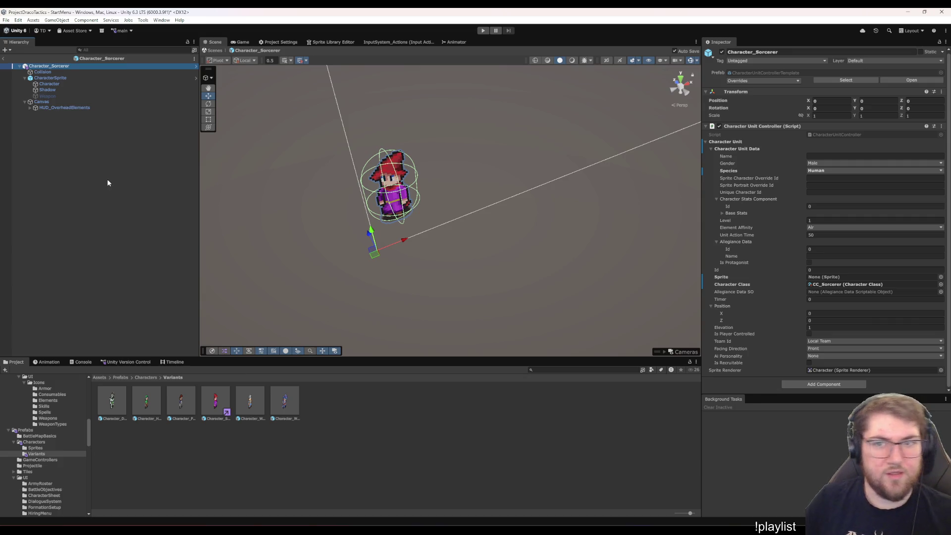
pyautogui.click(61, 84)
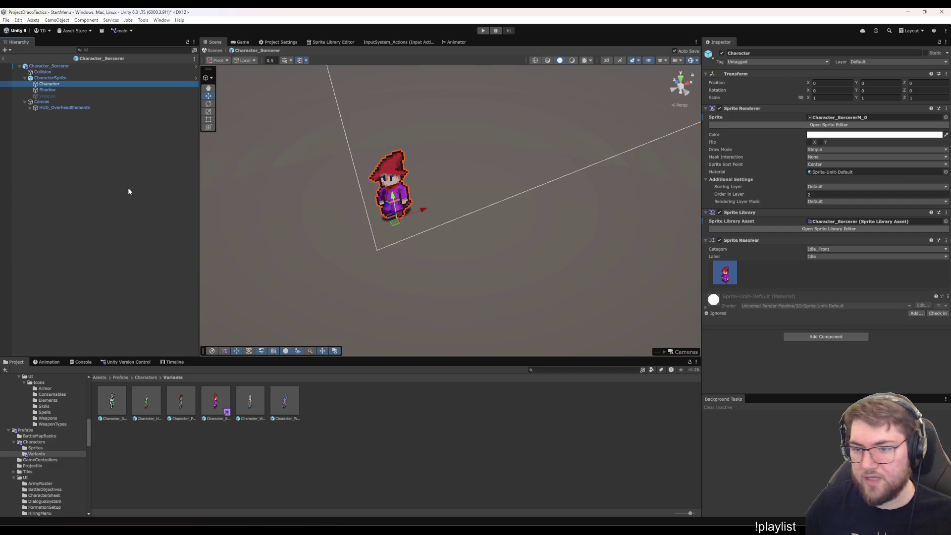
pyautogui.click(59, 67)
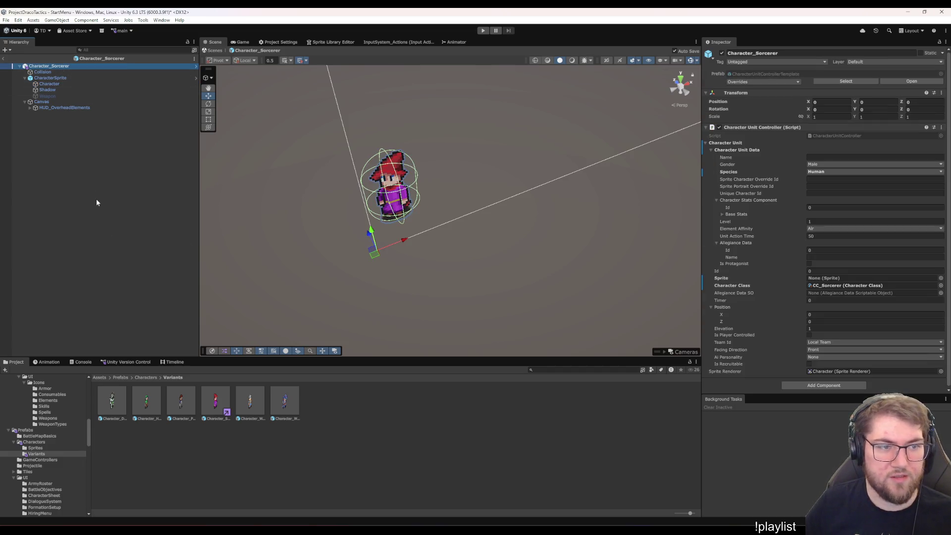
pyautogui.click(3, 58)
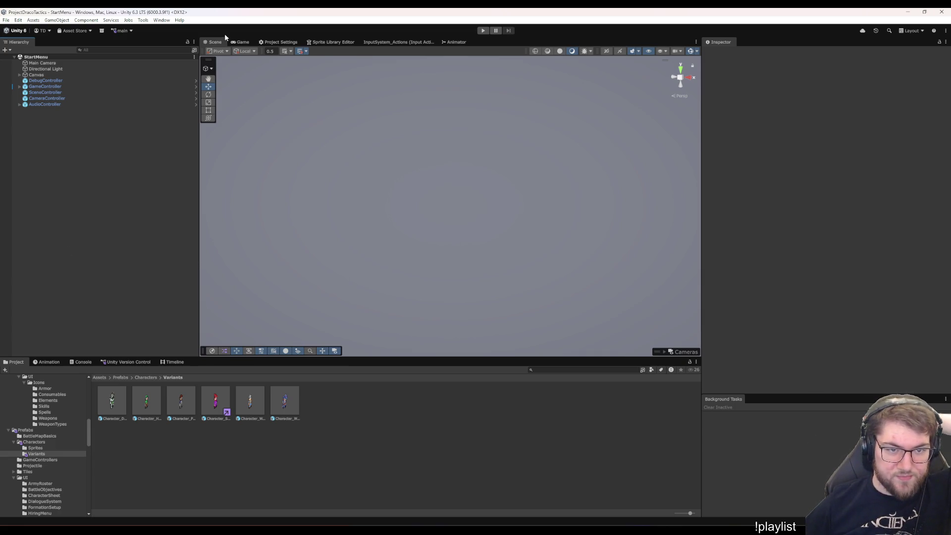
# Play the game in the Game view, continue the save, and open the town shop's Hire screen.
pyautogui.click(242, 41)
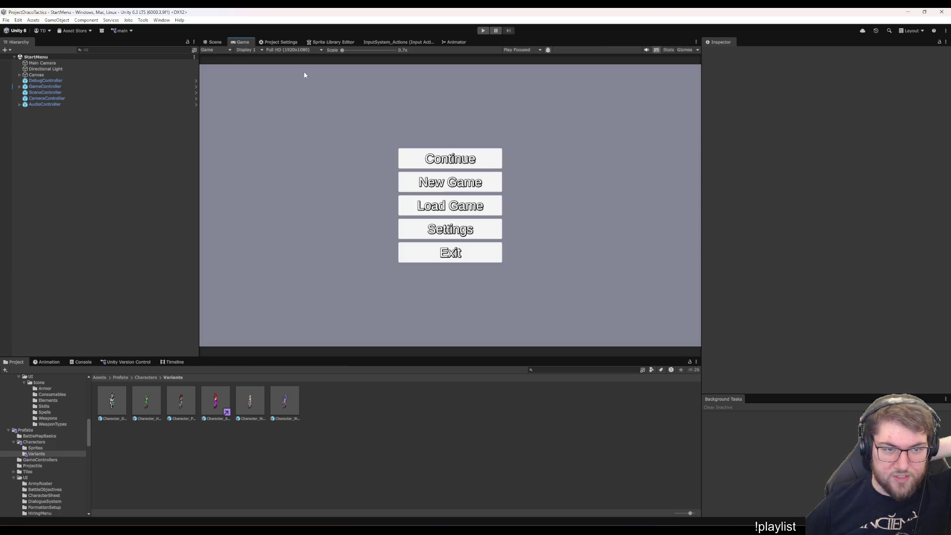
pyautogui.click(480, 32)
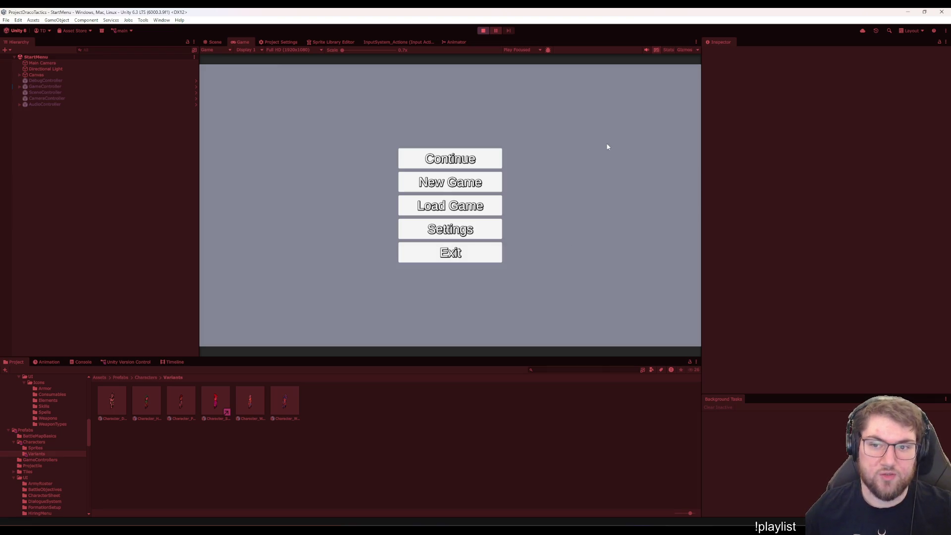
pyautogui.click(499, 165)
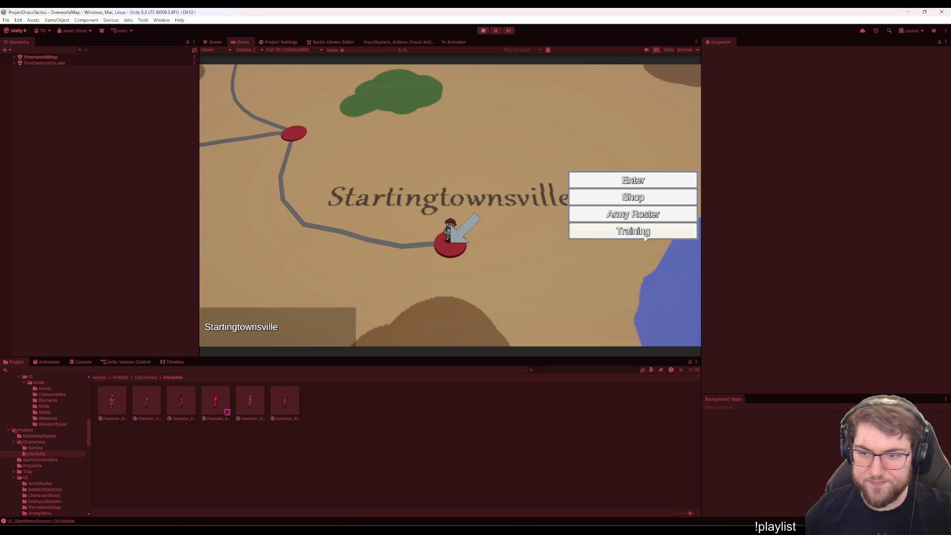
pyautogui.click(625, 198)
pyautogui.click(254, 123)
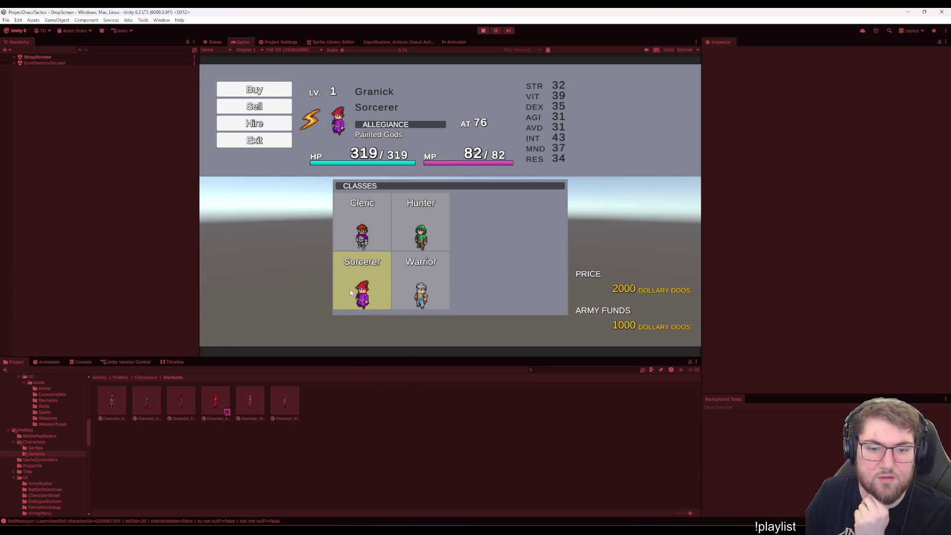
# Review the skill errors in the Console and reopen Hire for fresh candidates.
pyautogui.click(82, 362)
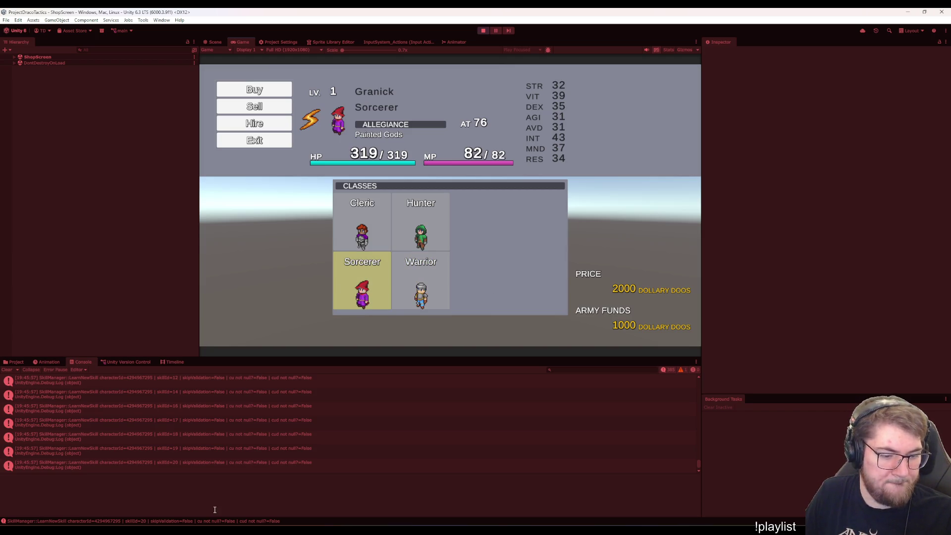
pyautogui.press('Escape')
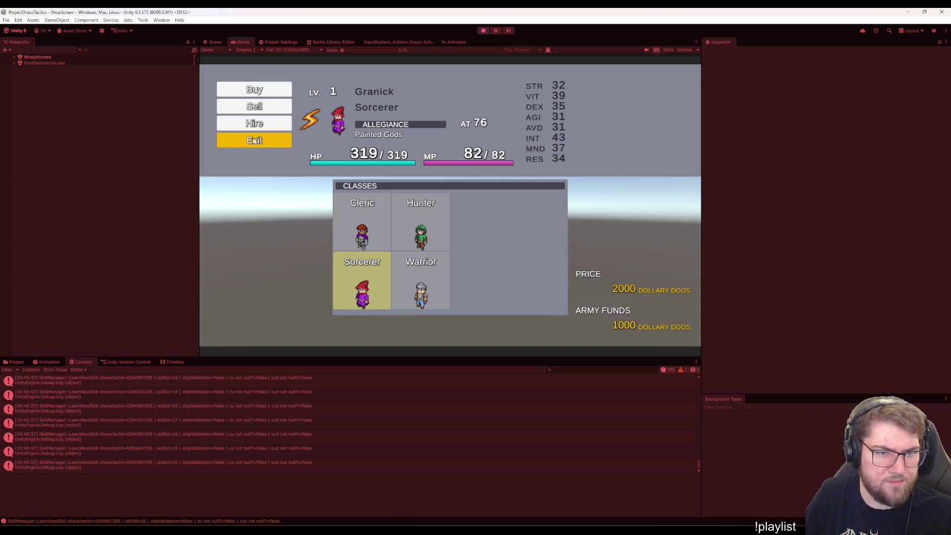
pyautogui.press('Up')
pyautogui.press('Return')
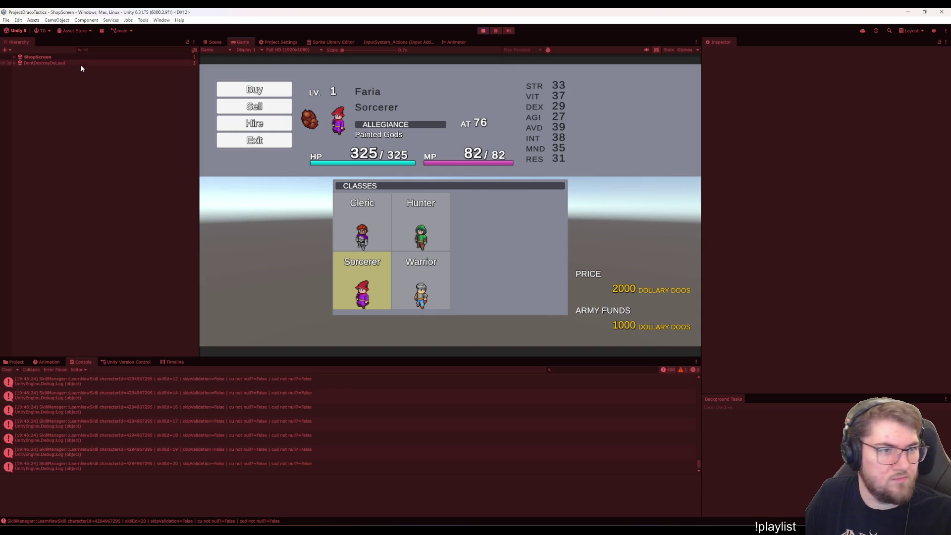
# Expand ShopScreen > Canvas down to the hiring menu in the Hierarchy.
pyautogui.click(14, 57)
pyautogui.click(46, 69)
pyautogui.press('Down')
pyautogui.press('Right')
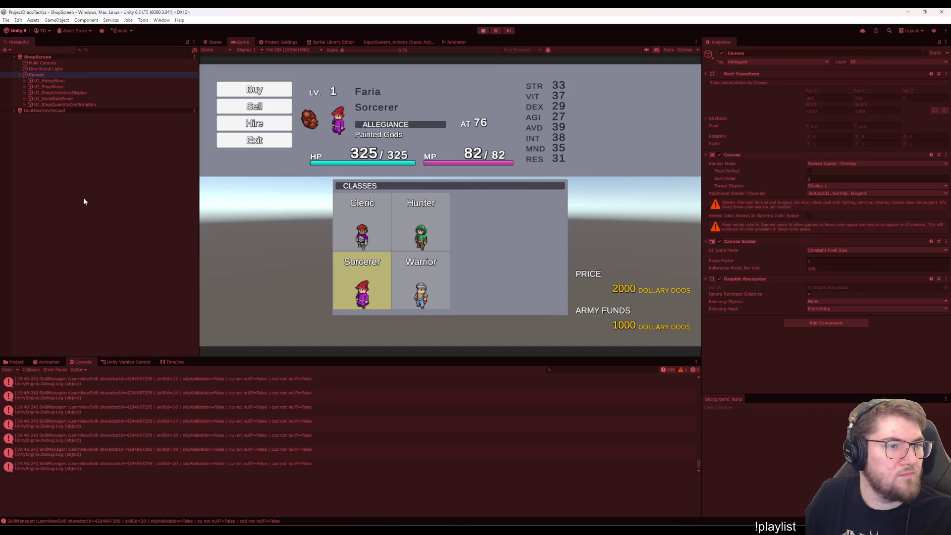
pyautogui.press('Down')
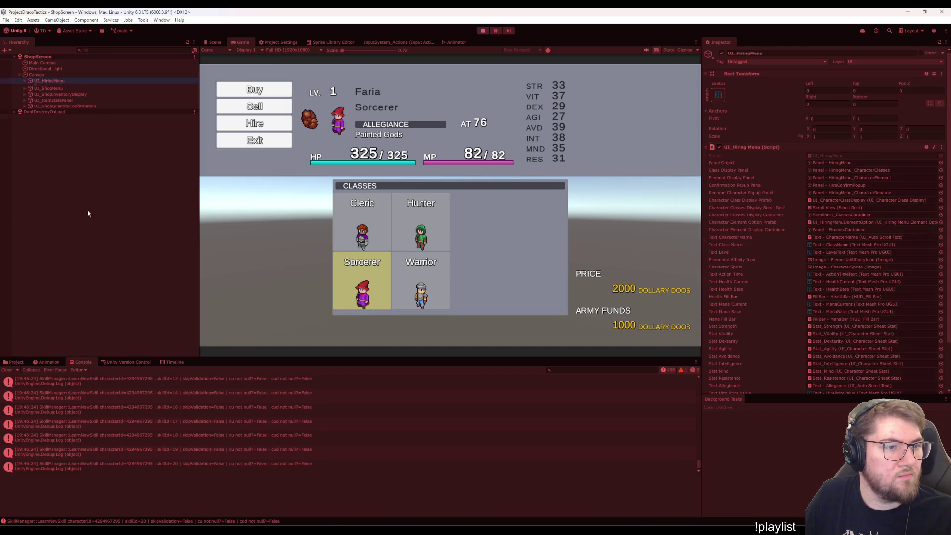
pyautogui.press('Right')
pyautogui.press('Down')
pyautogui.press('Right')
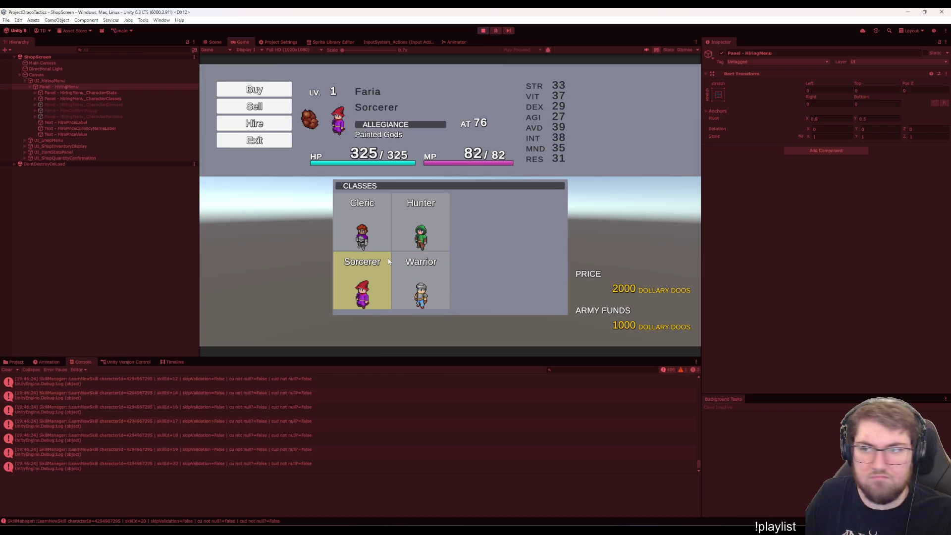
# Inspect UI_HiringMenu's Confirmation Buttons list, pick Sorcerer, and leave the shop.
pyautogui.click(87, 82)
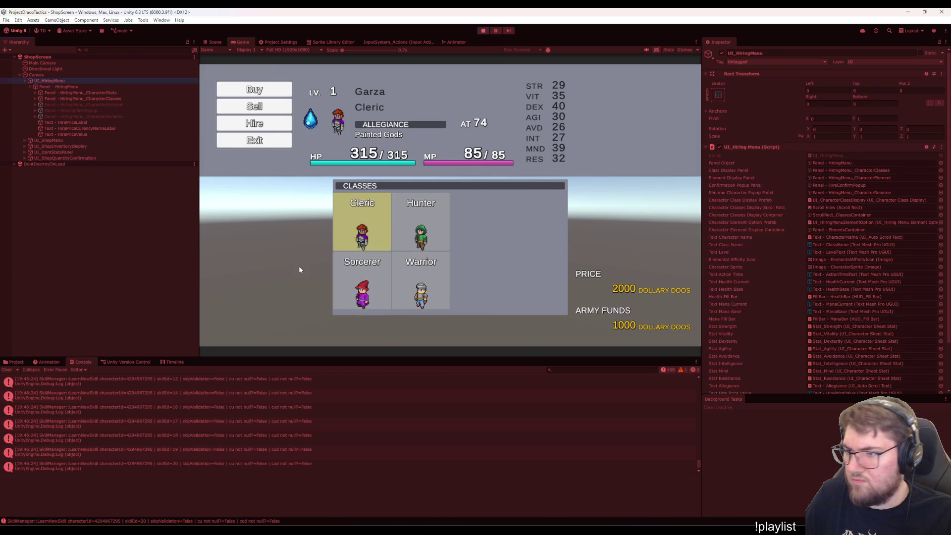
pyautogui.scroll(-3, 738, 311)
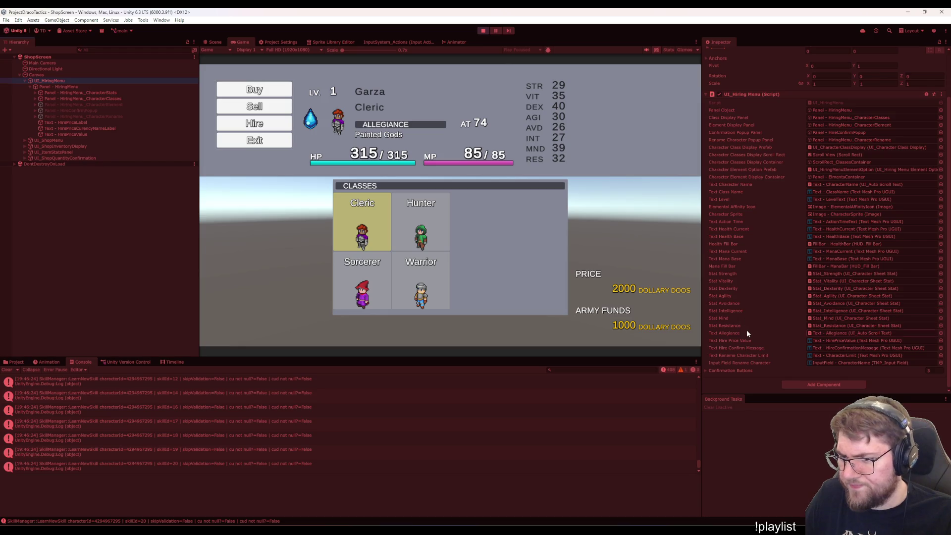
pyautogui.click(705, 371)
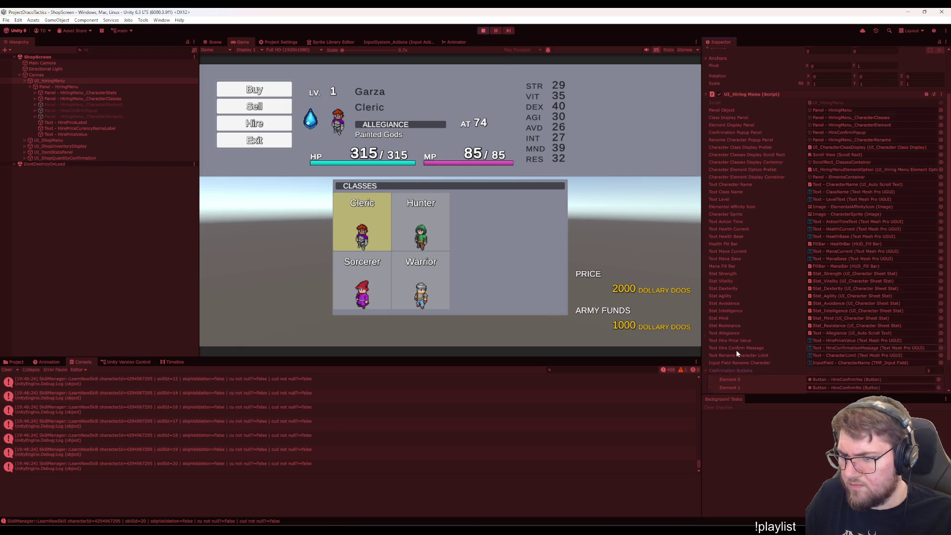
pyautogui.scroll(-2, 736, 350)
pyautogui.click(382, 286)
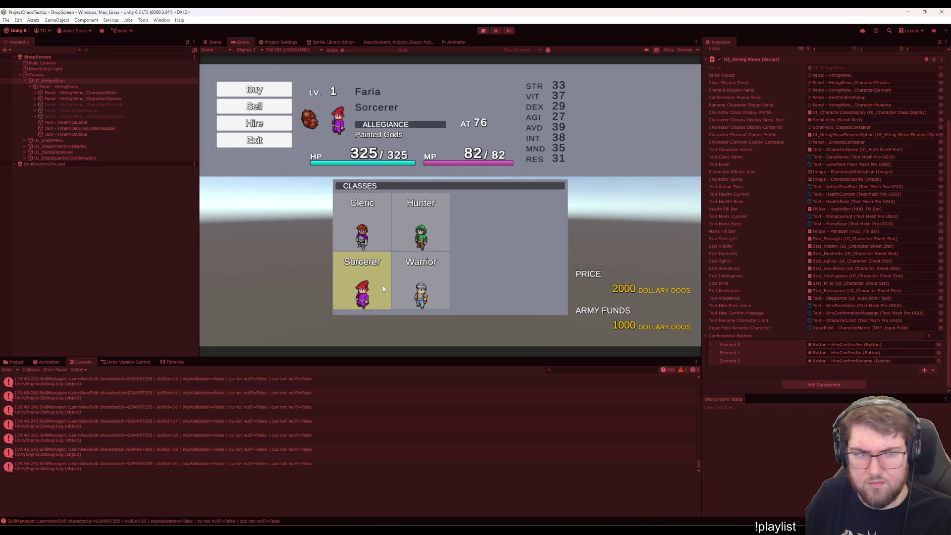
pyautogui.press('Escape')
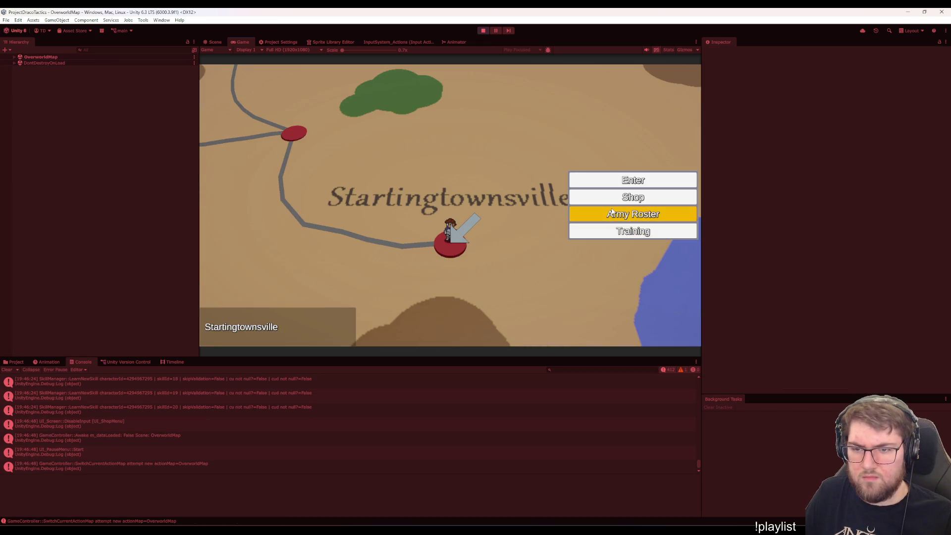
# Restart Play mode, continue the save, and exit the shop to the overworld map.
pyautogui.click(632, 197)
pyautogui.press('Return')
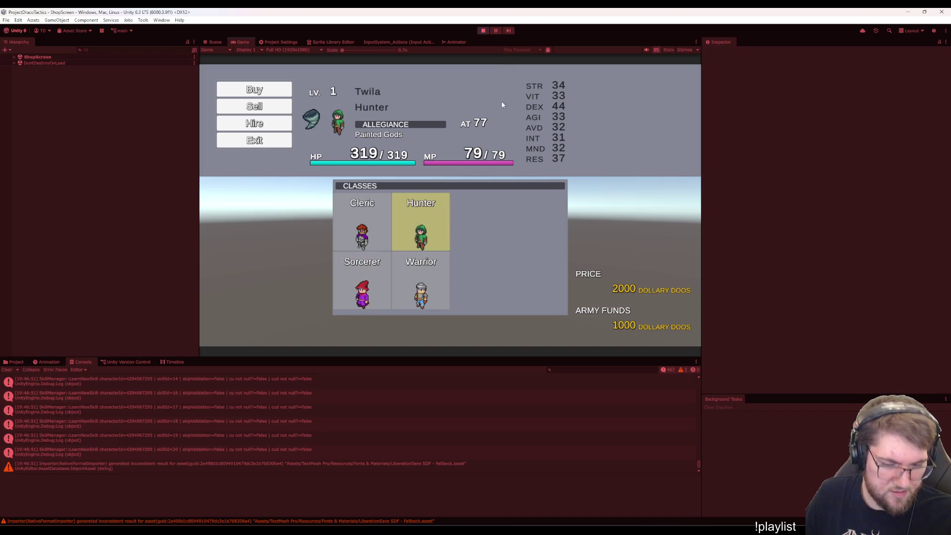
pyautogui.click(486, 31)
pyautogui.click(485, 33)
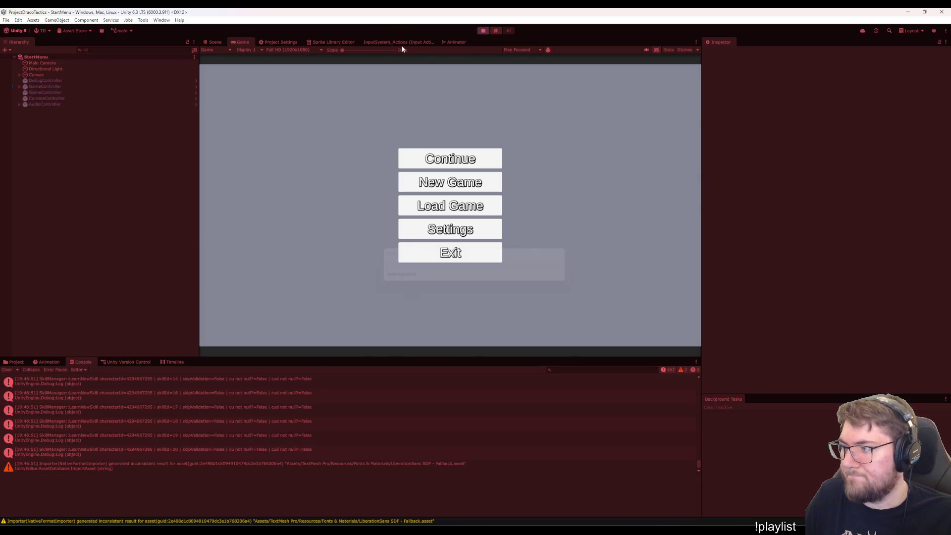
pyautogui.press('Return')
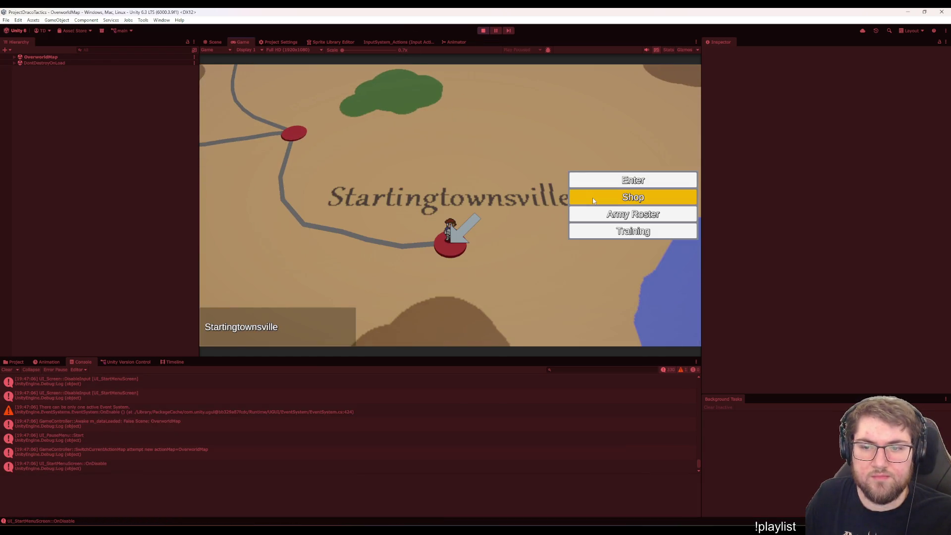
pyautogui.click(593, 198)
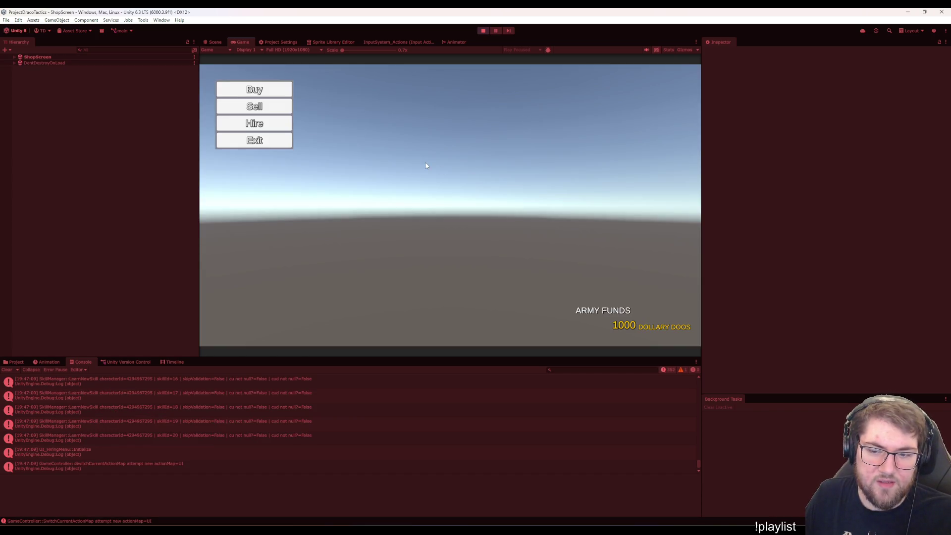
pyautogui.click(285, 142)
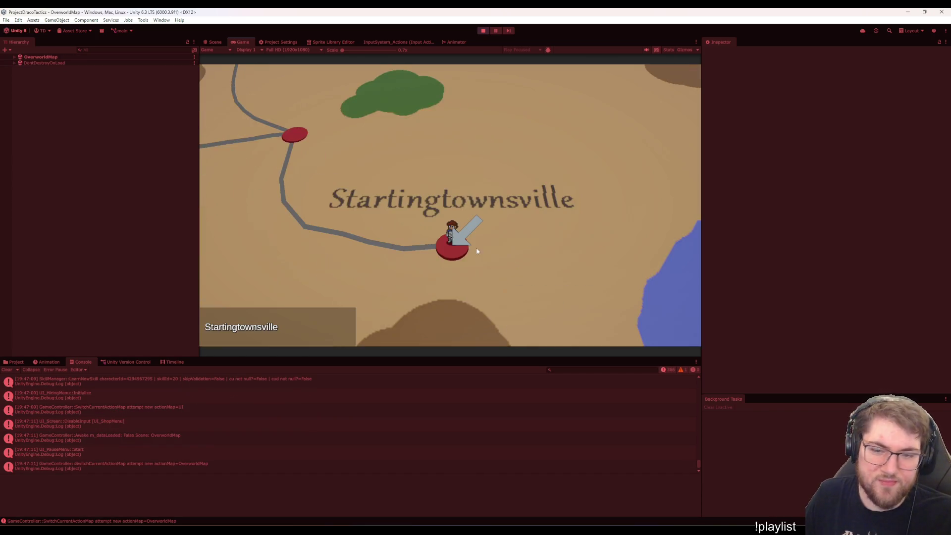
# Run 'addmoney 15000' in the debug console and bring up the town menu.
pyautogui.press('`')
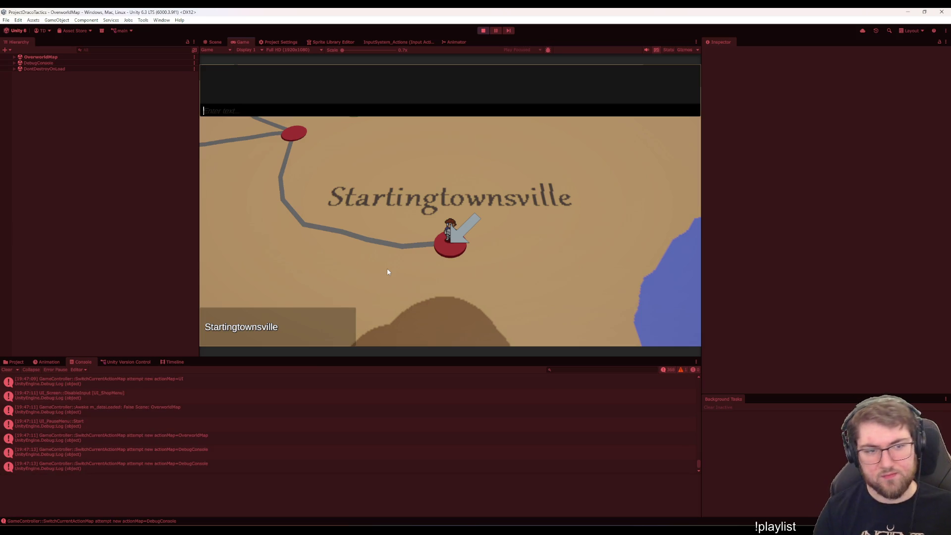
pyautogui.write('ad')
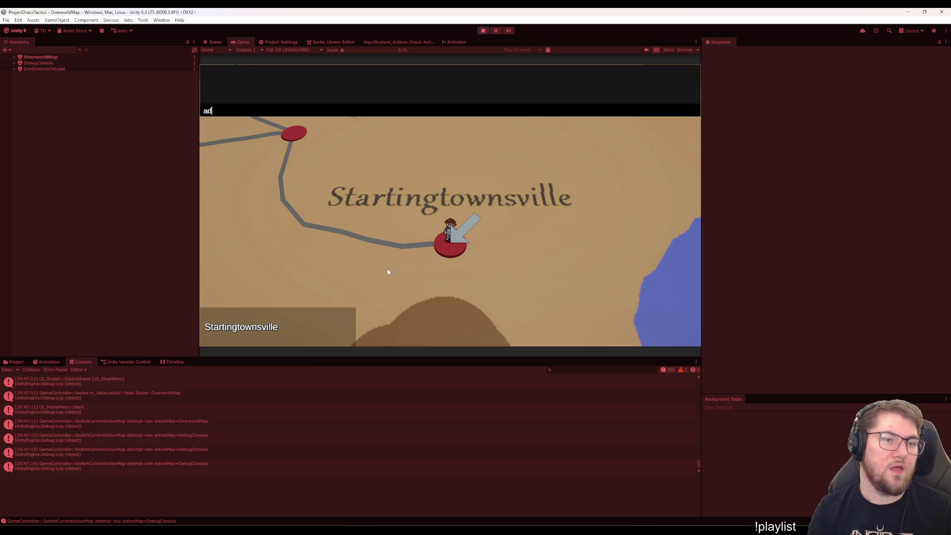
pyautogui.write('dmoney 1')
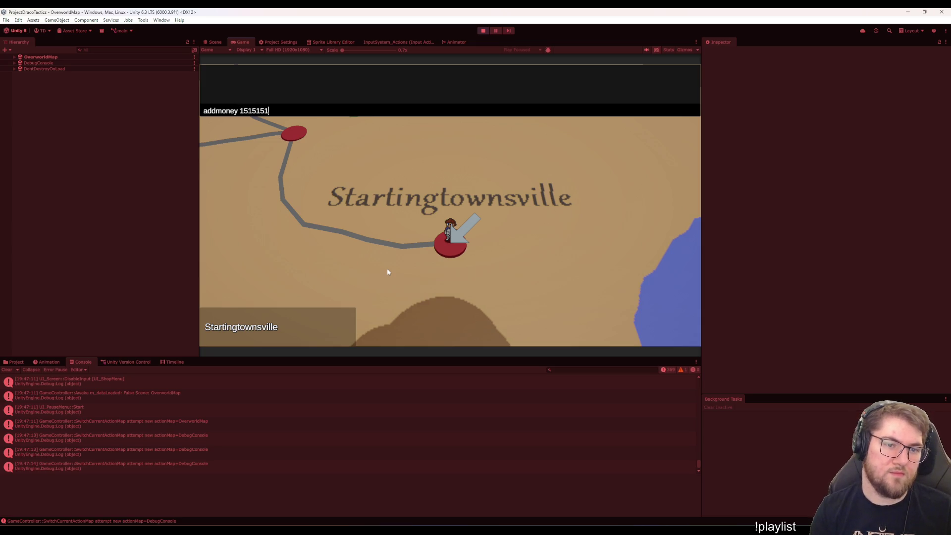
pyautogui.write('51')
pyautogui.press('BackSpace')
pyautogui.press('BackSpace')
pyautogui.press('BackSpace')
pyautogui.write('000')
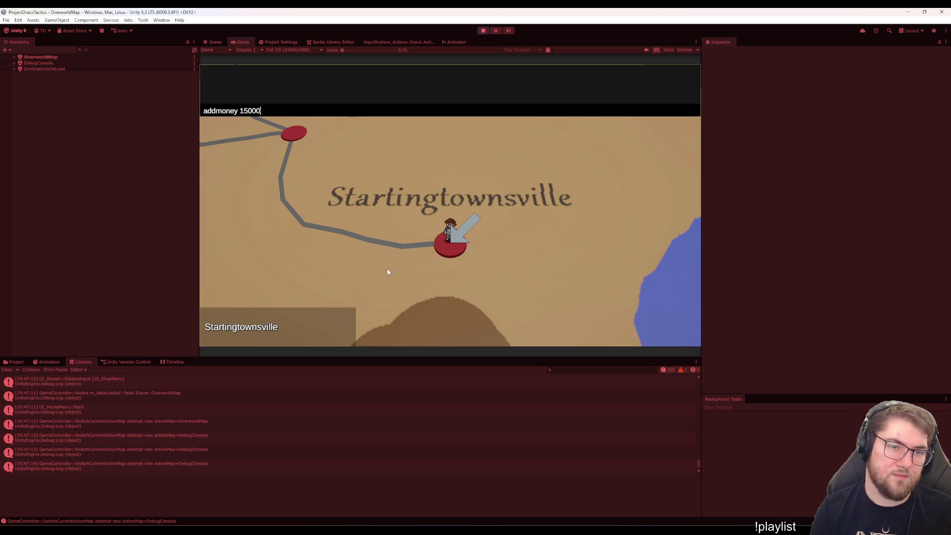
pyautogui.press('Return')
pyautogui.press('Return')
# Enter the shop and choose an Ice-element Sorcerer to hire.
pyautogui.press('Up')
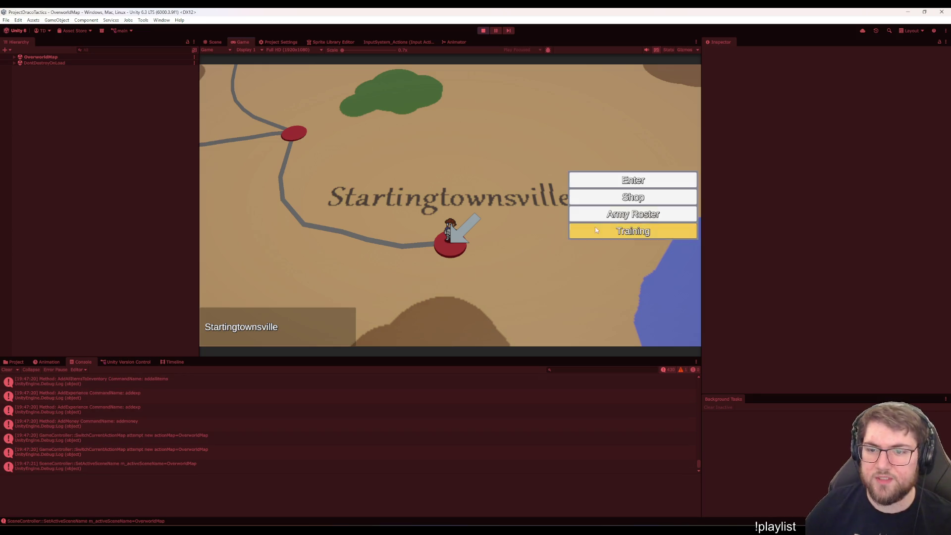
pyautogui.press('Up')
pyautogui.press('Up')
pyautogui.press('Return')
pyautogui.click(254, 124)
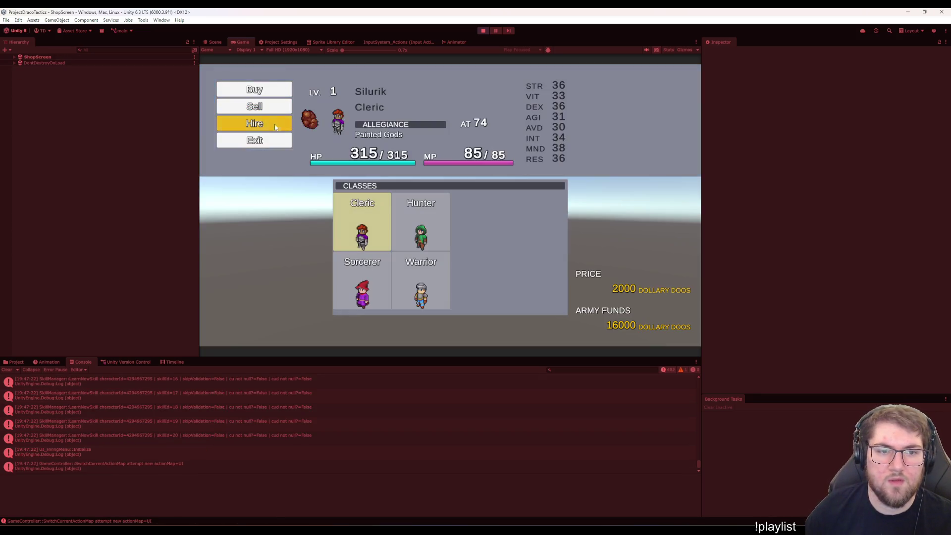
pyautogui.click(373, 277)
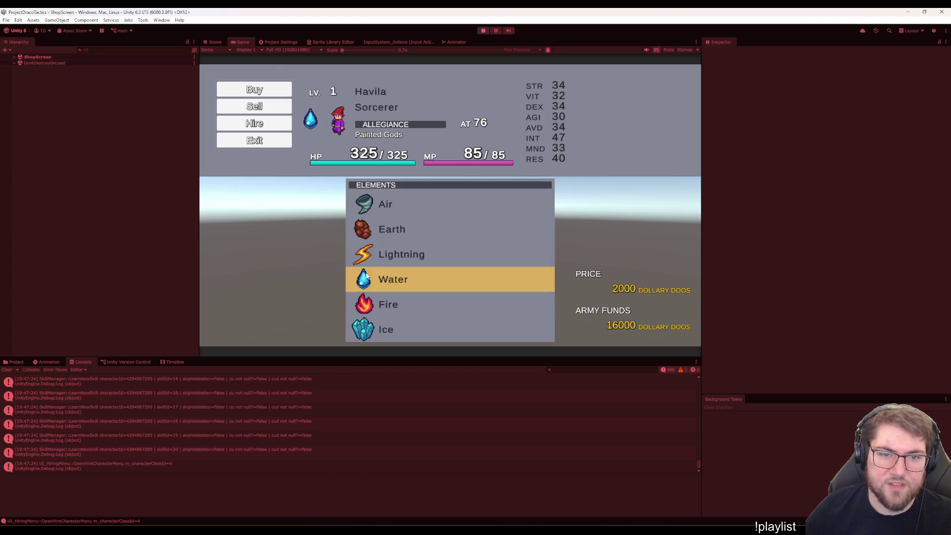
pyautogui.click(385, 340)
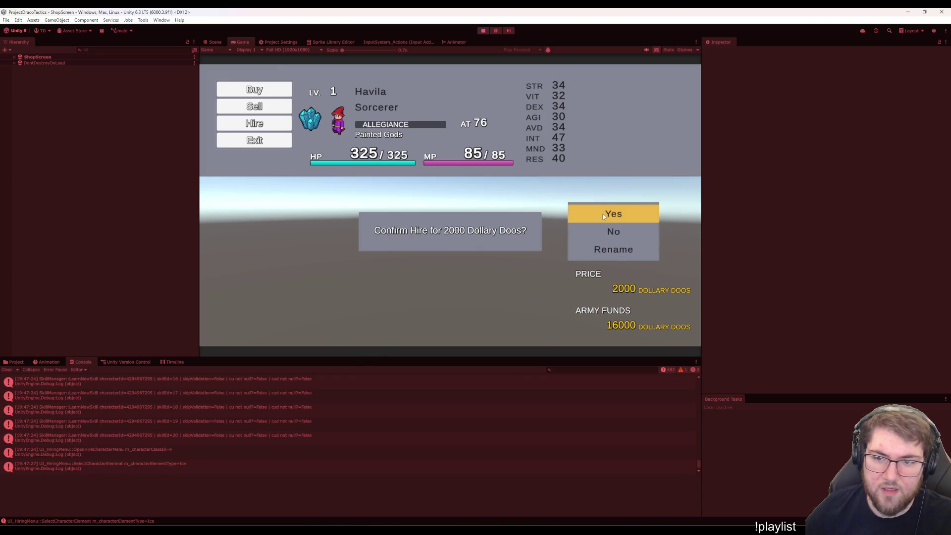
# Rename the new sorcerer George and confirm the 2000 Dollary Doos hire.
pyautogui.click(620, 250)
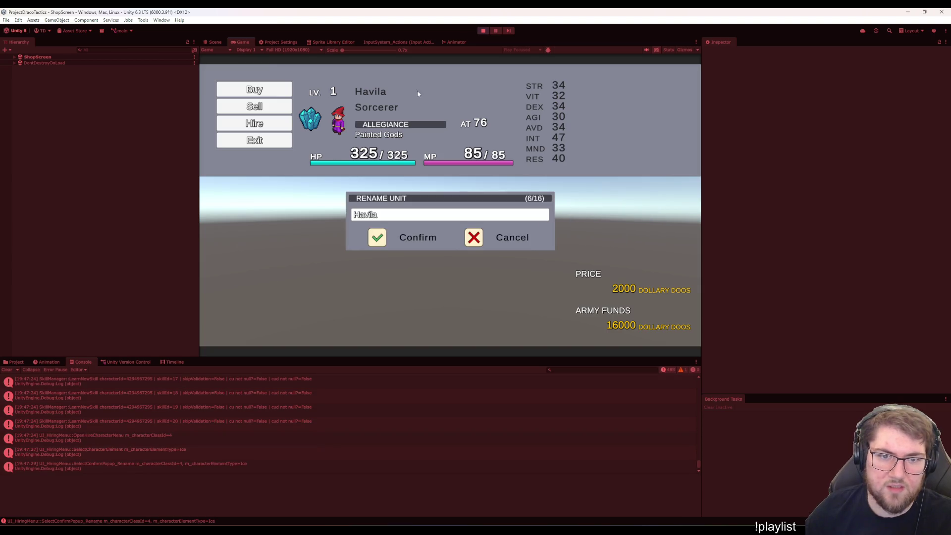
pyautogui.click(392, 214)
pyautogui.press('BackSpace')
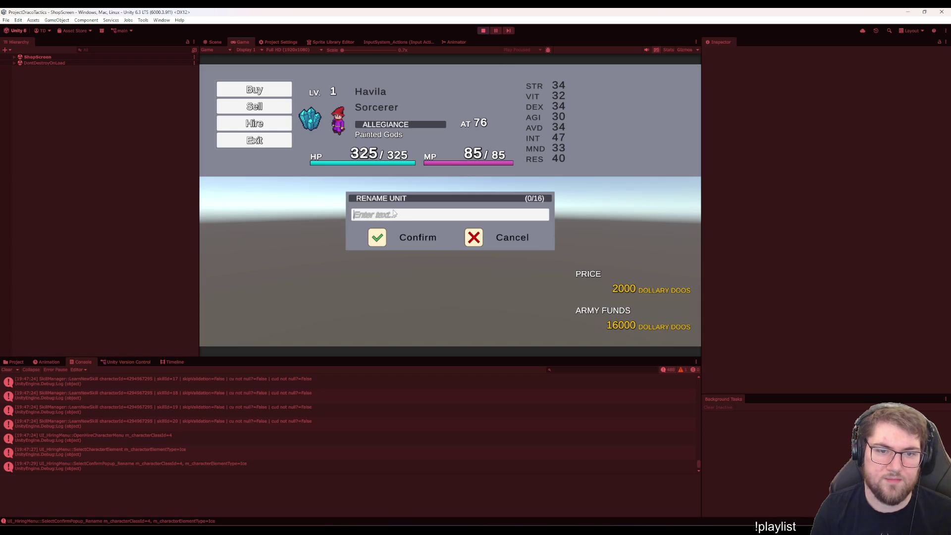
pyautogui.write('George')
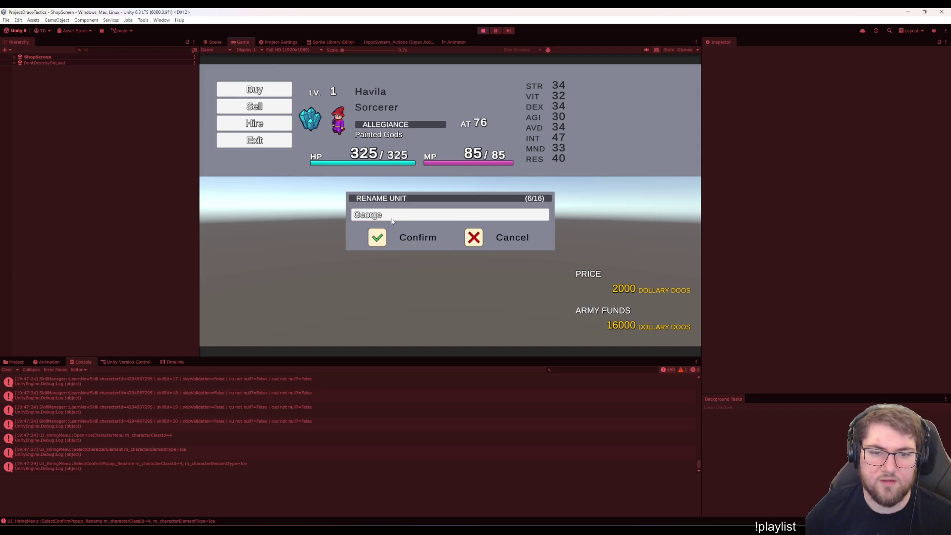
pyautogui.click(379, 239)
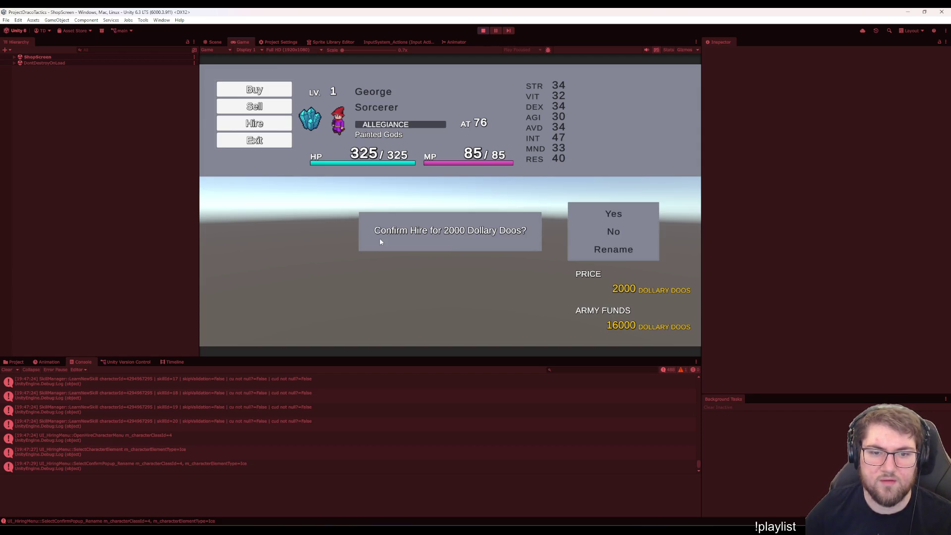
pyautogui.click(602, 208)
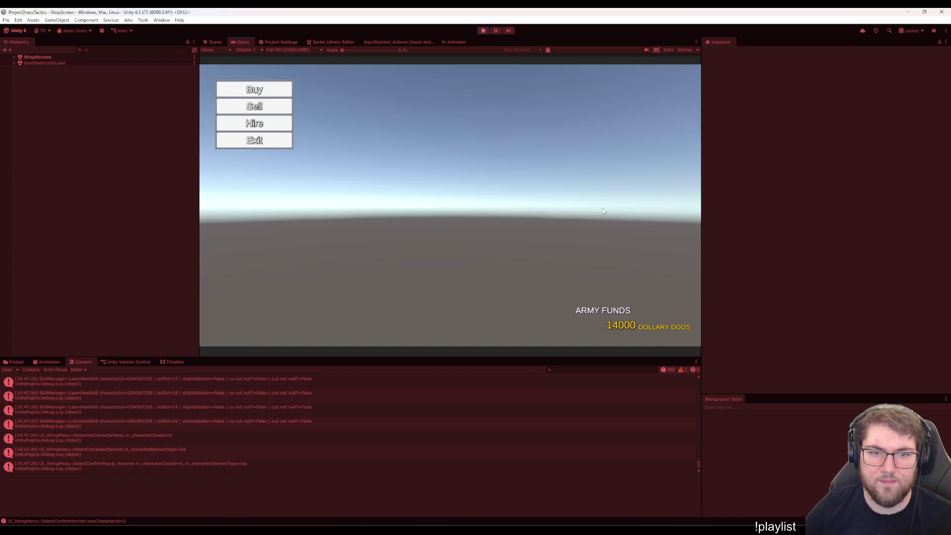
# Start the test battle and place George, the green hunter and Oyama on the grid tiles.
pyautogui.click(237, 141)
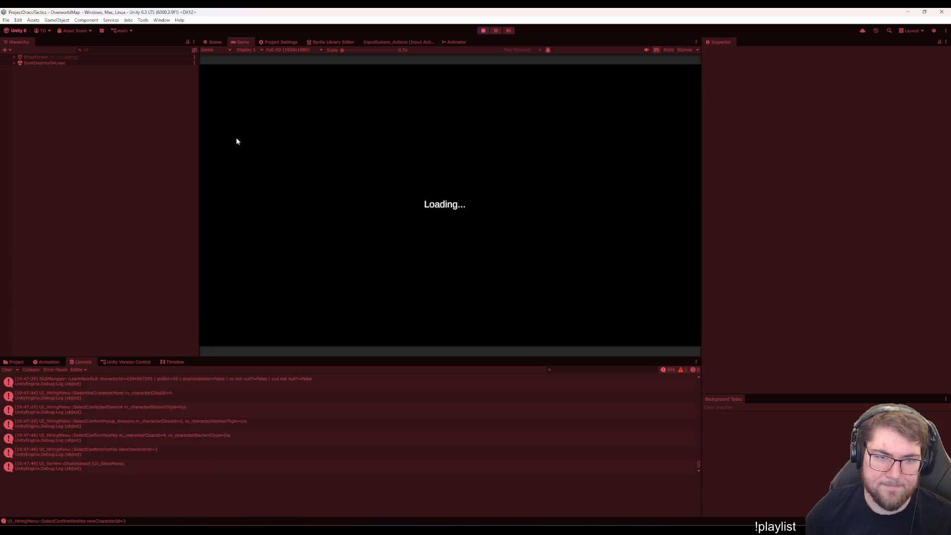
pyautogui.click(586, 228)
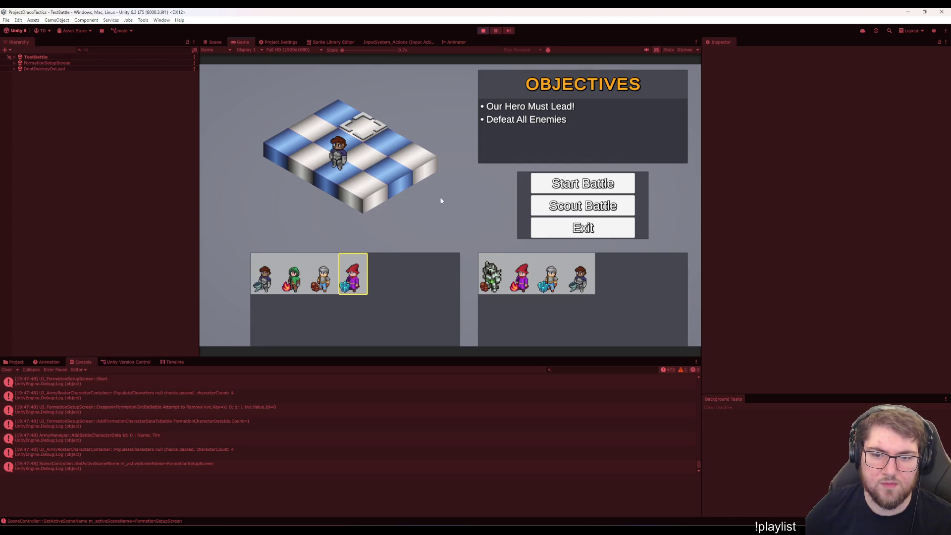
pyautogui.click(454, 115)
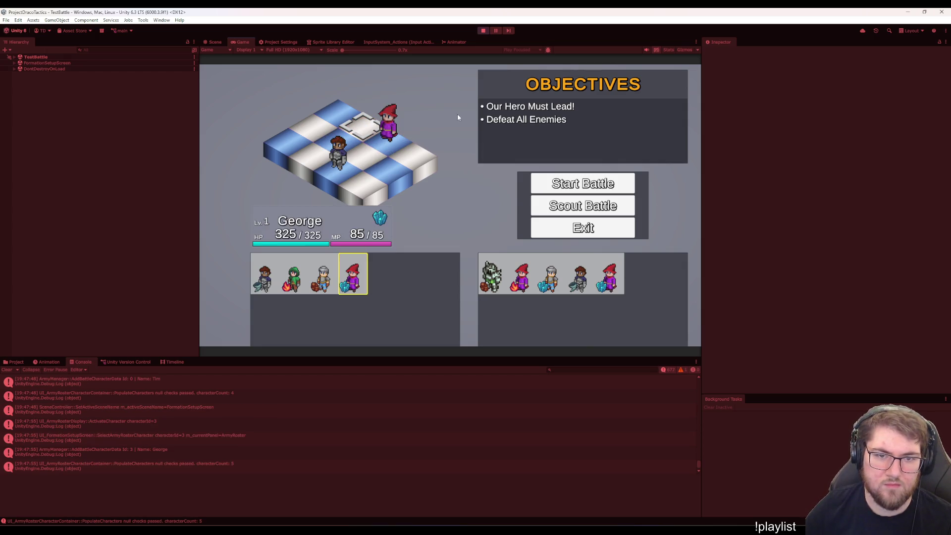
pyautogui.click(457, 117)
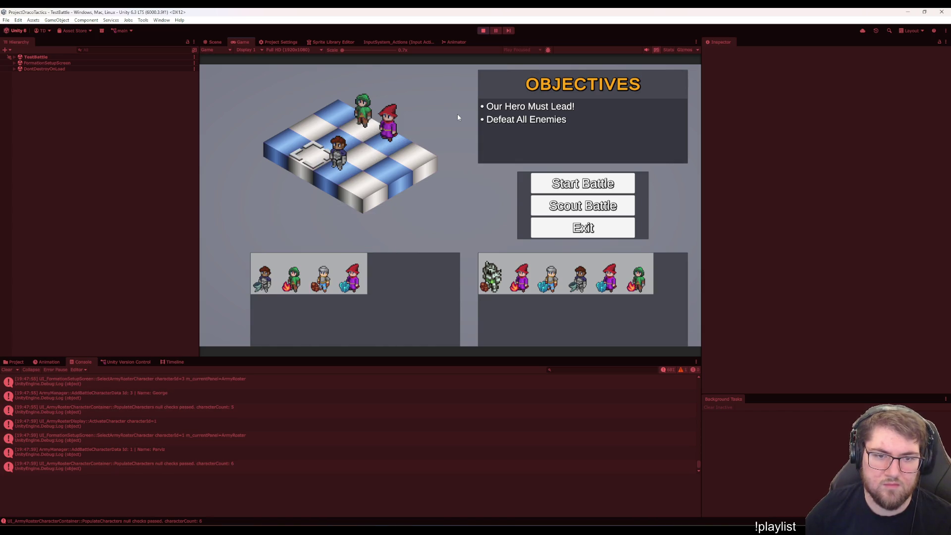
pyautogui.click(458, 118)
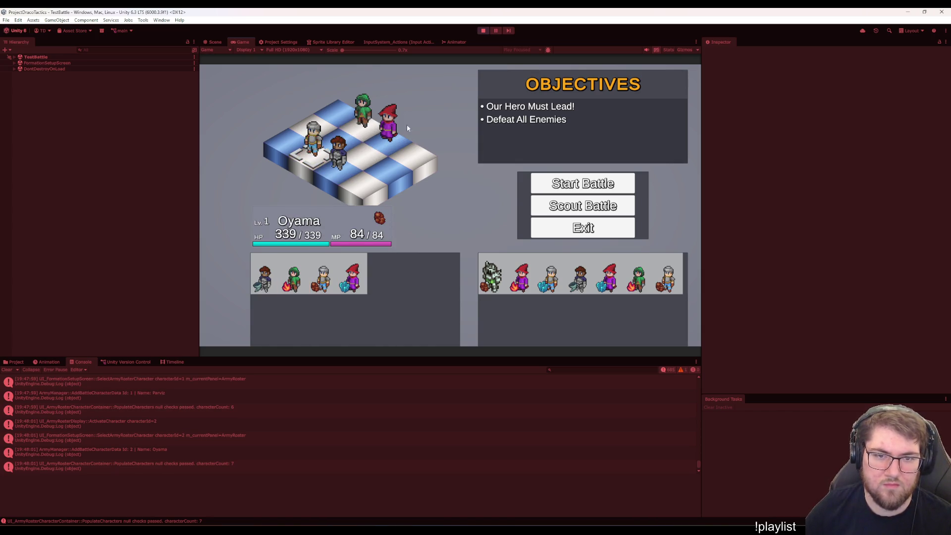
# On George's character sheet, equip the Mage's Staff, Wizard Hat and Robe.
pyautogui.rightClick(447, 126)
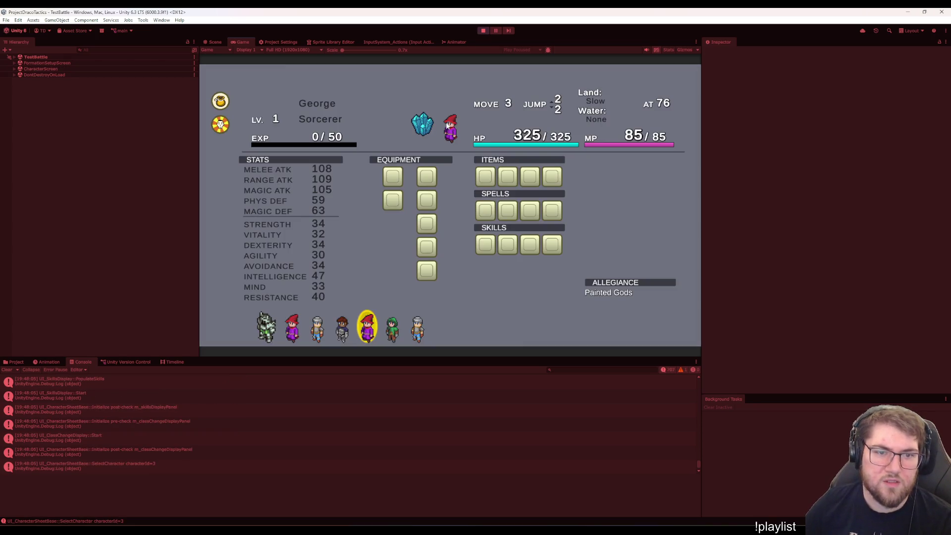
pyautogui.press('Left')
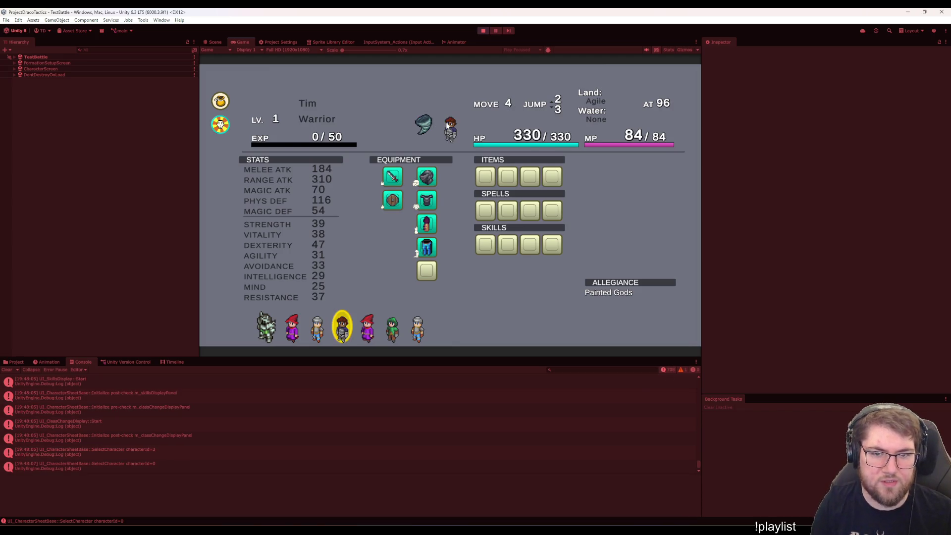
pyautogui.press('Right')
pyautogui.press('Right')
pyautogui.press('Left')
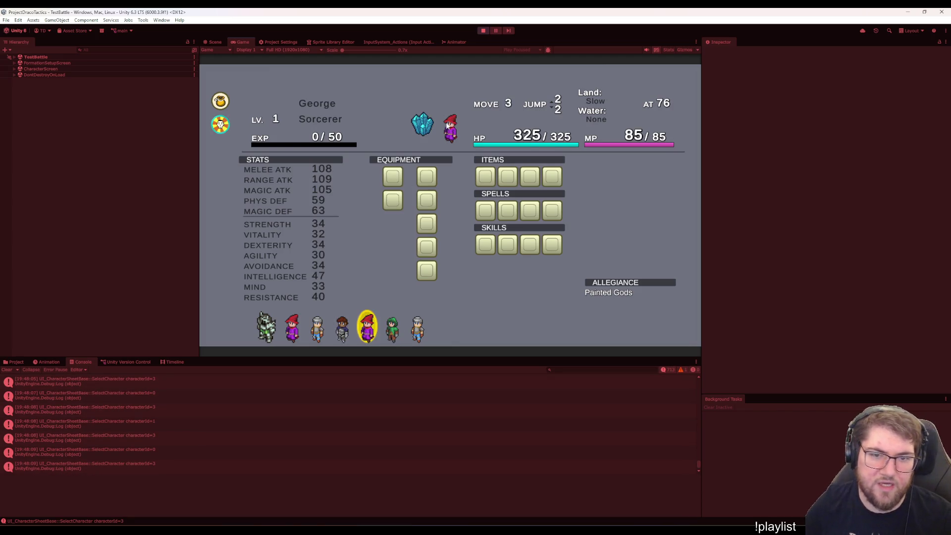
pyautogui.click(385, 171)
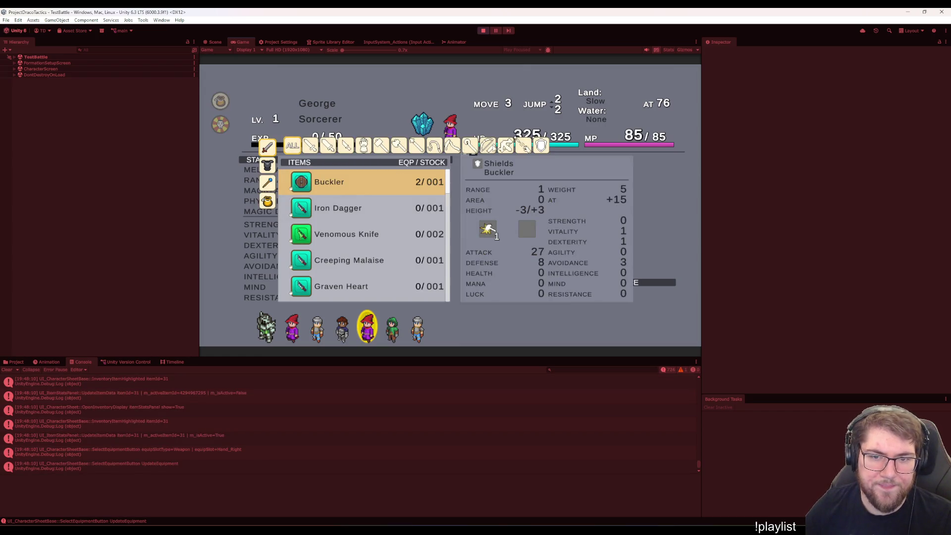
pyautogui.click(469, 145)
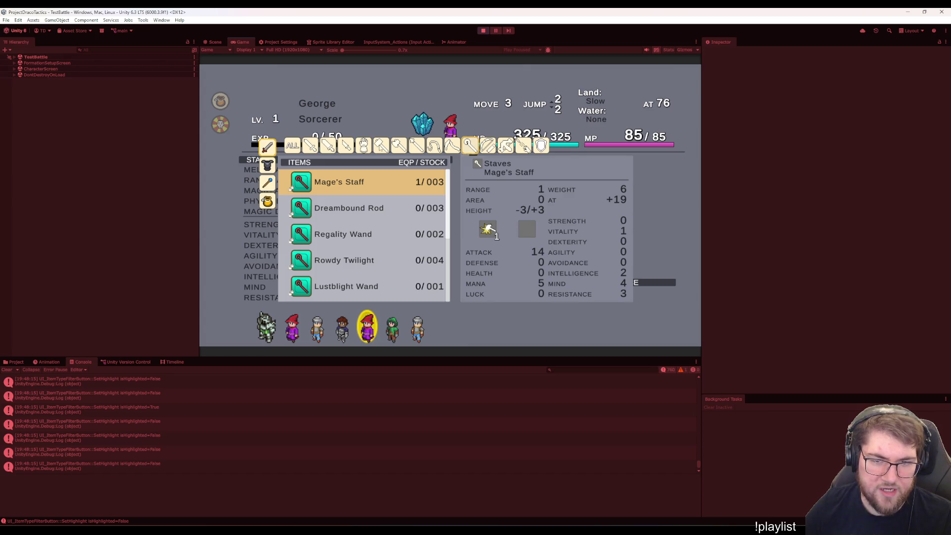
pyautogui.click(349, 178)
pyautogui.click(426, 177)
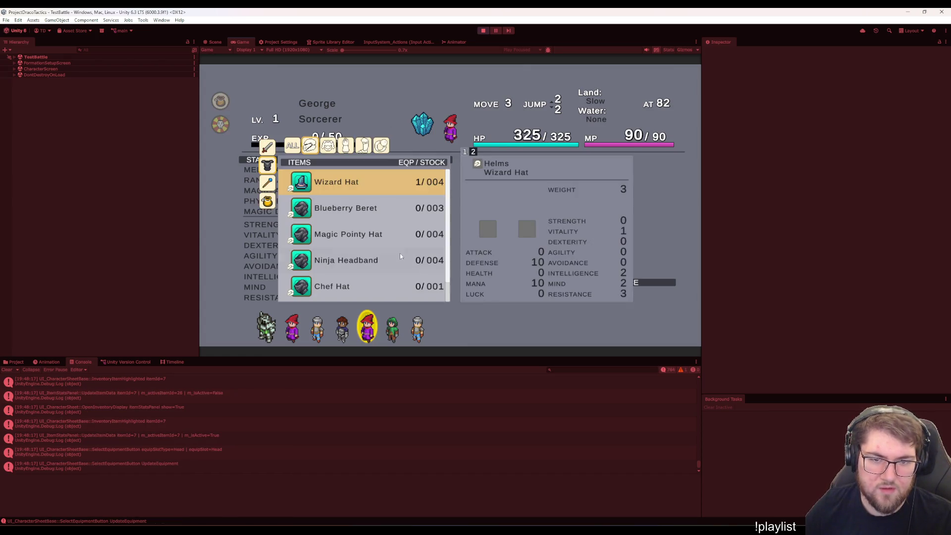
pyautogui.click(327, 189)
pyautogui.click(426, 200)
pyautogui.click(376, 180)
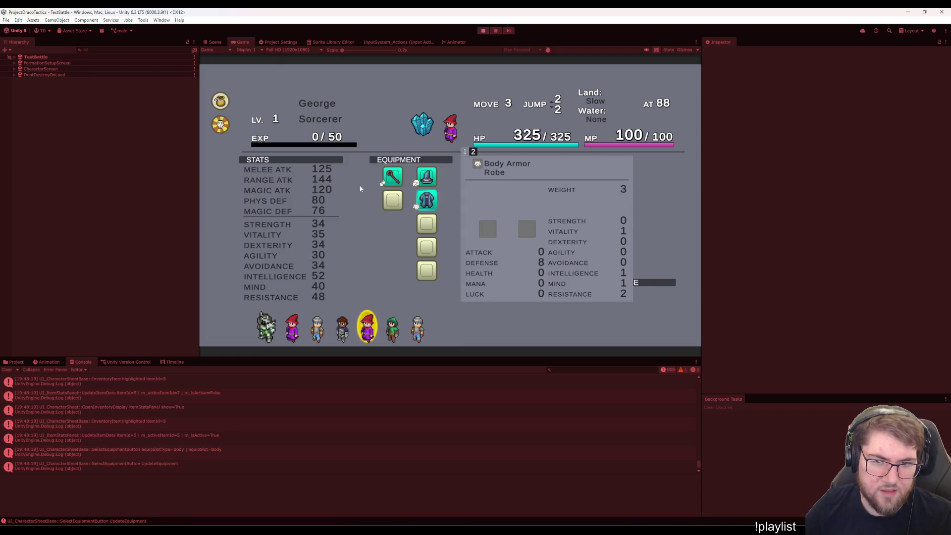
# Equip George with Oven Mitts on the hands and Linen Pants on the legs.
pyautogui.click(423, 230)
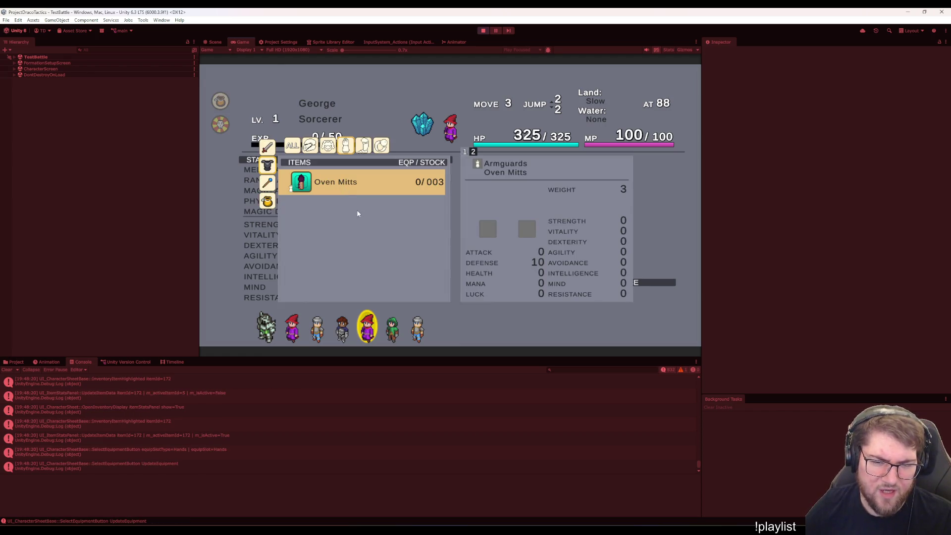
pyautogui.click(443, 257)
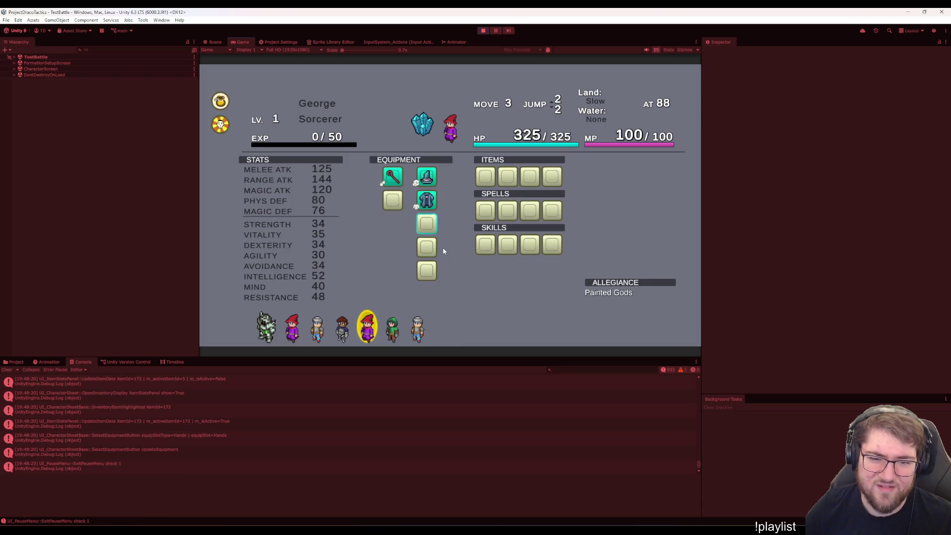
pyautogui.click(422, 230)
pyautogui.click(422, 231)
pyautogui.click(390, 225)
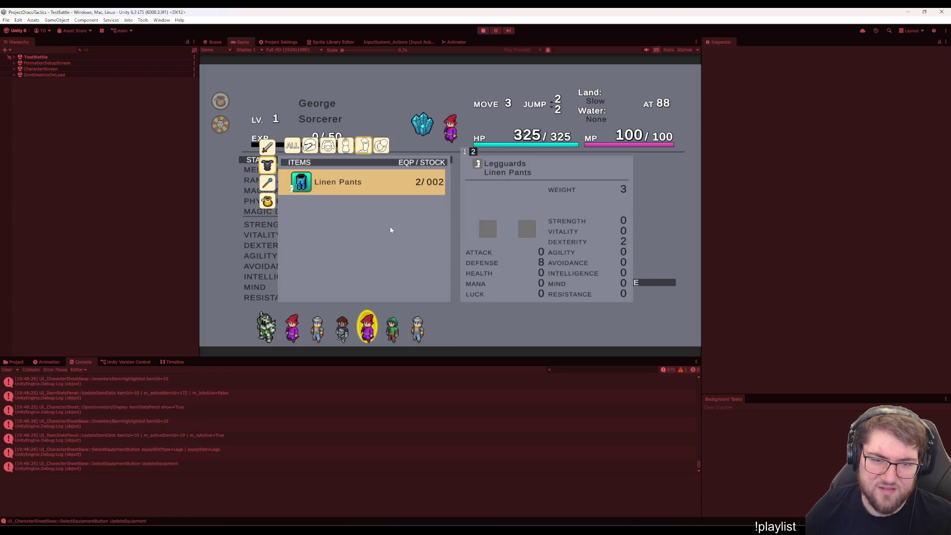
pyautogui.click(332, 181)
pyautogui.click(427, 223)
pyautogui.click(341, 181)
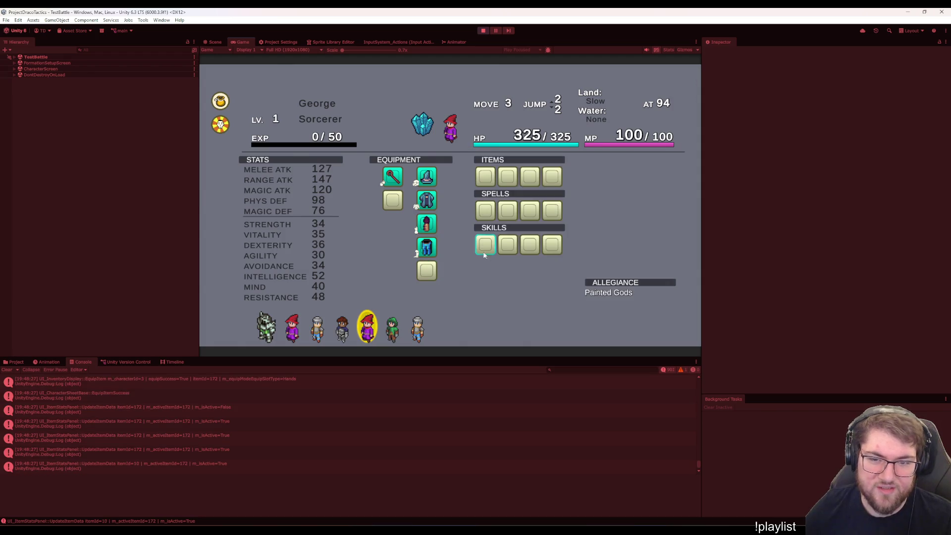
# Give George Boulder Shot and Thunder Cloud as his spells, then close the sheet.
pyautogui.click(484, 212)
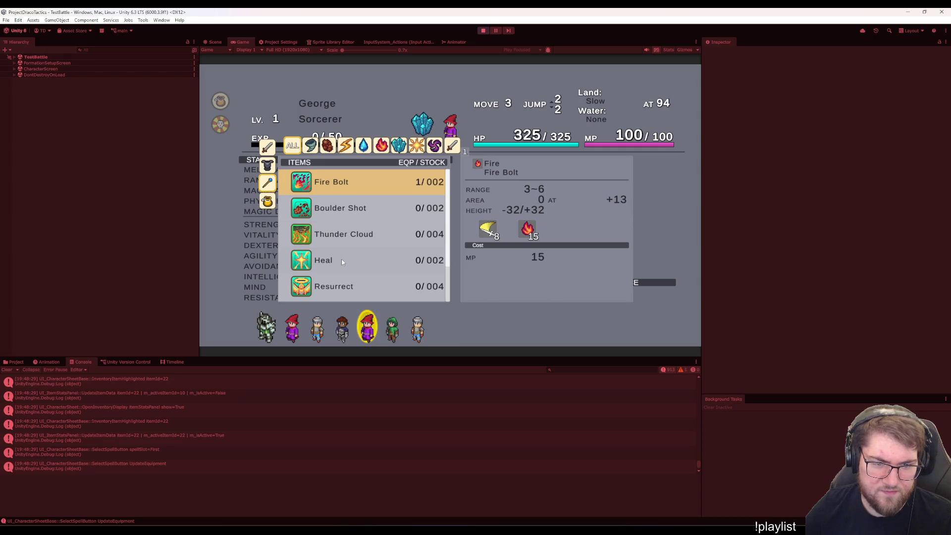
pyautogui.scroll(-1, 342, 262)
pyautogui.scroll(-1, 347, 260)
pyautogui.scroll(2, 350, 256)
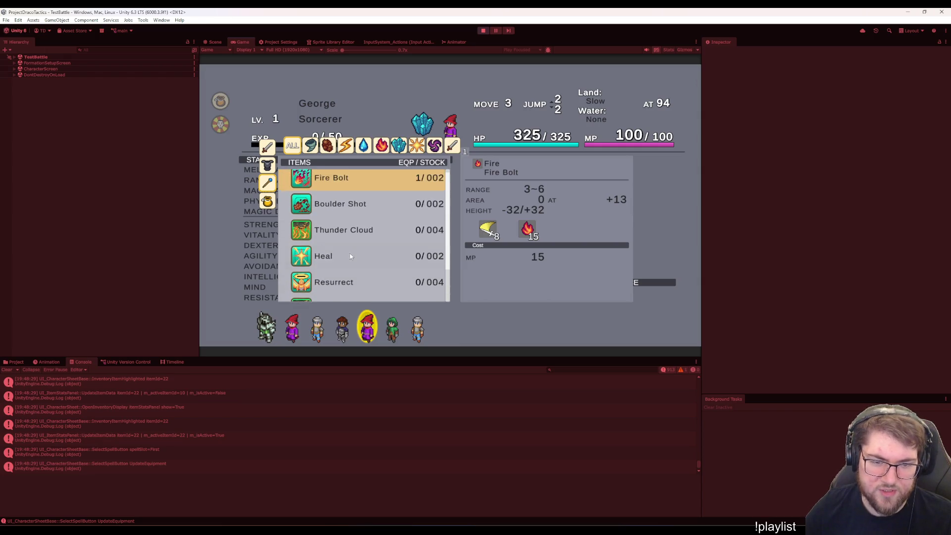
pyautogui.scroll(1, 347, 260)
pyautogui.click(353, 222)
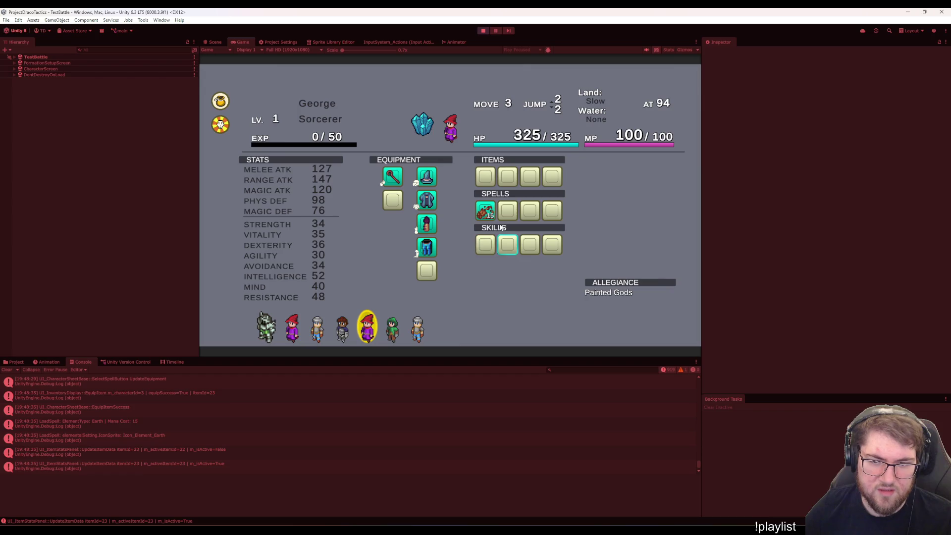
pyautogui.click(507, 210)
pyautogui.scroll(-1, 322, 233)
pyautogui.scroll(-1, 336, 251)
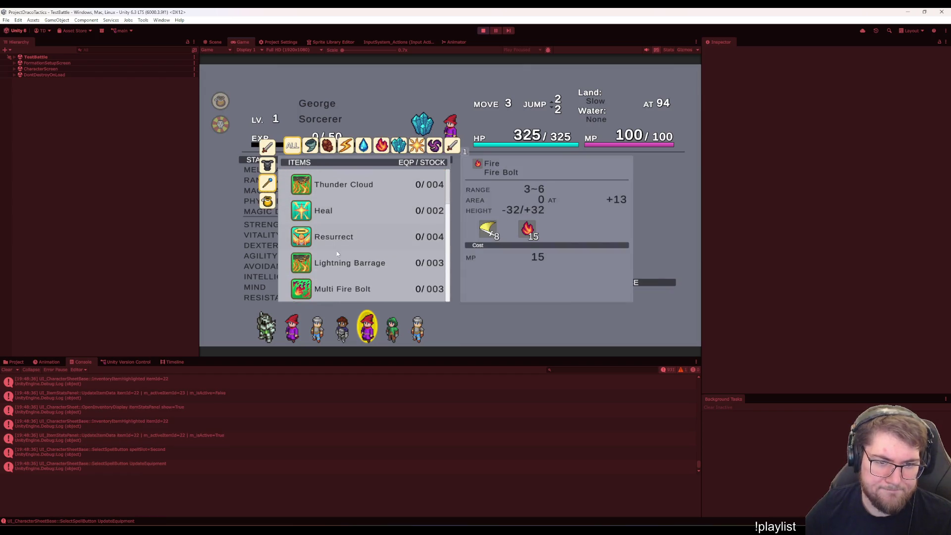
pyautogui.scroll(1, 346, 281)
pyautogui.click(344, 196)
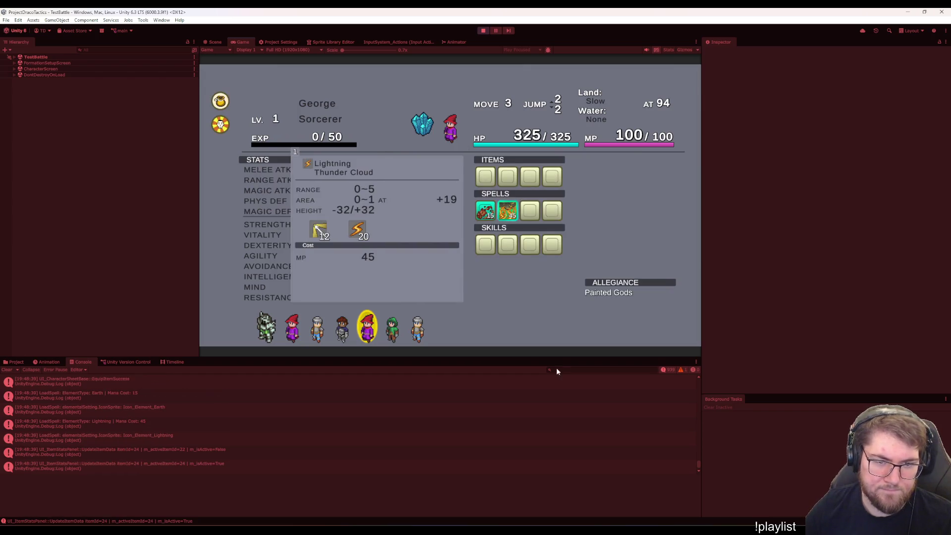
pyautogui.click(488, 250)
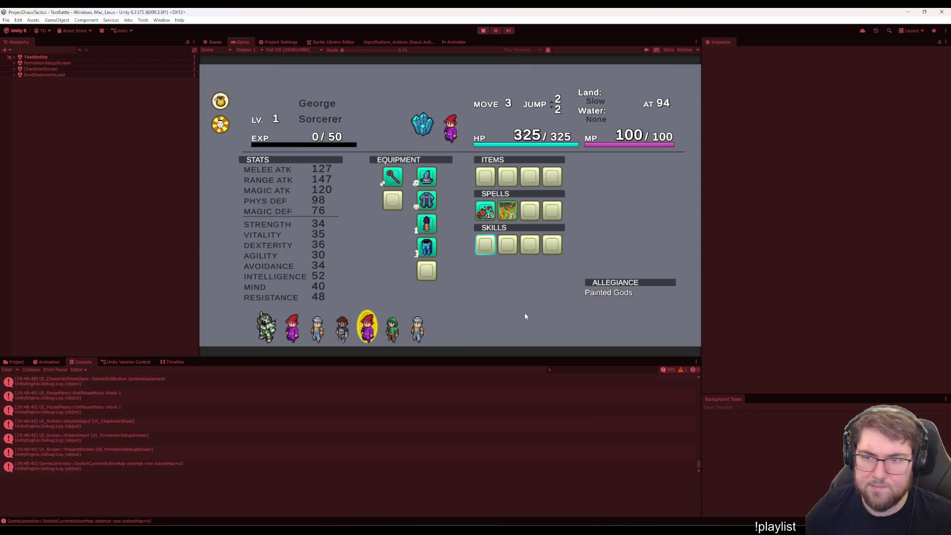
pyautogui.press('Escape')
# Start the battle and select George with the tile marker.
pyautogui.click(583, 183)
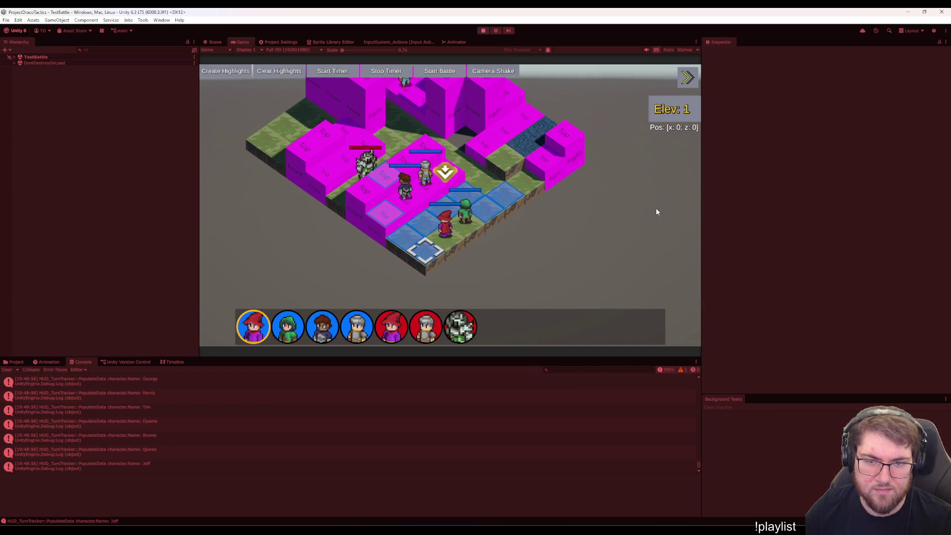
pyautogui.press('Right')
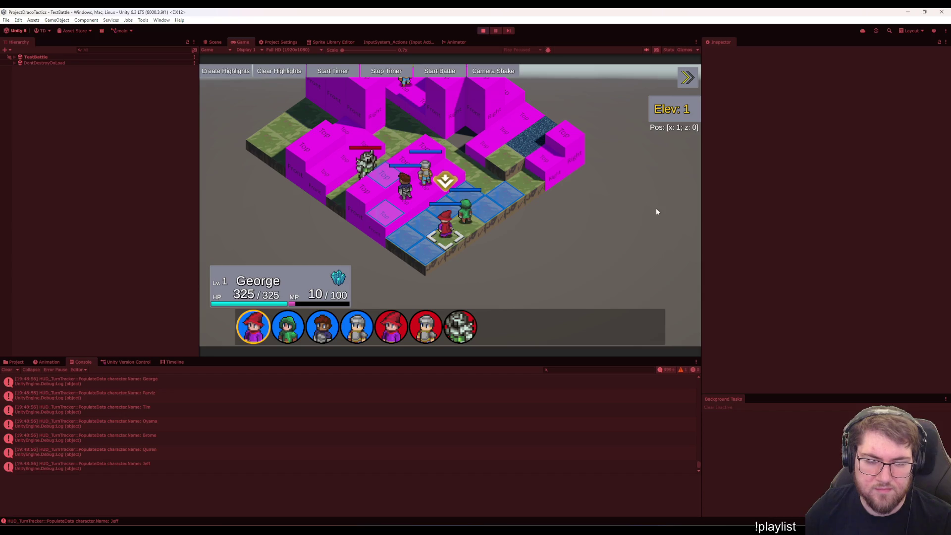
pyautogui.press('Right')
pyautogui.press('Right')
pyautogui.press('Up')
pyautogui.press('Down')
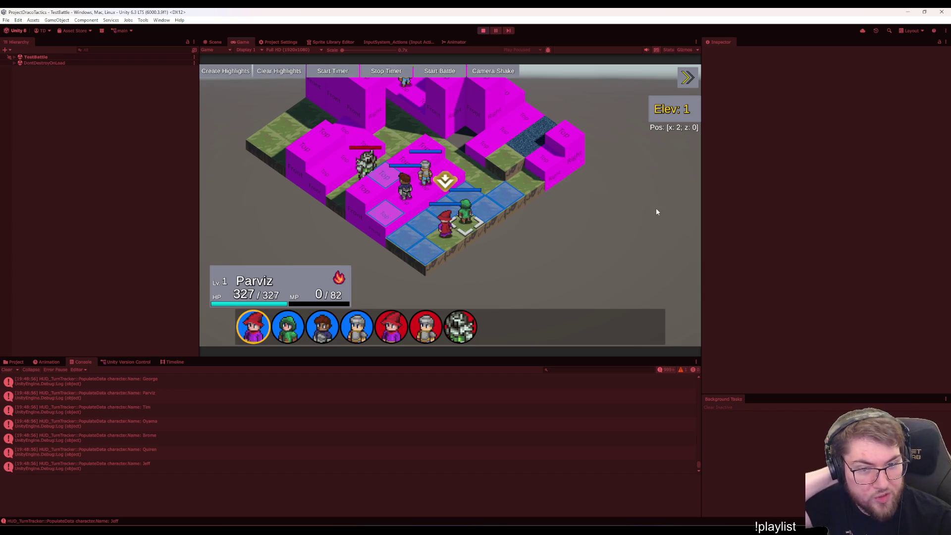
pyautogui.press('Up')
pyautogui.press('Up')
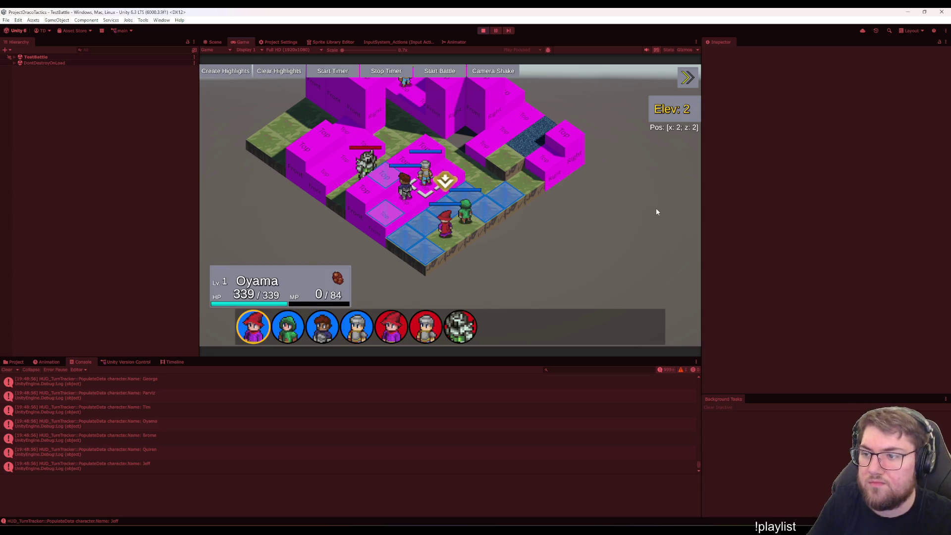
pyautogui.press('Down')
pyautogui.press('Down')
pyautogui.press('Left')
pyautogui.press('Right')
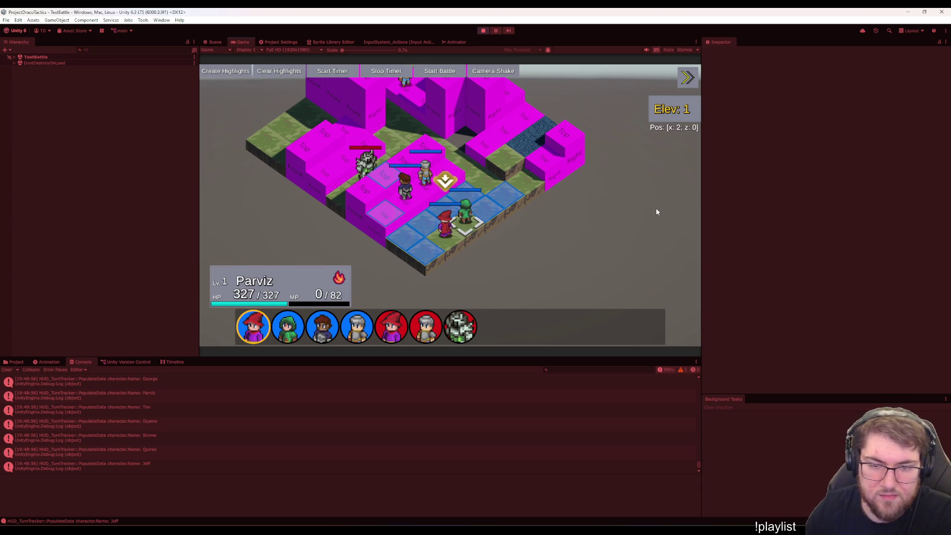
pyautogui.press('Left')
pyautogui.press('Return')
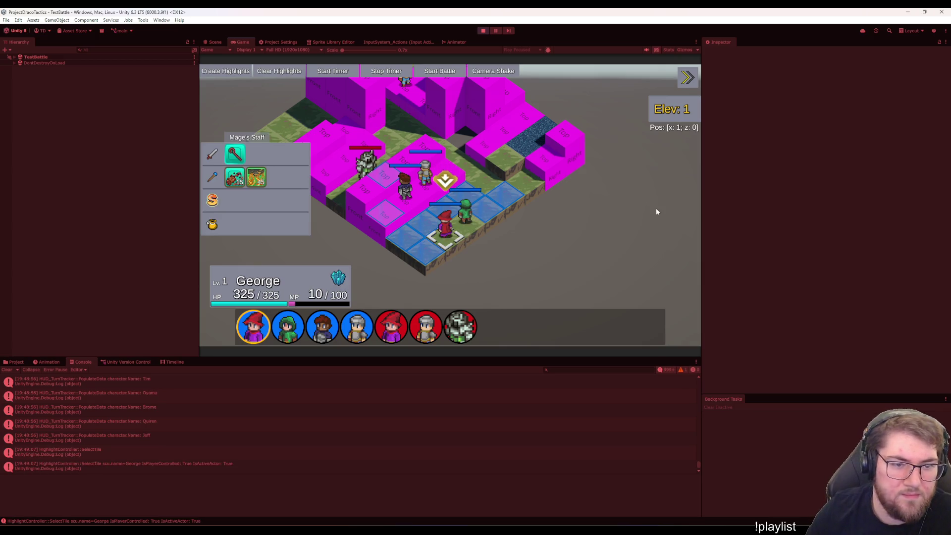
pyautogui.press('Escape')
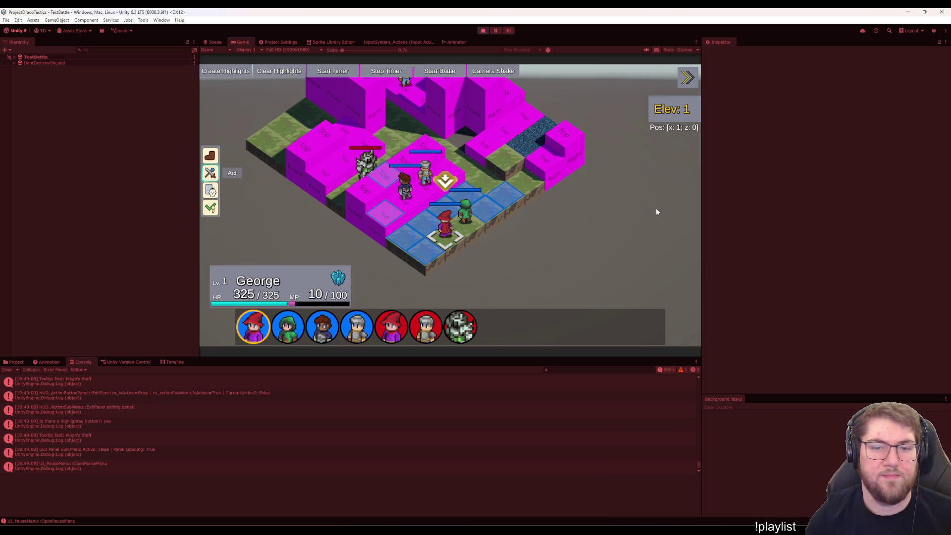
# Run recovermana in the debug console, then move George one tile up.
pyautogui.press('`')
pyautogui.write('recovermana 1515')
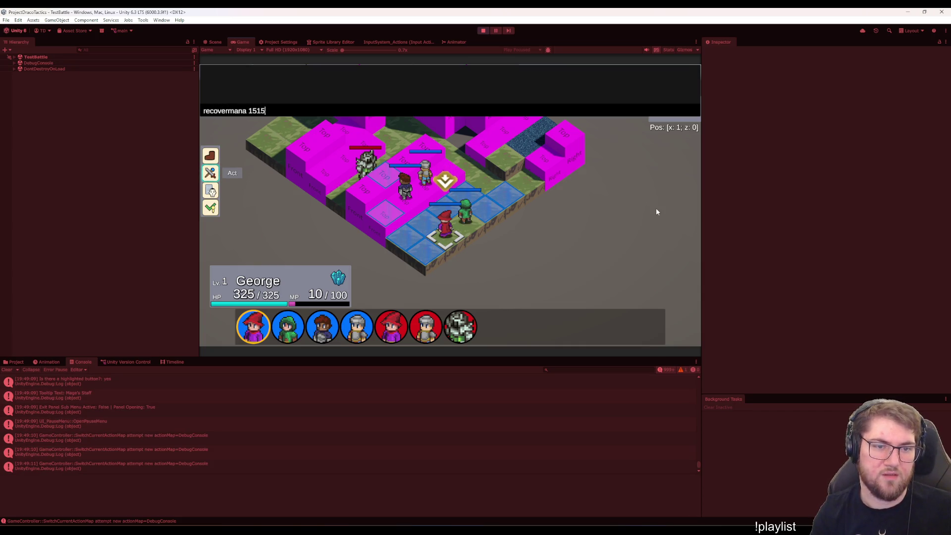
pyautogui.press('Return')
pyautogui.press('Up')
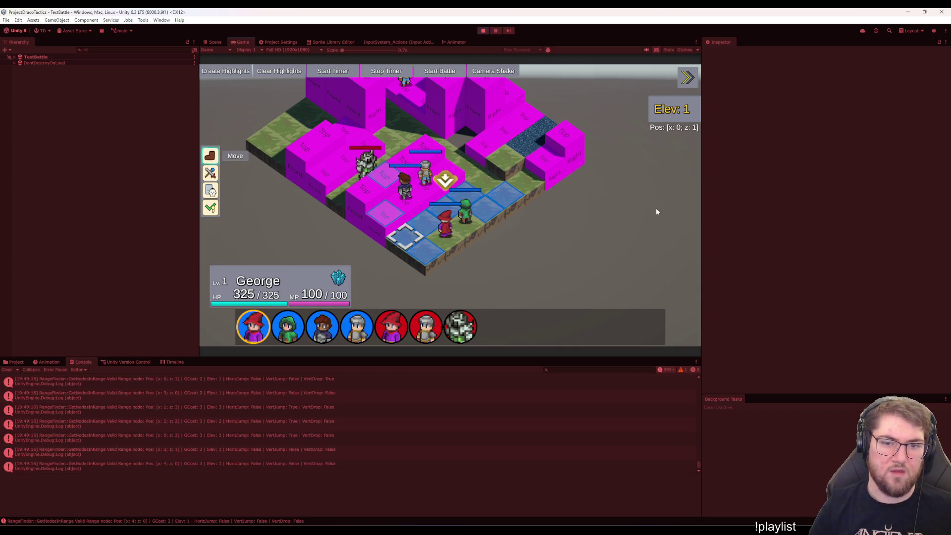
pyautogui.press('Up')
pyautogui.press('Return')
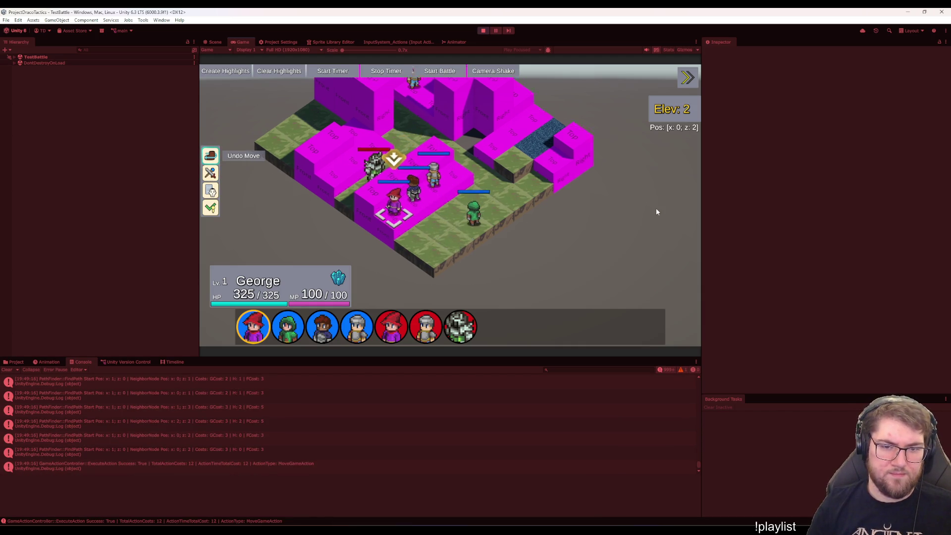
# Cast Boulder Shot on Jeff for 80 damage and end George's turn.
pyautogui.press('Down')
pyautogui.press('Return')
pyautogui.press('Down')
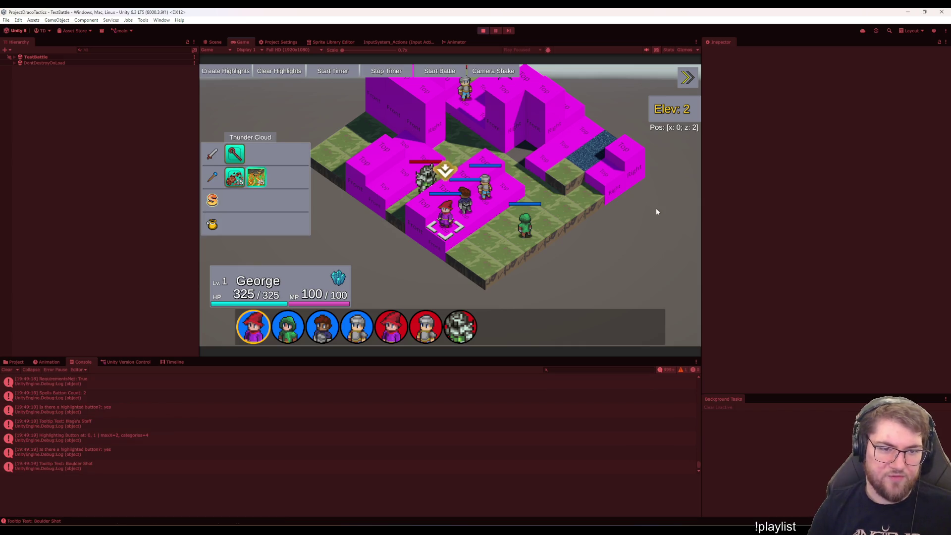
pyautogui.press('Left')
pyautogui.press('Return')
pyautogui.press('Right')
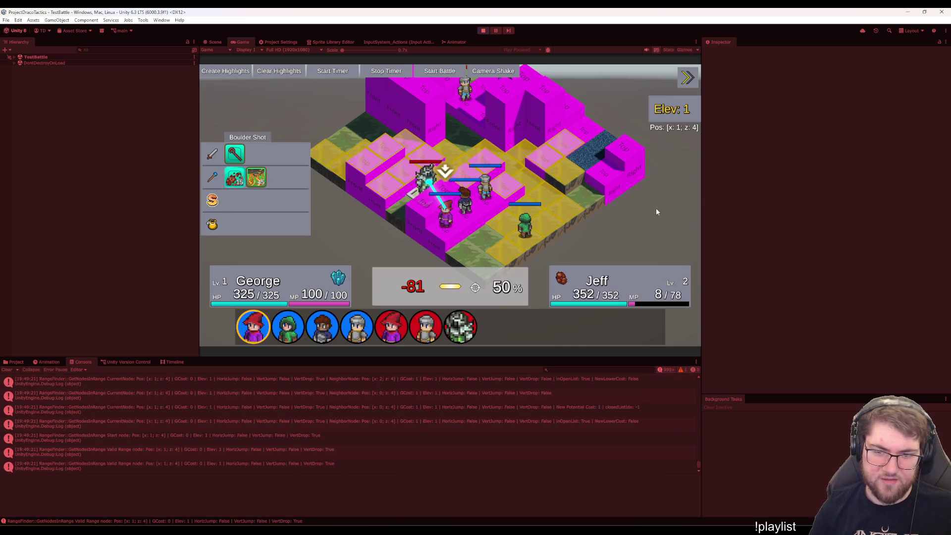
pyautogui.press('Return')
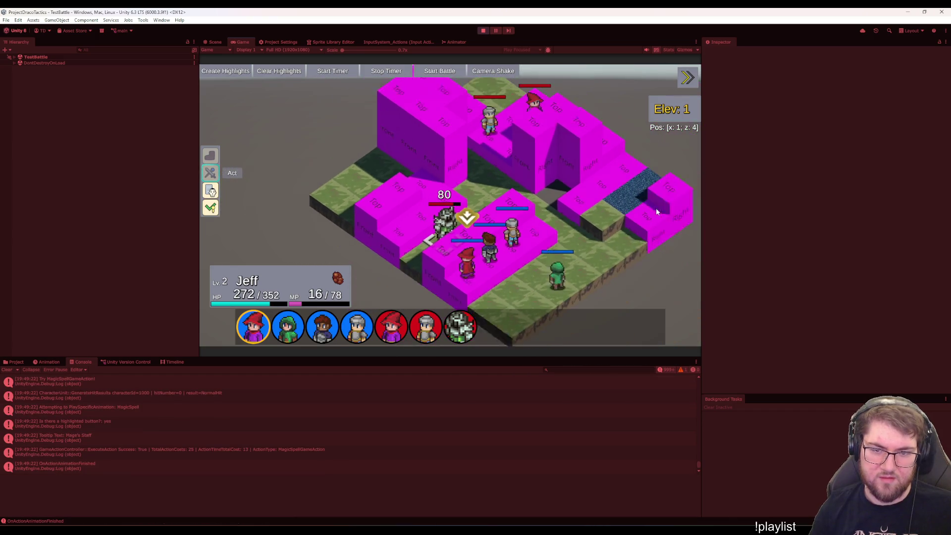
pyautogui.press('Down')
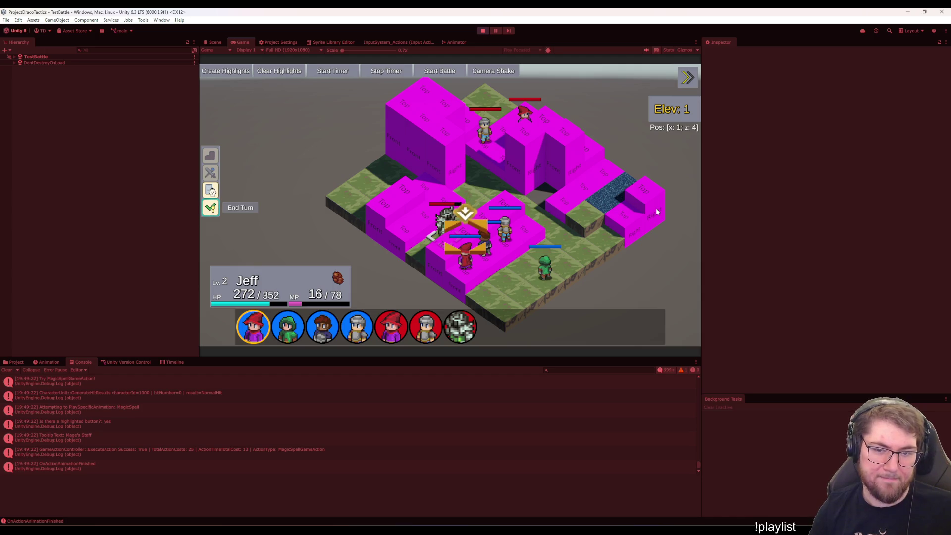
pyautogui.press('Return')
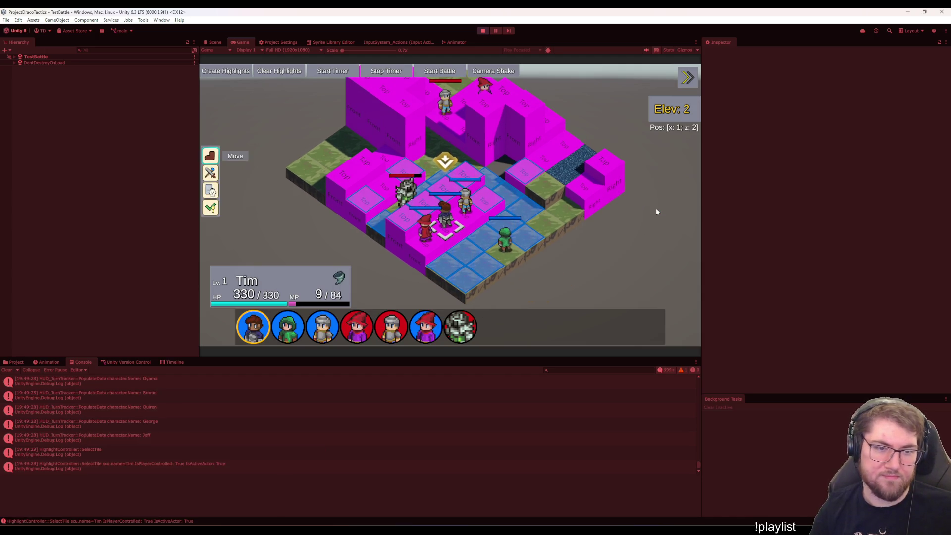
# Move Tim up-left beside Jeff and attack him with the Short Sword, which misses.
pyautogui.press('Up')
pyautogui.press('Return')
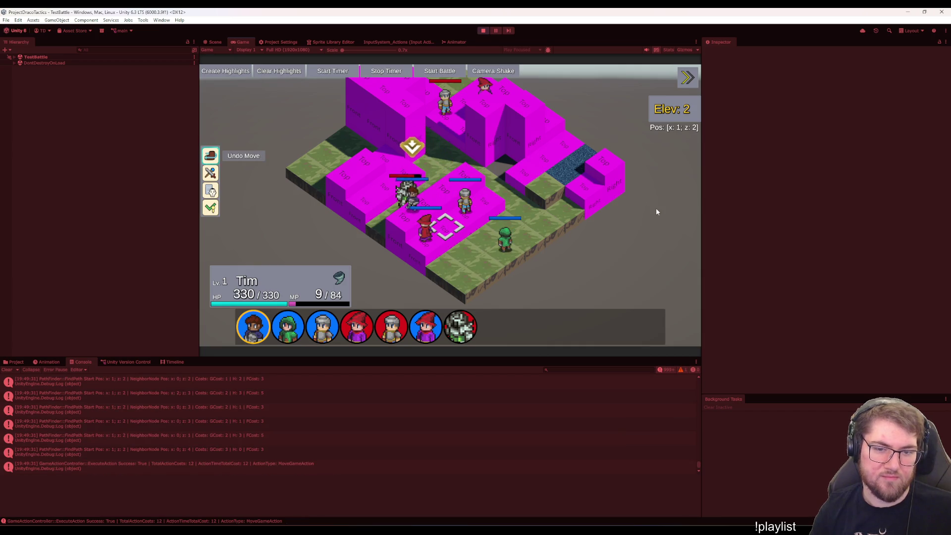
pyautogui.press('Down')
pyautogui.press('Return')
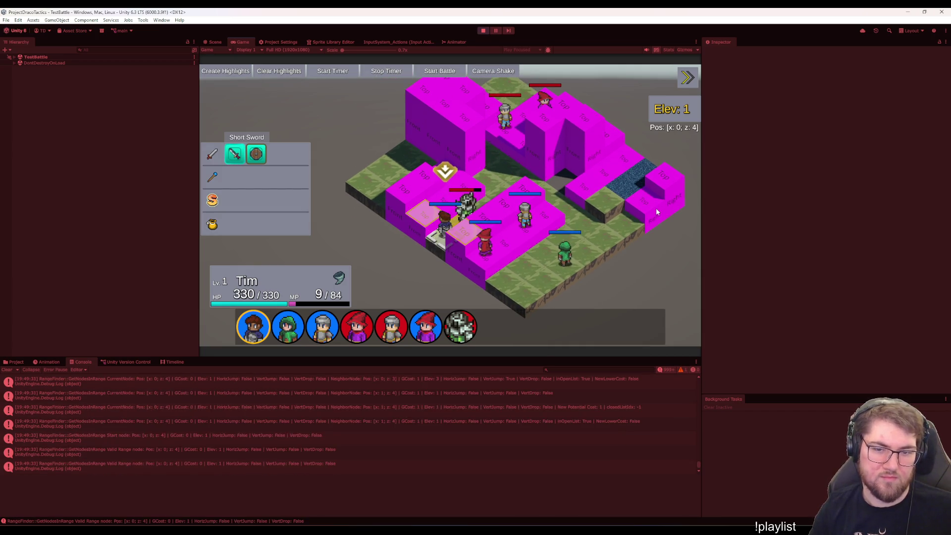
pyautogui.press('Right')
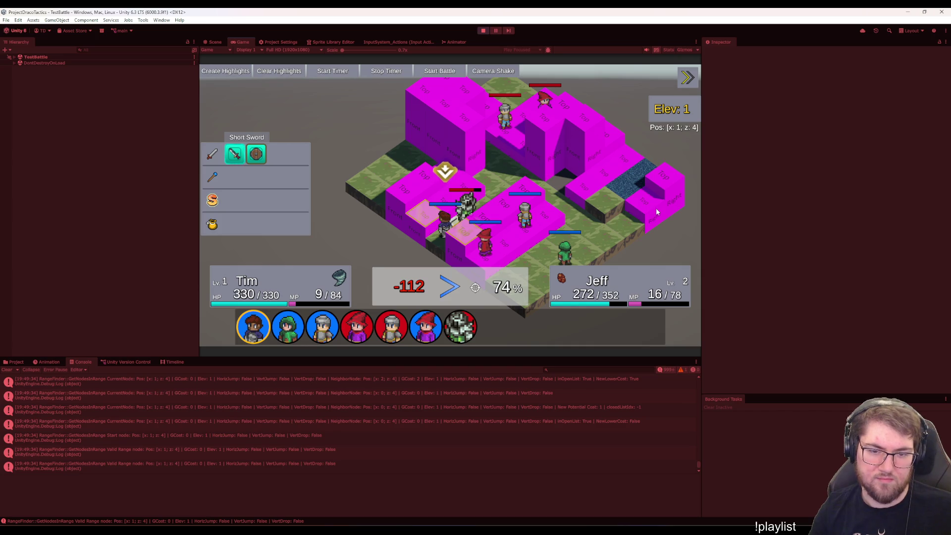
pyautogui.press('Return')
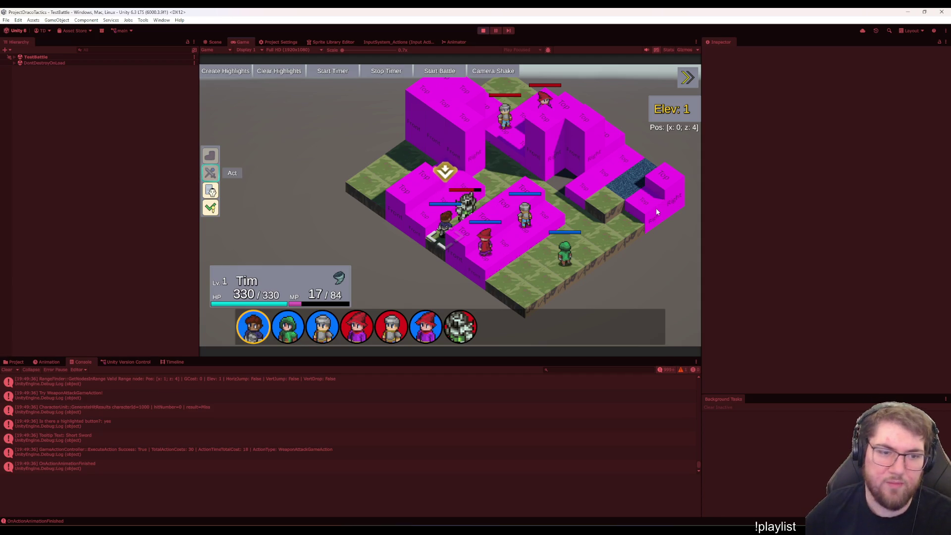
# End Tim's turn and confirm his facing, passing play to Parviz.
pyautogui.press('Up')
pyautogui.press('Up')
pyautogui.press('Down')
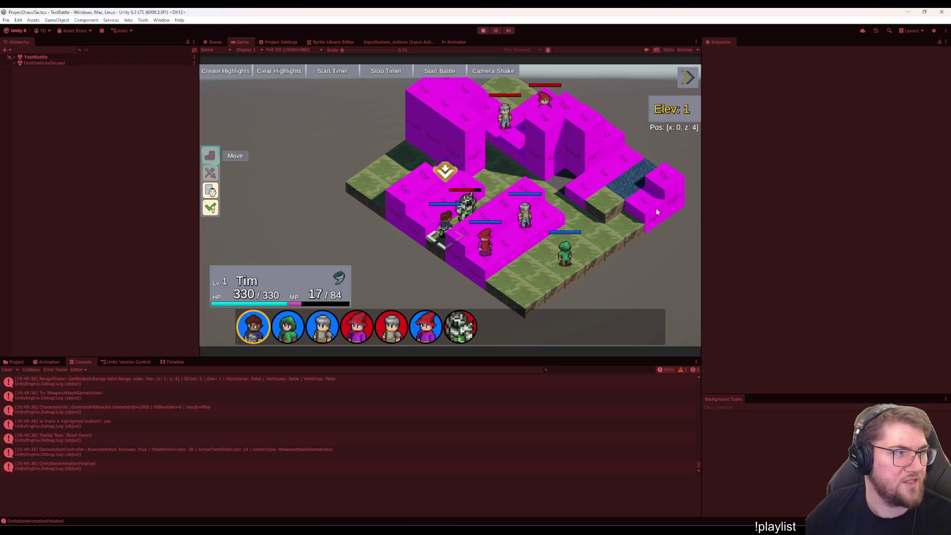
pyautogui.press('Up')
pyautogui.press('Down')
pyautogui.press('Up')
pyautogui.press('Down')
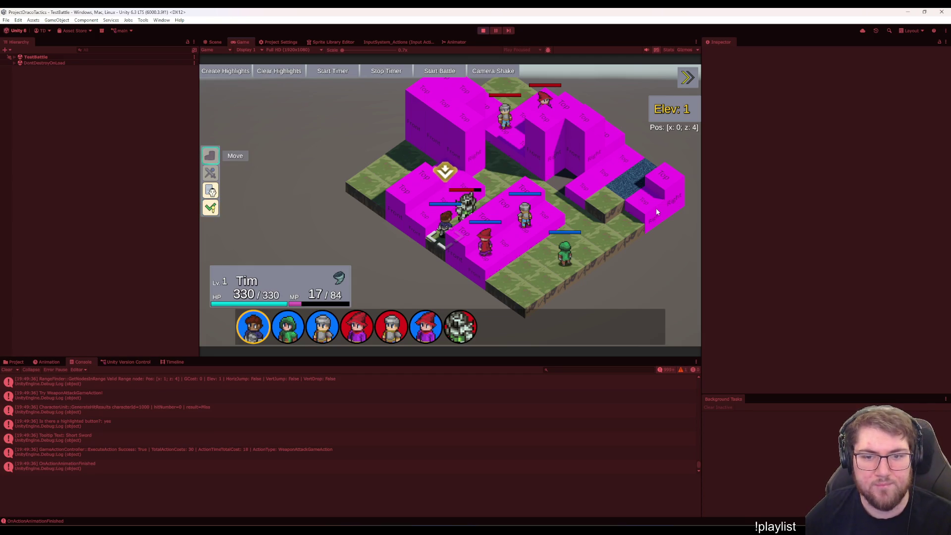
pyautogui.press('Up')
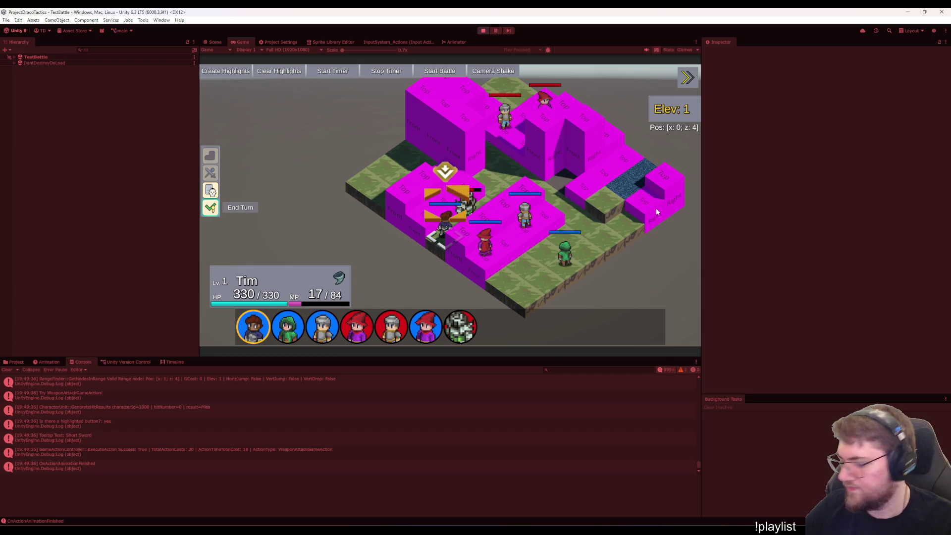
pyautogui.press('Return')
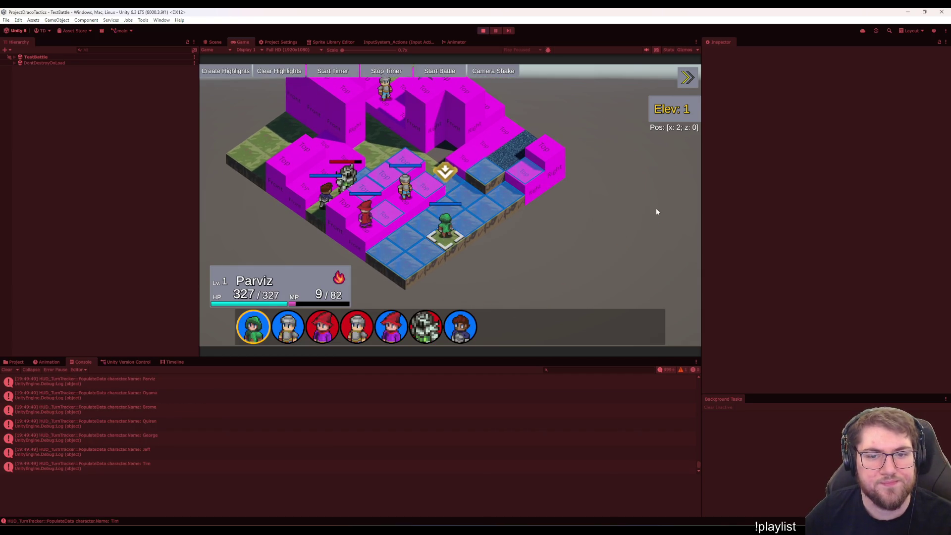
# Try aiming Parviz's Short Bow at Jeff, then back out and close the pause menu.
pyautogui.press('Return')
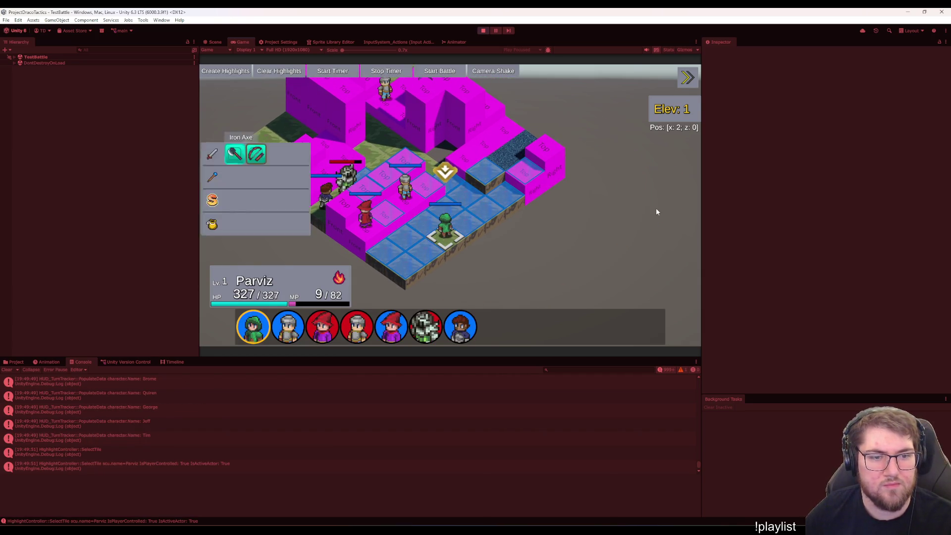
pyautogui.press('Right')
pyautogui.press('Return')
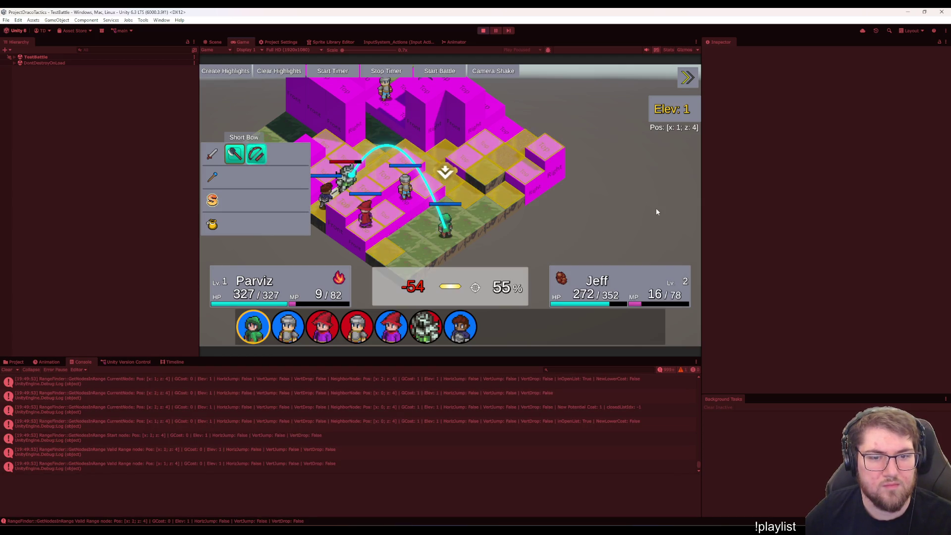
pyautogui.press('Return')
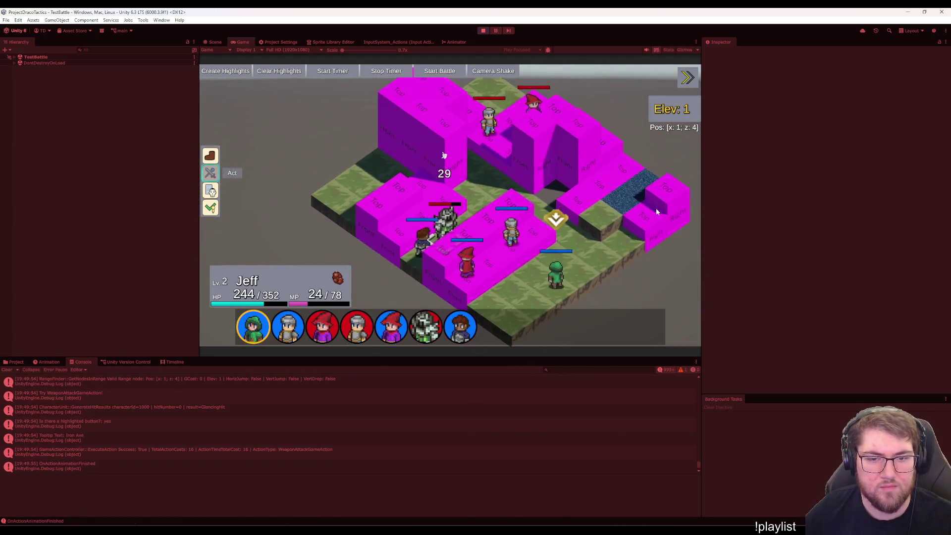
pyautogui.press('Up')
pyautogui.press('Up')
pyautogui.press('Down')
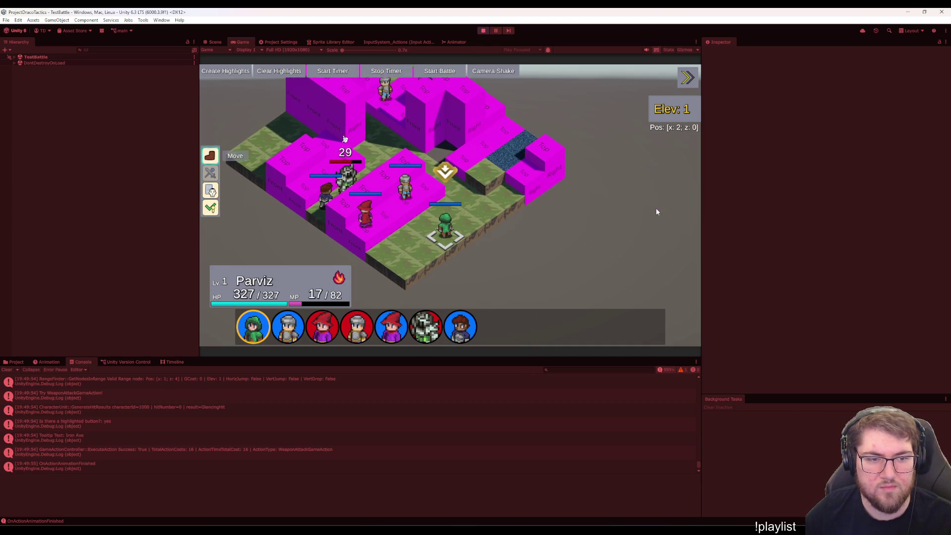
pyautogui.press('Escape')
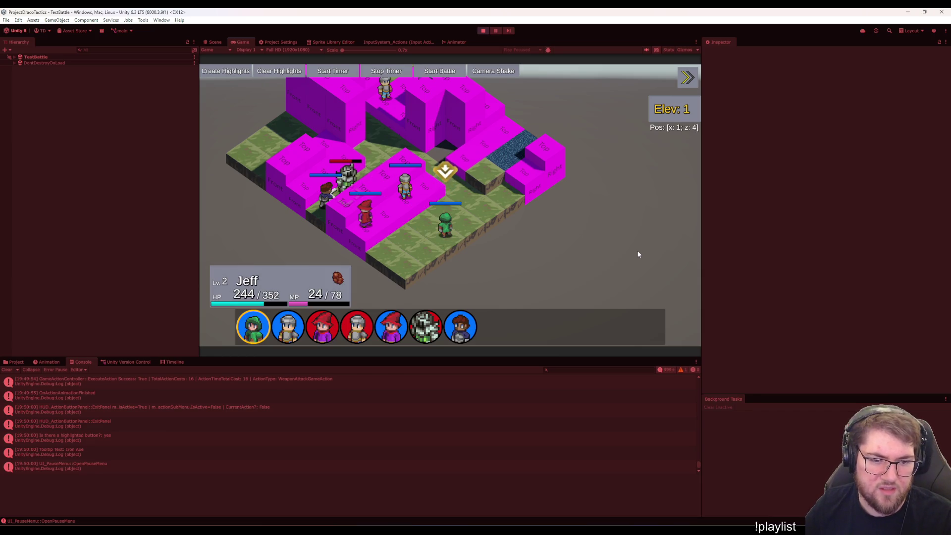
pyautogui.press('Escape')
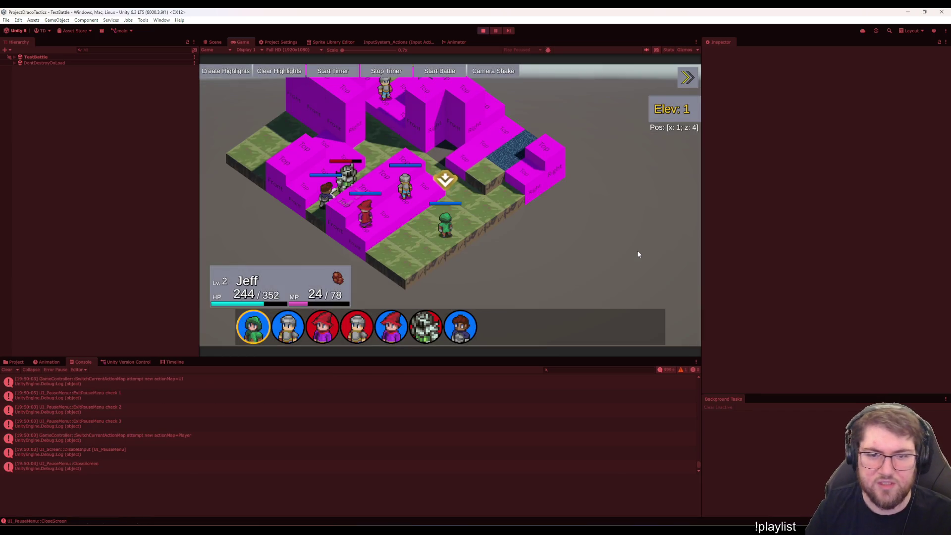
# Move Parviz onto the raised ledge beside the water and end his turn.
pyautogui.press('Return')
pyautogui.press('Return')
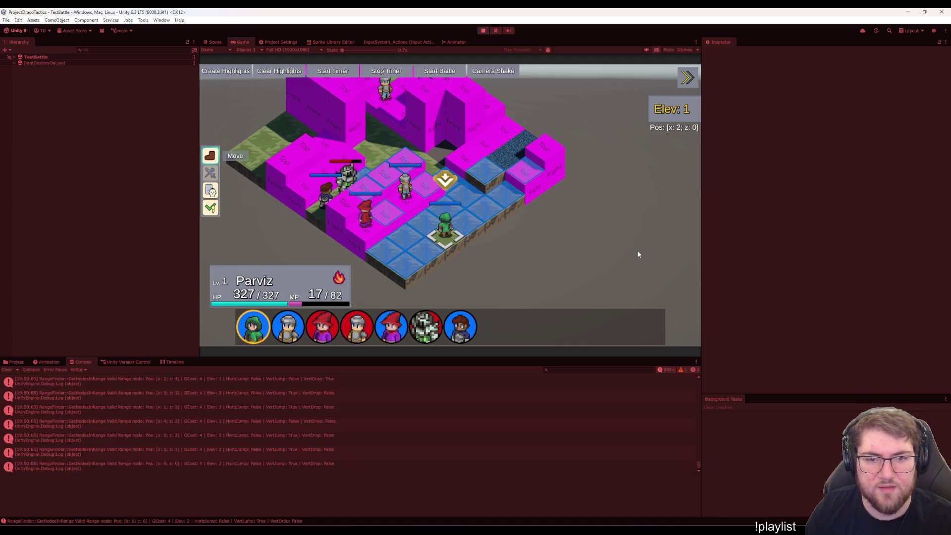
pyautogui.press('Right')
pyautogui.press('Right')
pyautogui.press('Right')
pyautogui.press('Left')
pyautogui.press('Right')
pyautogui.press('Up')
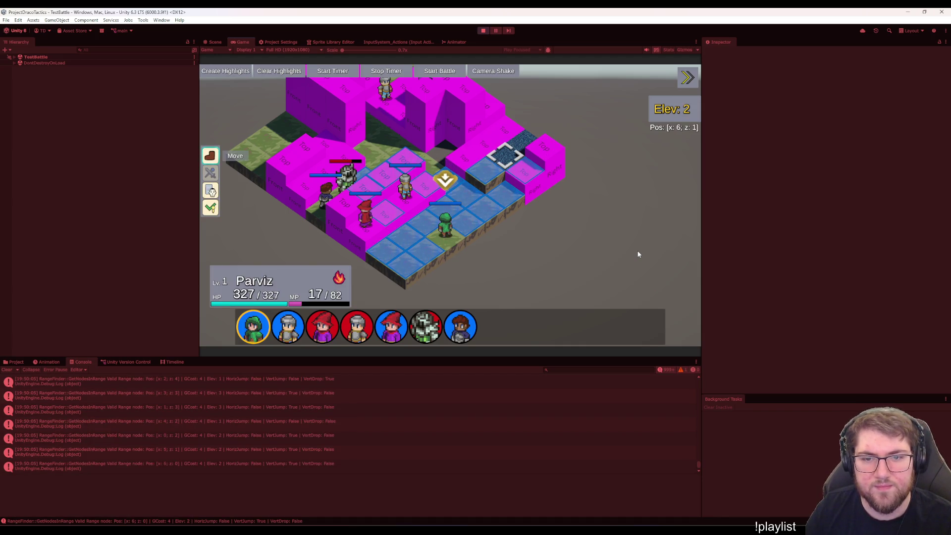
pyautogui.press('Return')
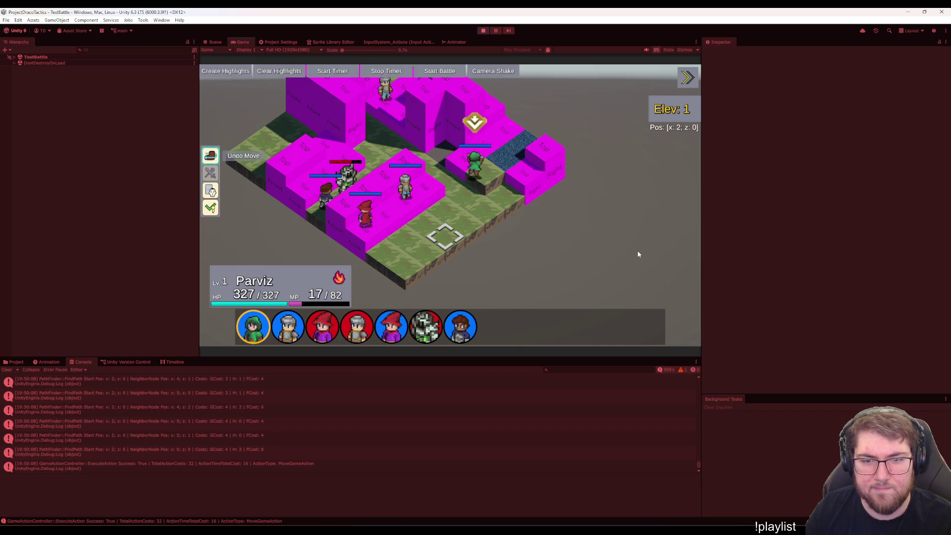
pyautogui.press('Up')
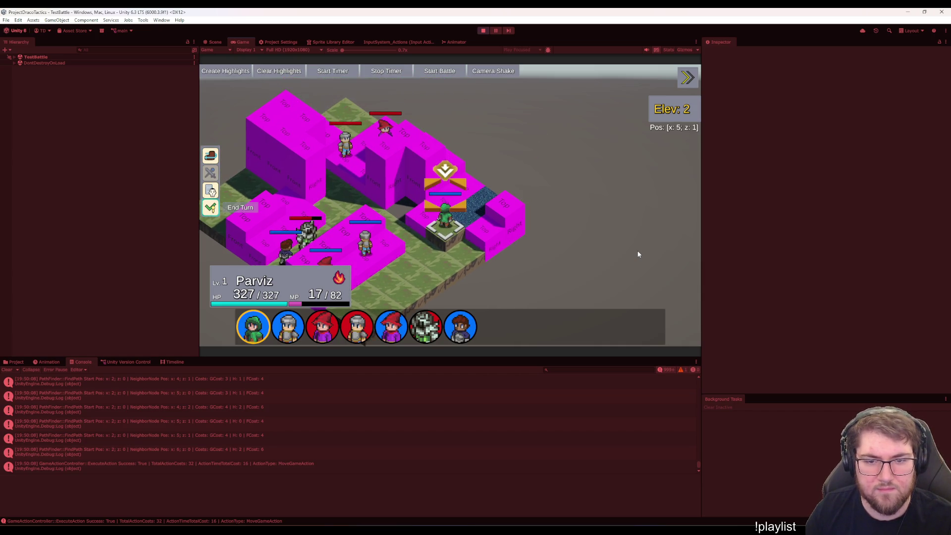
pyautogui.press('Return')
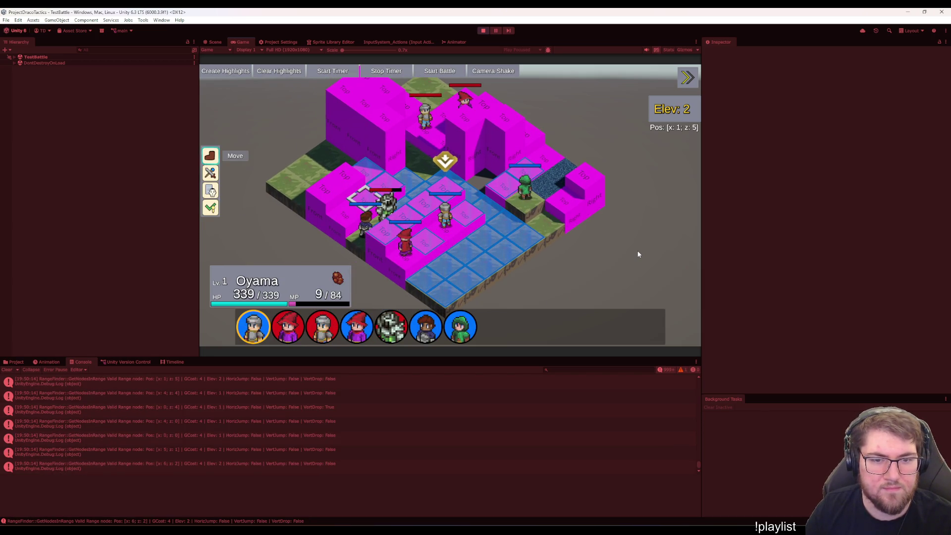
# Undo Oyama's first move, reposition him beside Jeff, and swing the Short Sword, missing.
pyautogui.press('Return')
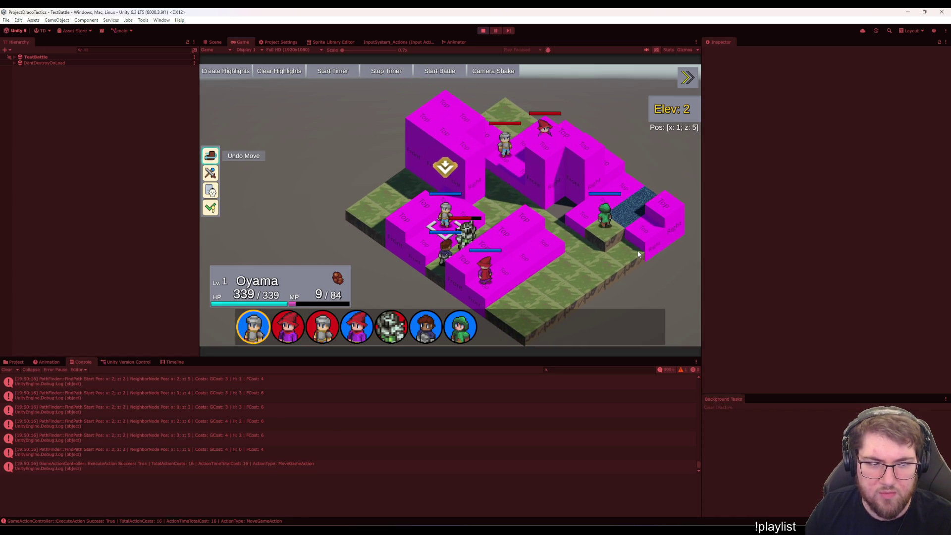
pyautogui.press('Return')
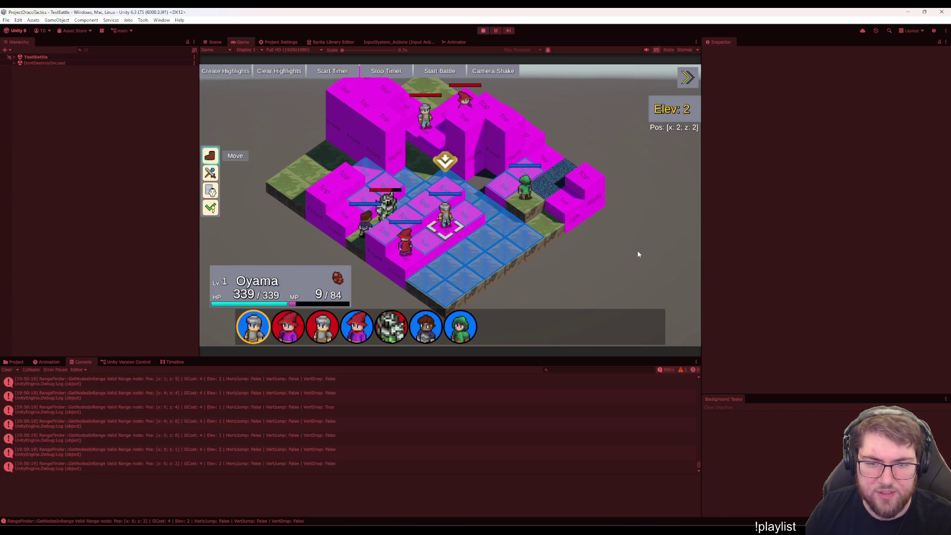
pyautogui.press('Return')
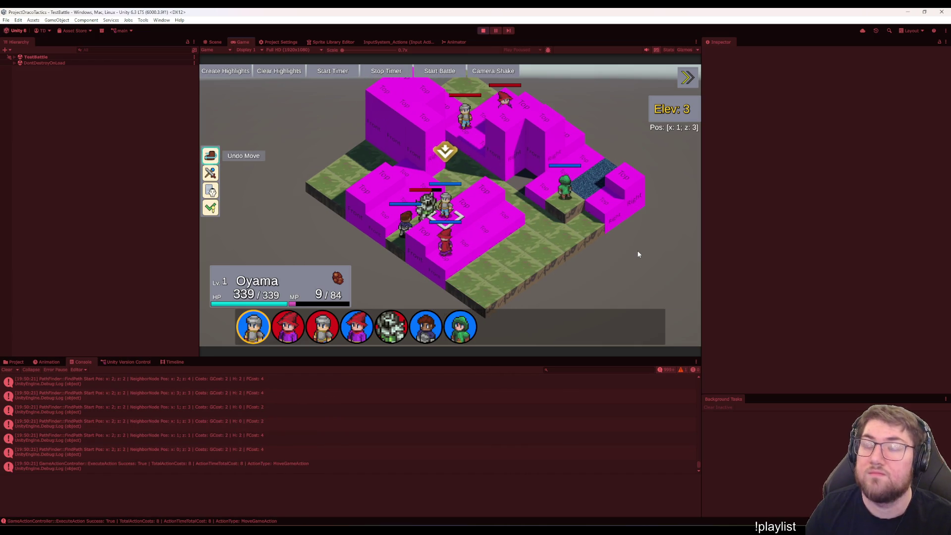
pyautogui.press('Down')
pyautogui.press('Return')
pyautogui.press('Return')
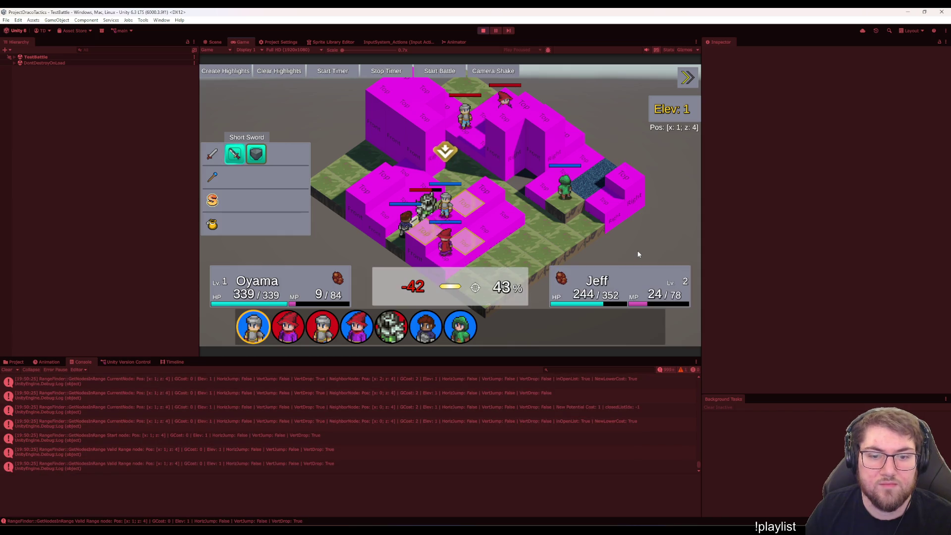
pyautogui.press('Return')
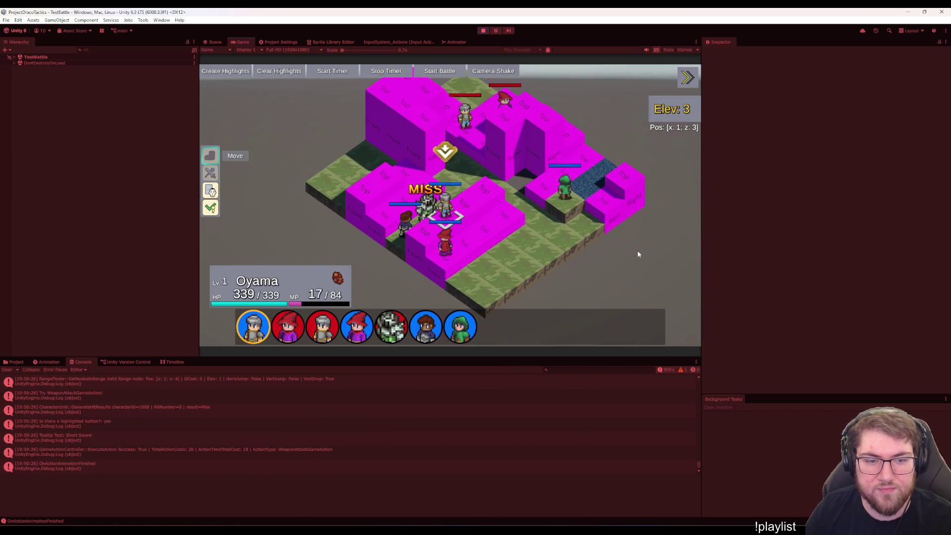
pyautogui.press('Return')
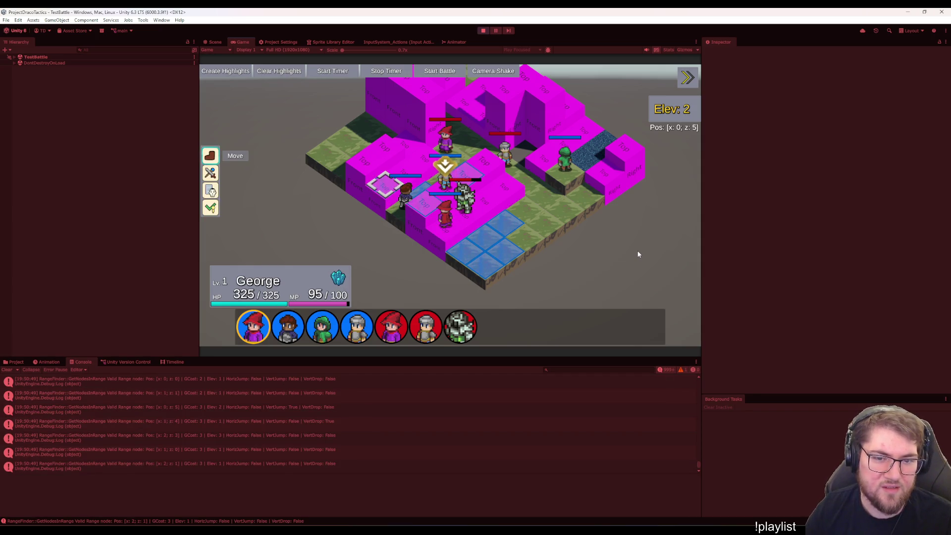
# Confirm George's move and cast Boulder Shot at Brome, missing and dropping MP to 80/100.
pyautogui.press('Return')
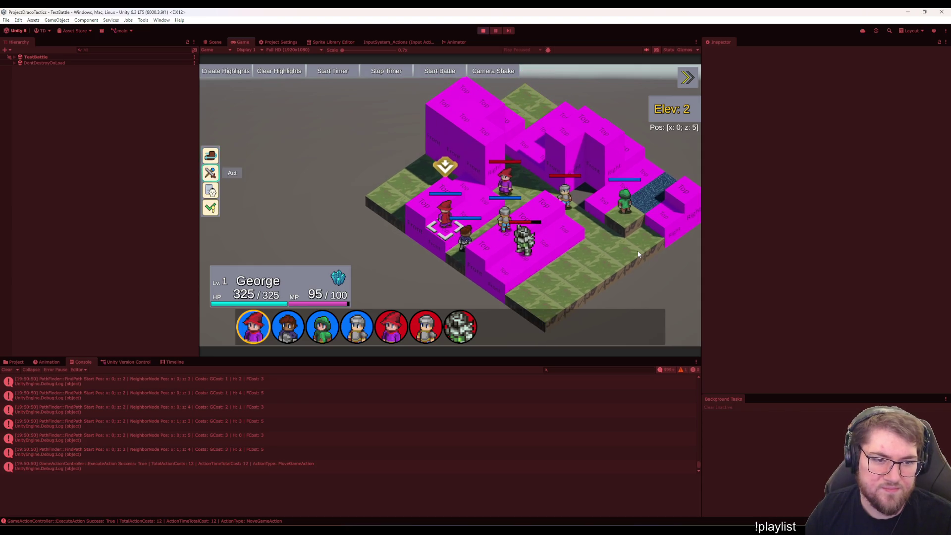
pyautogui.press('Return')
pyautogui.press('Return')
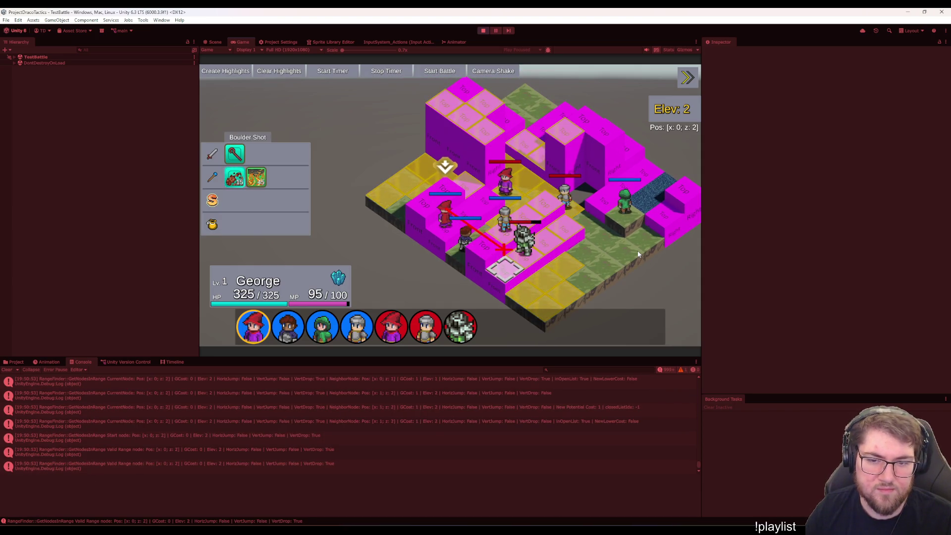
pyautogui.press('Up')
pyautogui.press('Left')
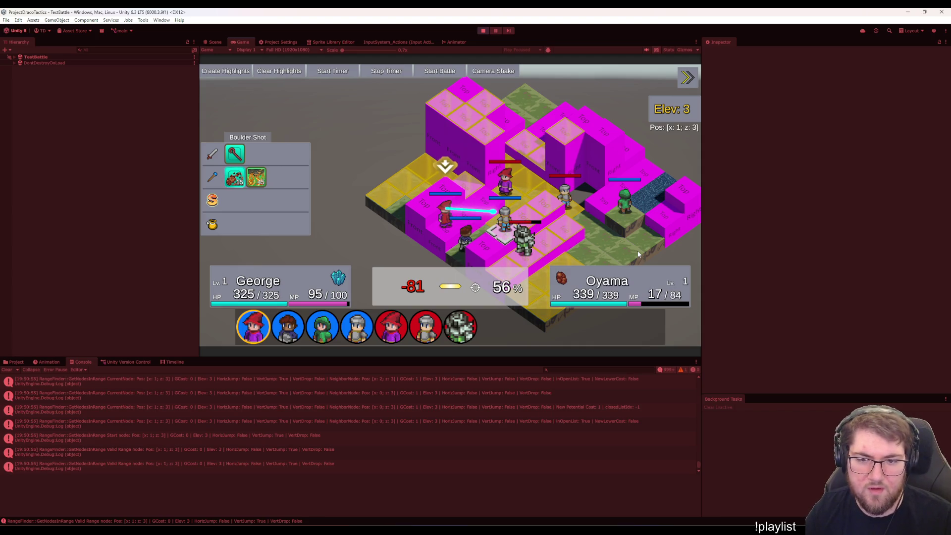
pyautogui.press('Right')
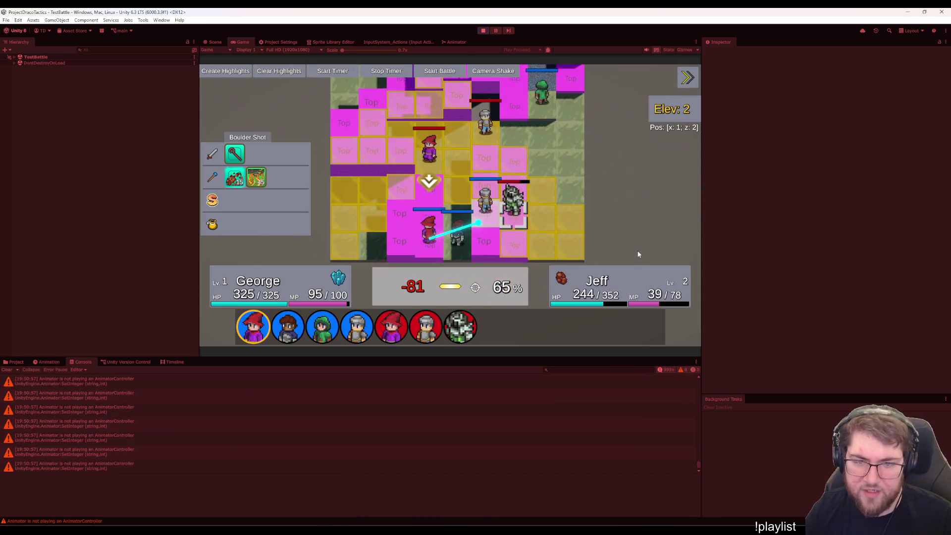
pyautogui.press('Right')
pyautogui.press('Right')
pyautogui.press('Up')
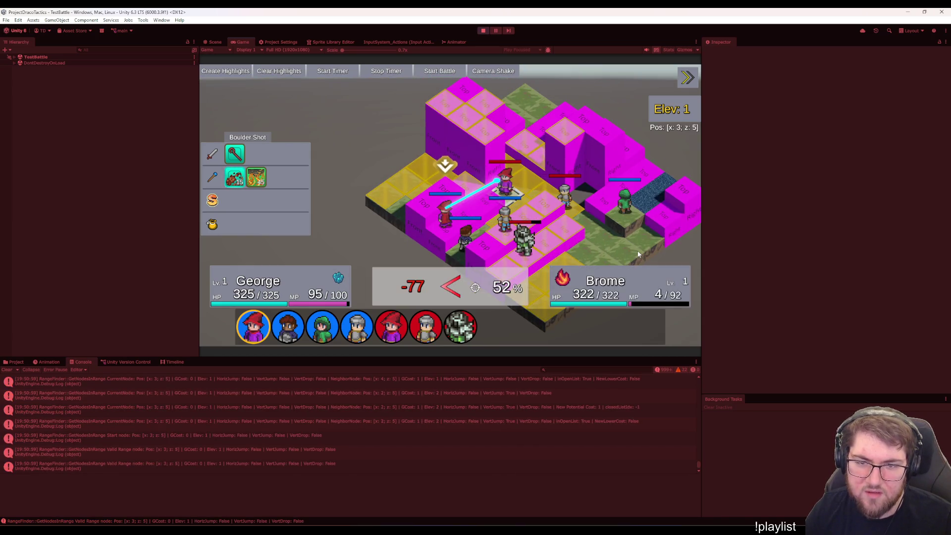
pyautogui.press('Right')
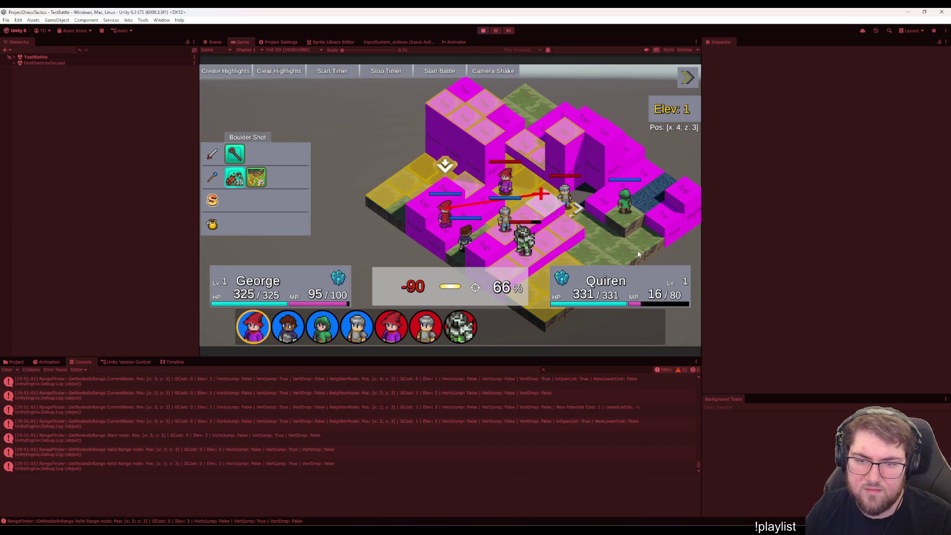
pyautogui.press('Left')
pyautogui.press('Up')
pyautogui.press('Return')
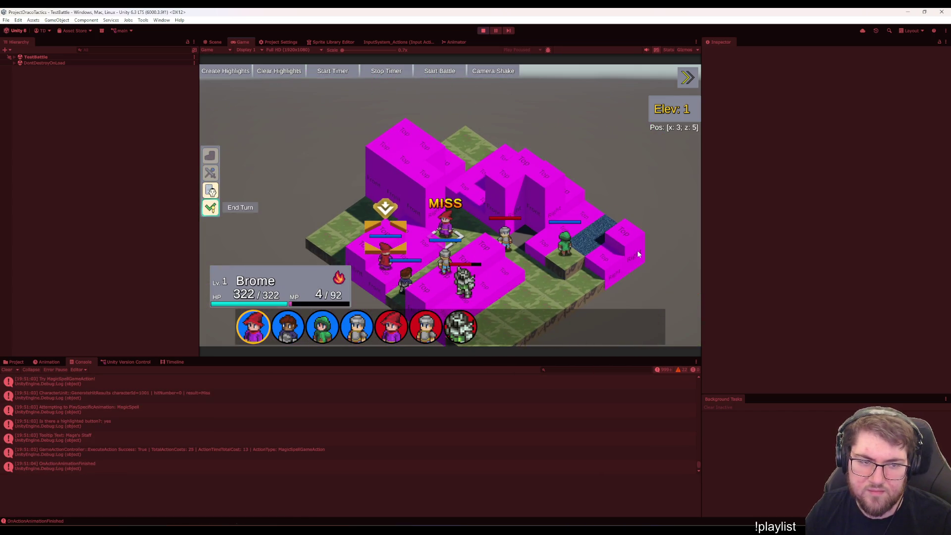
pyautogui.press('Return')
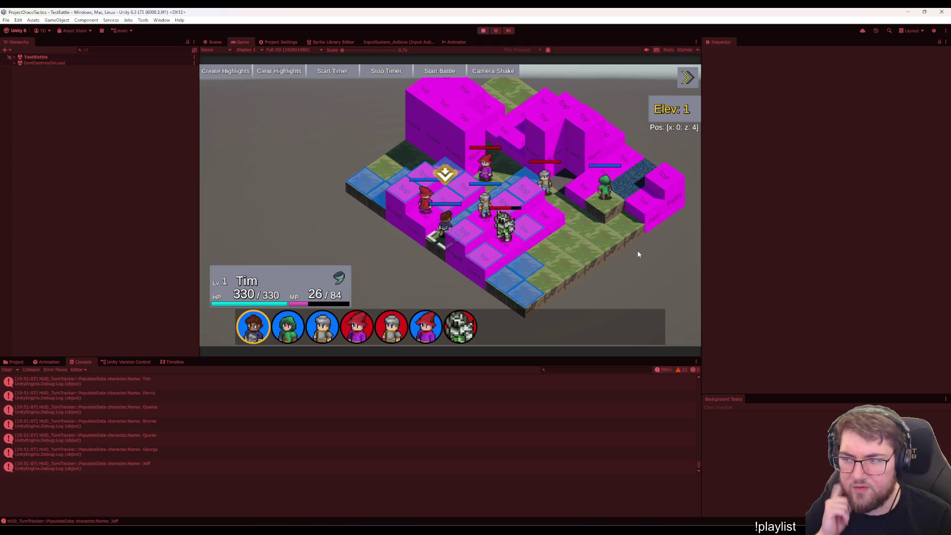
# Move Tim one tile forward, hit Jeff with the Short Sword for 105, then pause.
pyautogui.press('Return')
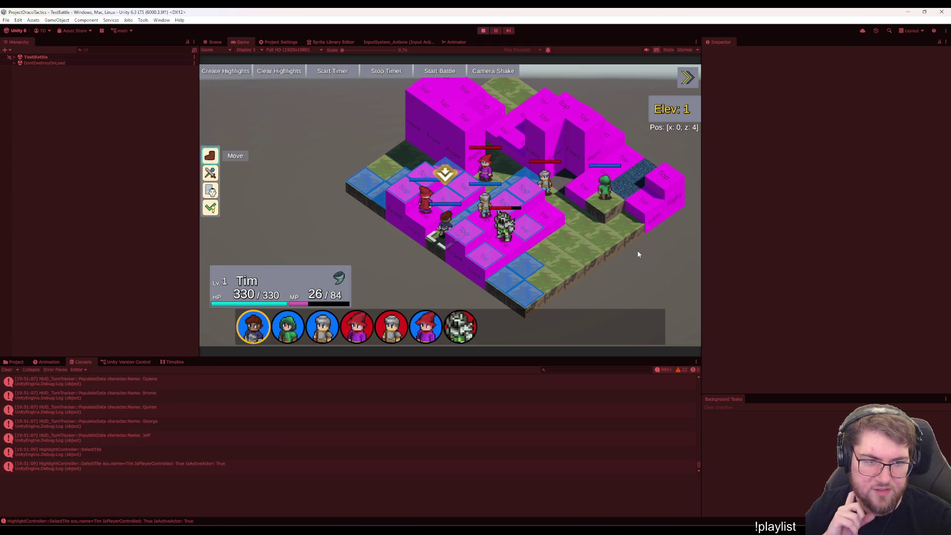
pyautogui.press('Down')
pyautogui.press('Down')
pyautogui.press('Return')
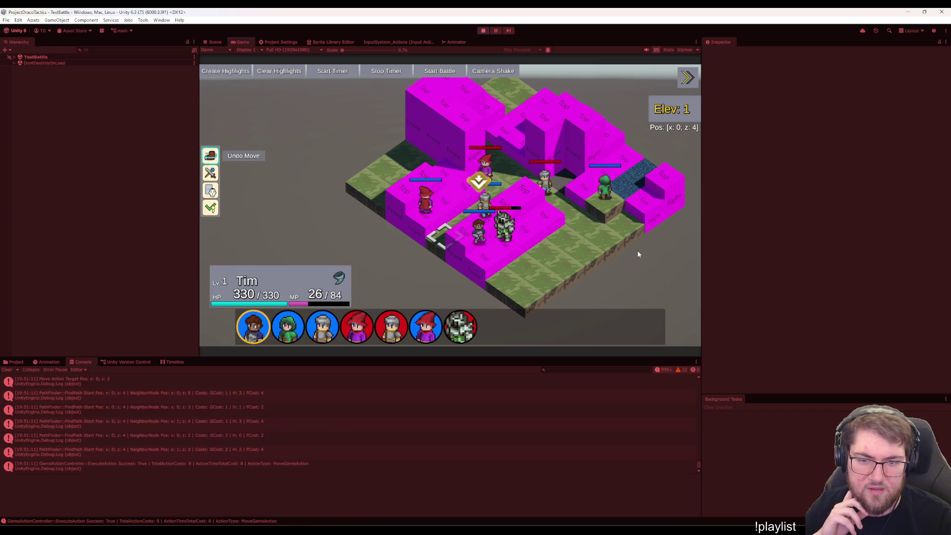
pyautogui.press('Down')
pyautogui.press('Return')
pyautogui.press('Return')
pyautogui.press('Return')
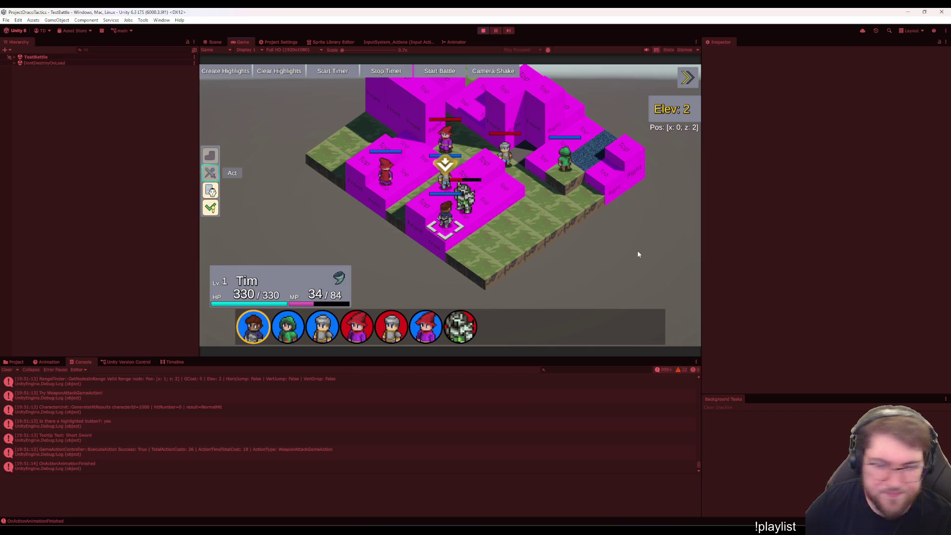
pyautogui.press('Escape')
pyautogui.press('Escape')
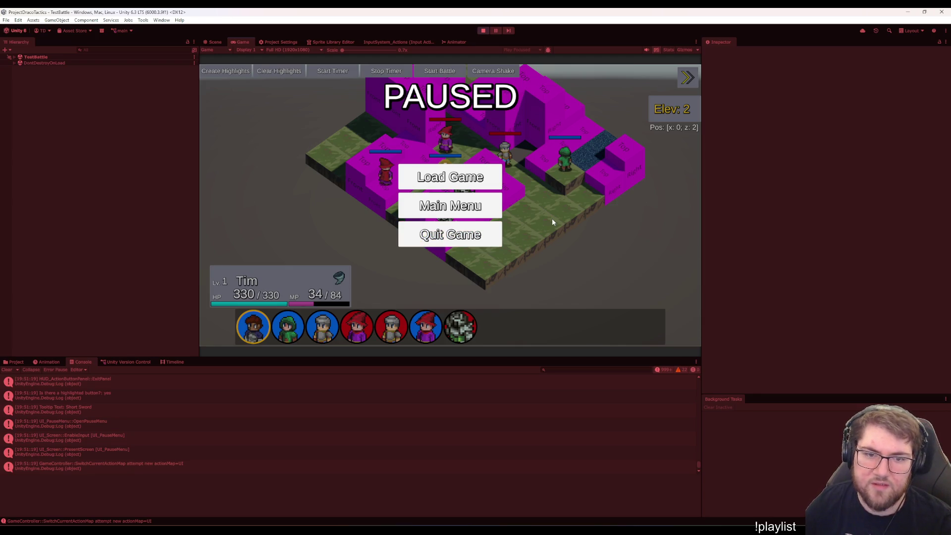
# Choose Quit Game in the pause menu, returning to the StartMenu scene.
pyautogui.press('Escape')
pyautogui.press('Escape')
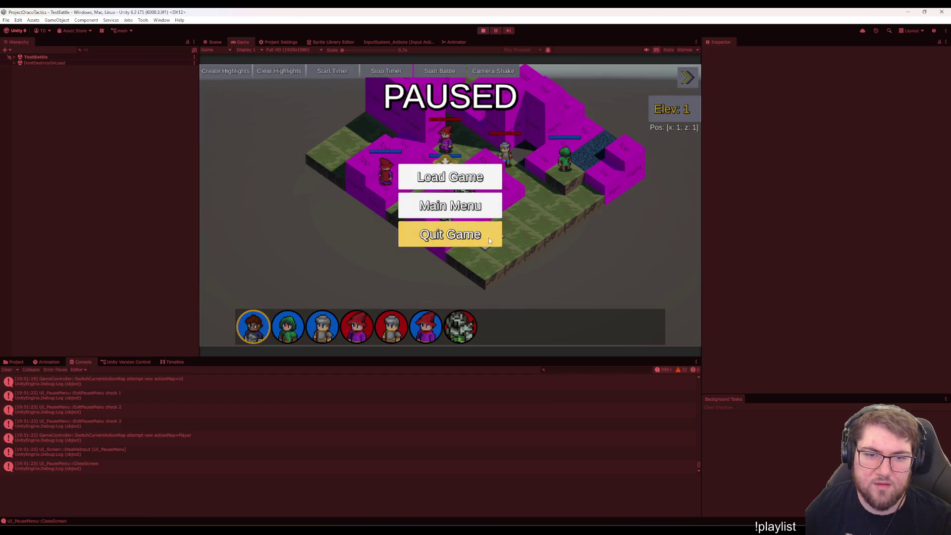
pyautogui.click(490, 240)
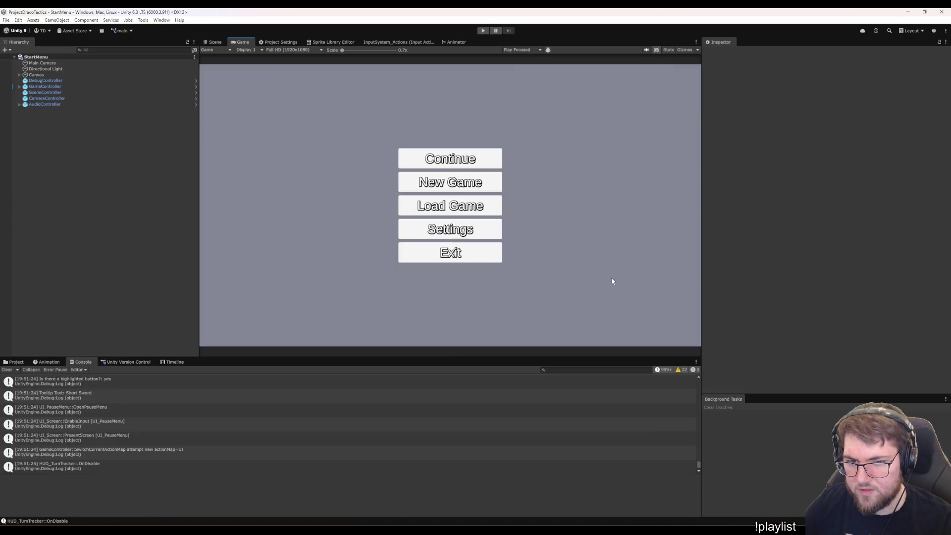